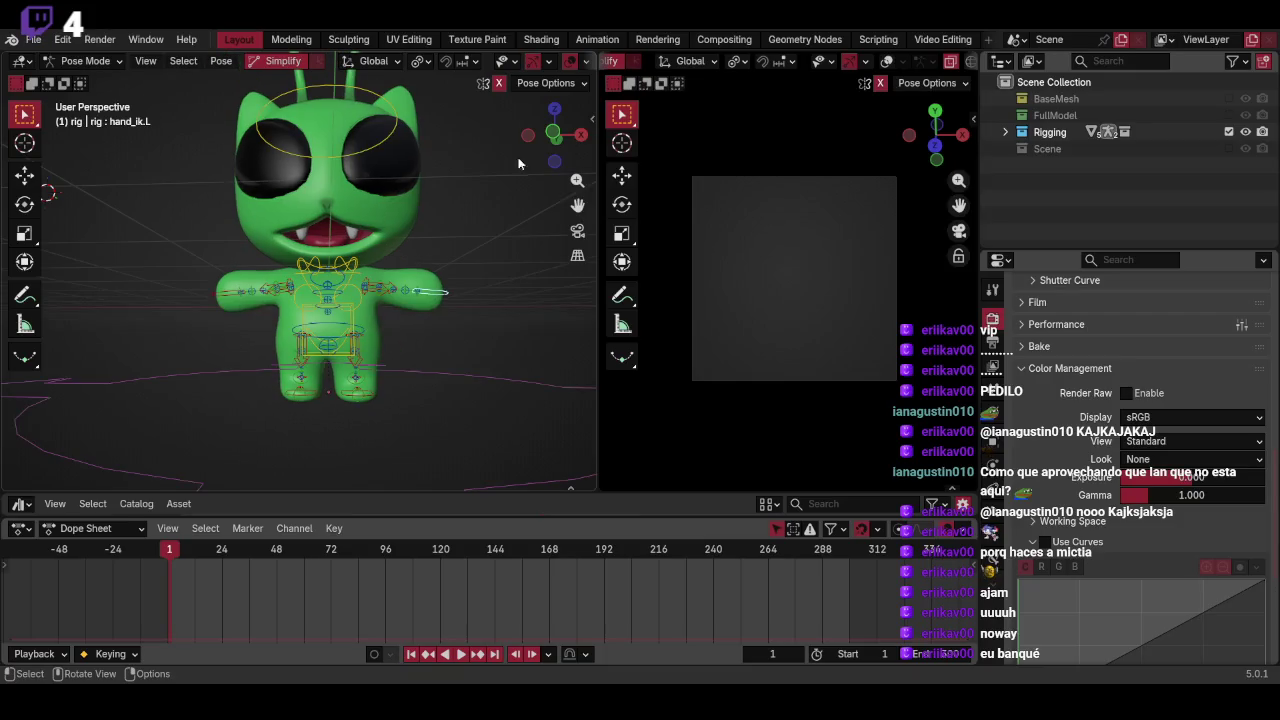
# Inspect the green alien from the front, hiding and showing the rig overlays
pyautogui.press('KP_1')
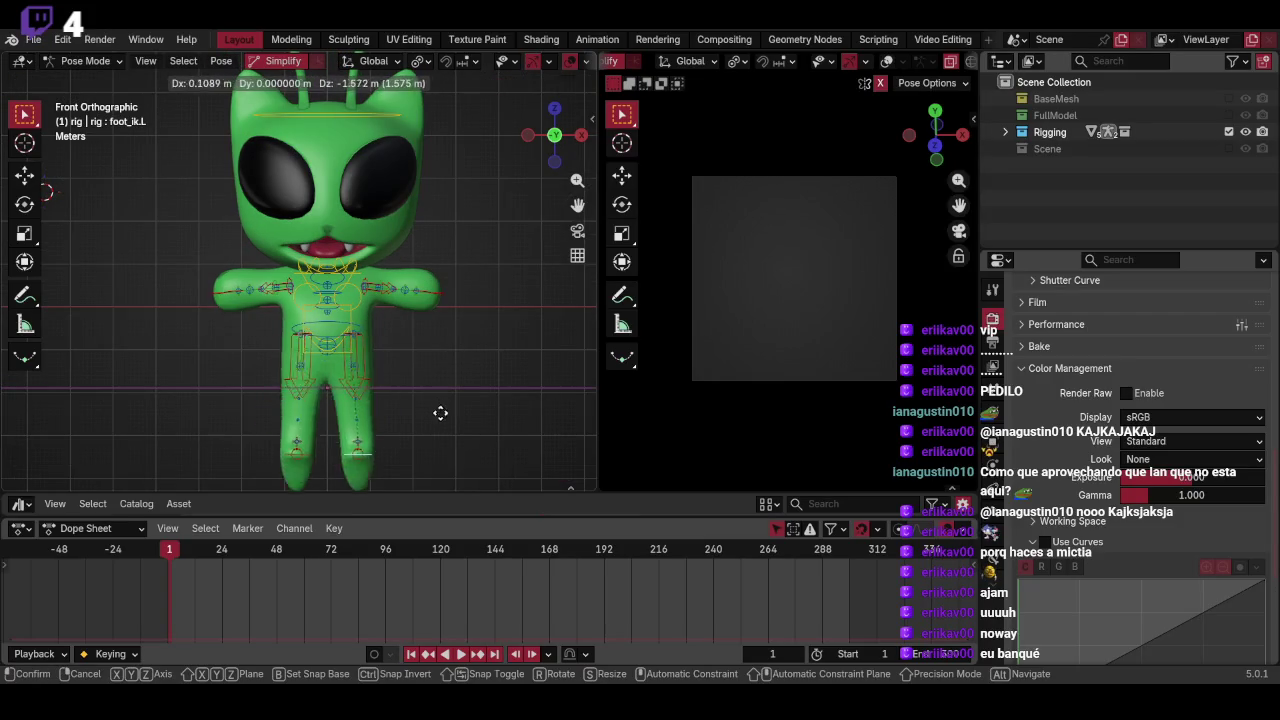
pyautogui.hotkey('shift', 'alt', 'z')
pyautogui.moveTo(478, 207); pyautogui.dragTo(486, 355, button='middle')
pyautogui.hotkey('shift', 'alt', 'z')
# Try a free trackball rotation on the head bone, then cancel it and return to front view
pyautogui.press('r')
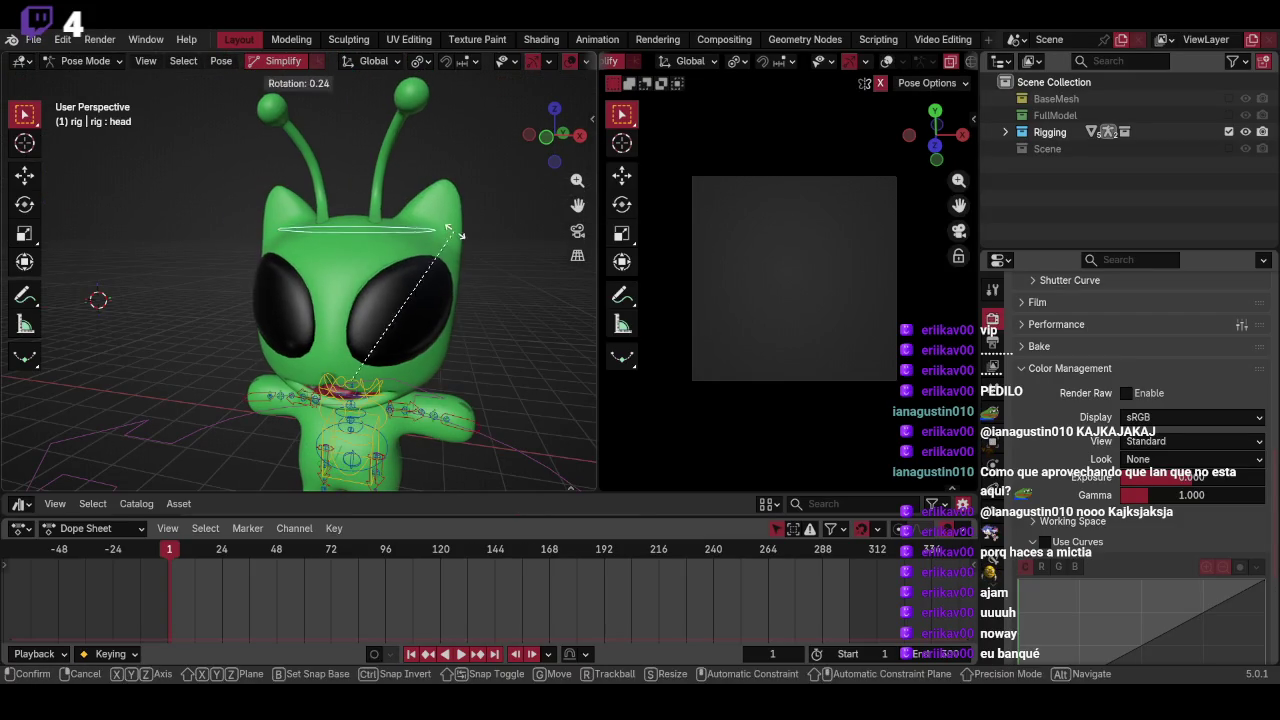
pyautogui.press('r')
pyautogui.press('Escape')
pyautogui.hotkey('shift', 'alt', 'z')
pyautogui.press('KP_1')
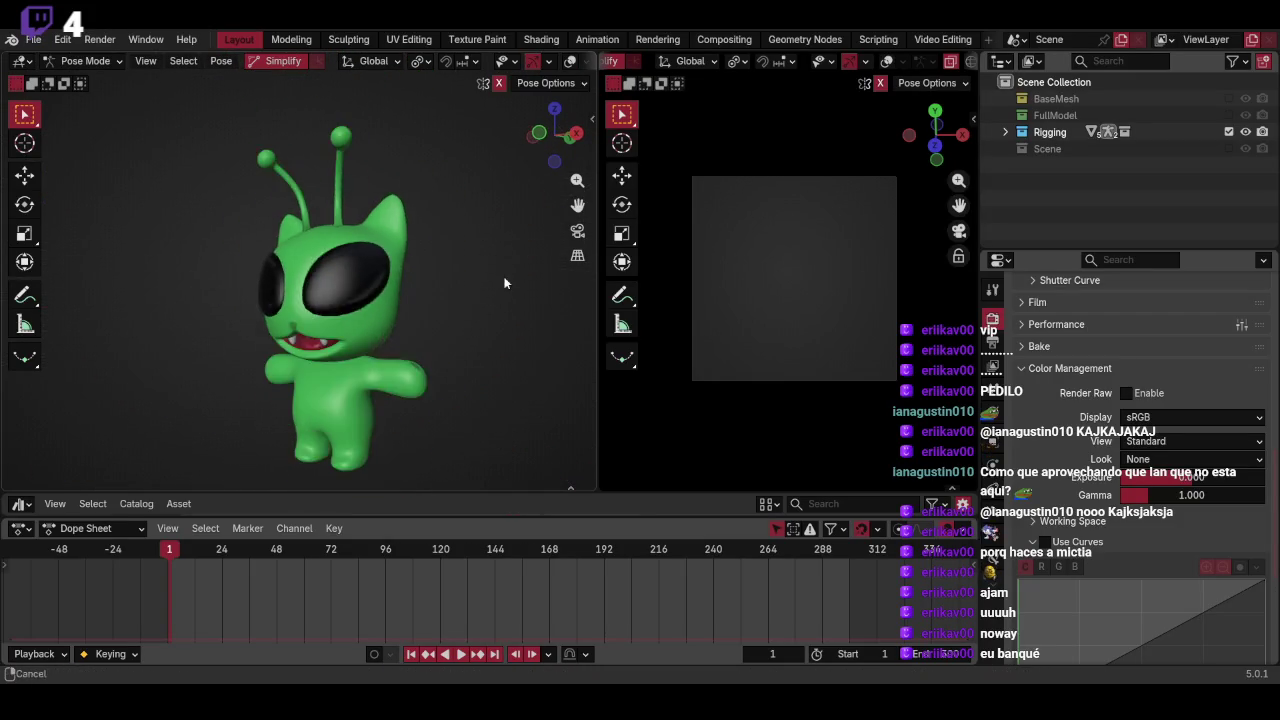
pyautogui.hotkey('shift', 'alt', 'z')
# Move the hand_ik.L control to a new position, cancelling a trial rotation
pyautogui.press('g')
pyautogui.click(443, 375)
pyautogui.press('r')
pyautogui.press('Escape')
# Check the hand pose without overlays from turned perspective and front views
pyautogui.hotkey('shift', 'alt', 'z')
pyautogui.moveTo(448, 242); pyautogui.dragTo(464, 271, button='middle')
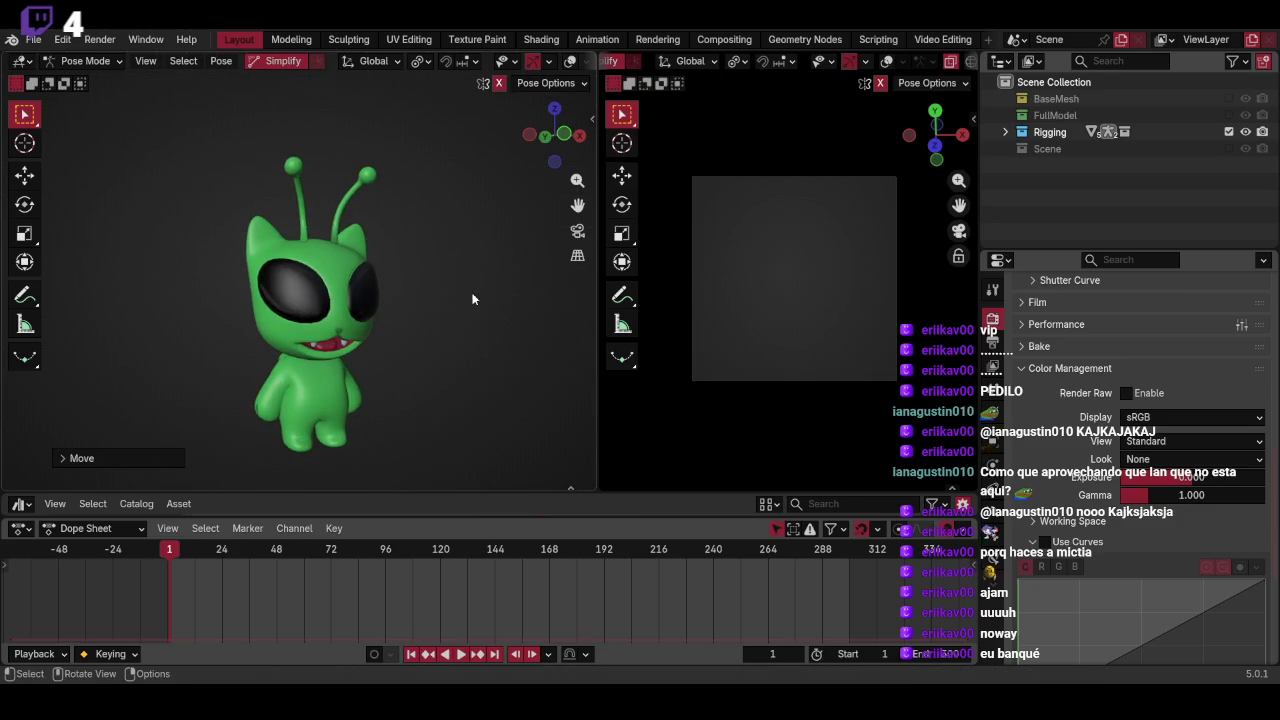
pyautogui.hotkey('shift', 'alt', 'z')
pyautogui.press('KP_1')
pyautogui.hotkey('shift', 'alt', 'z')
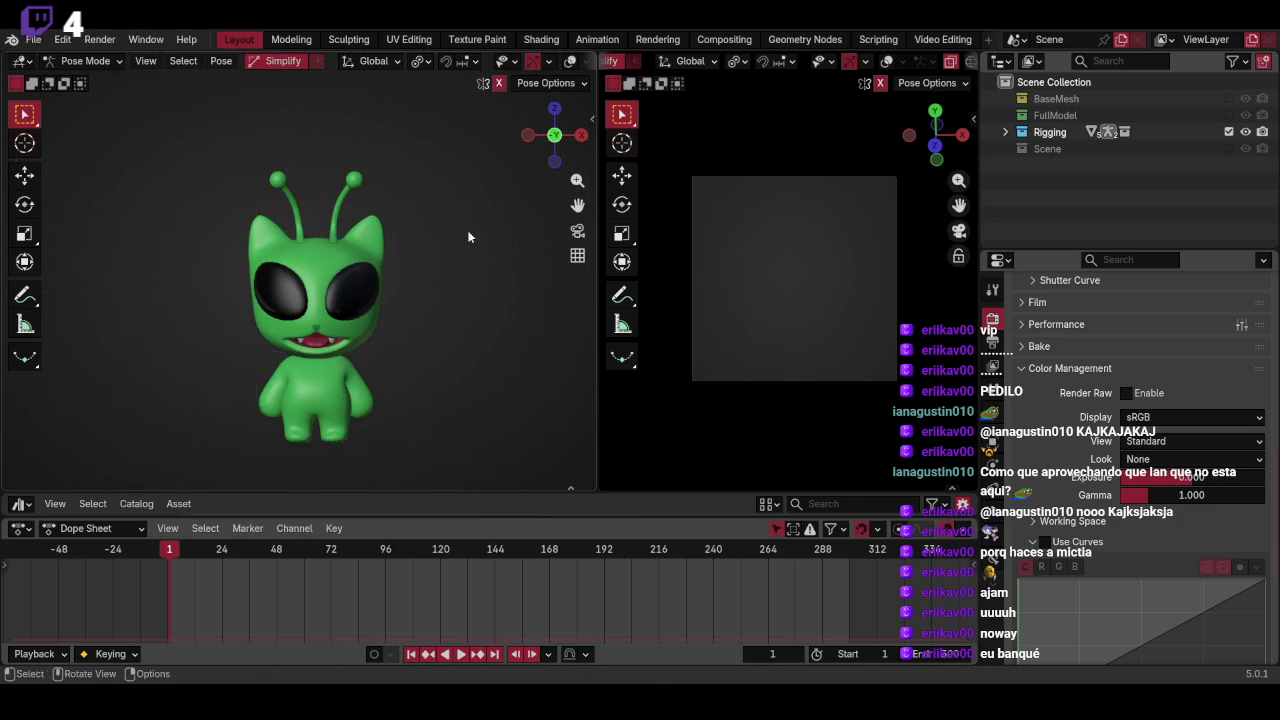
pyautogui.moveTo(360, 240); pyautogui.dragTo(464, 298, button='middle')
pyautogui.scroll(3, 464, 298)
# Rotate the selected pose control twice to adjust the alien's pose
pyautogui.press('r')
pyautogui.press('r')
pyautogui.click(511, 302)
pyautogui.press('r')
pyautogui.click(510, 330)
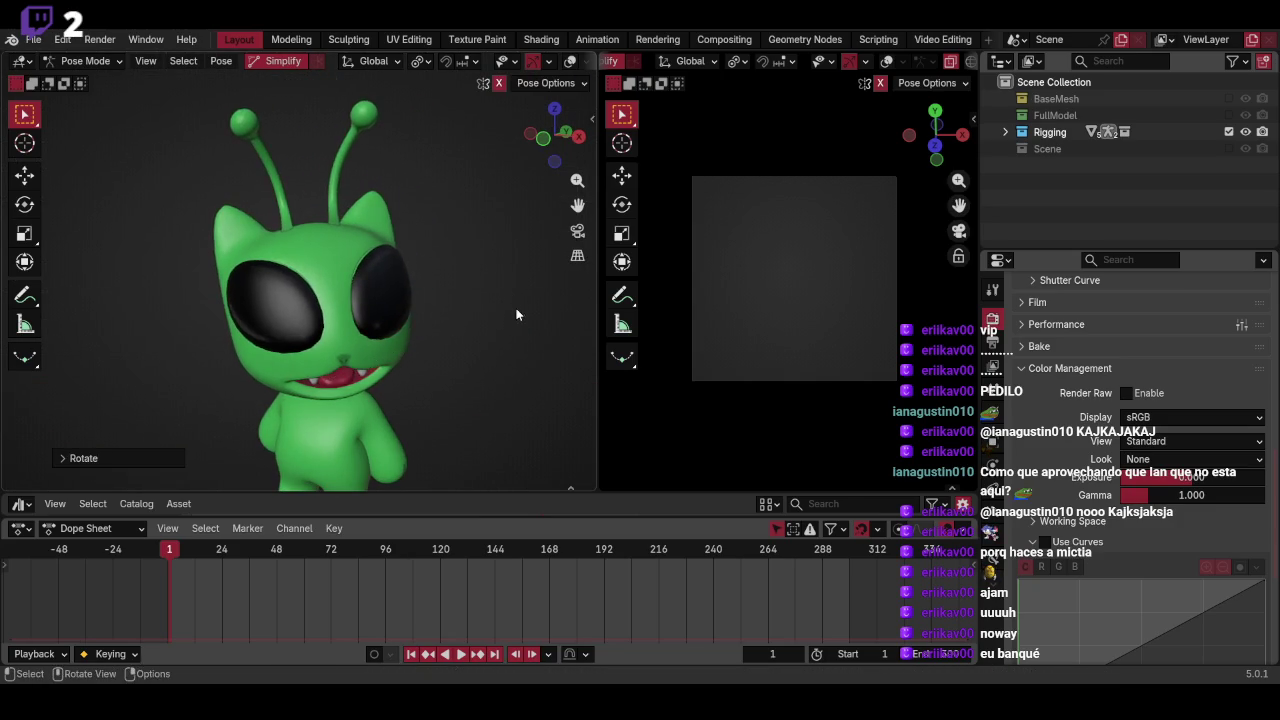
pyautogui.scroll(-2, 508, 359)
pyautogui.moveTo(532, 335); pyautogui.dragTo(499, 293, button='middle')
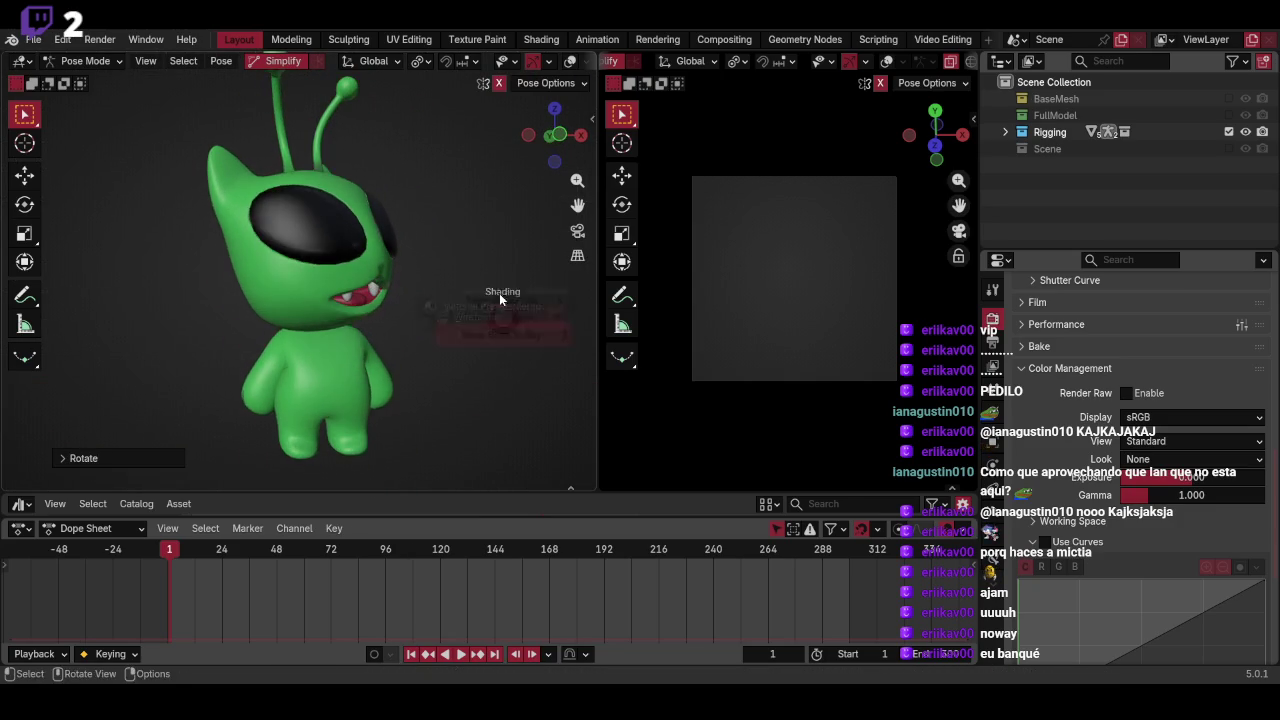
# Move and rotate the foot_ik.L control to reposition the left foot
pyautogui.hotkey('shift', 'alt', 'z')
pyautogui.click(357, 422)
pyautogui.press('g')
pyautogui.click(418, 417)
pyautogui.press('r')
pyautogui.click(450, 280)
# Select the head bone and rotate it so the head tilts
pyautogui.hotkey('shift', 'alt', 'z')
pyautogui.moveTo(451, 275)
pyautogui.mouseDown(button='middle')
pyautogui.moveTo(460, 321)
pyautogui.moveTo(530, 293)
pyautogui.mouseUp(button='middle')
pyautogui.hotkey('shift', 'alt', 'z')
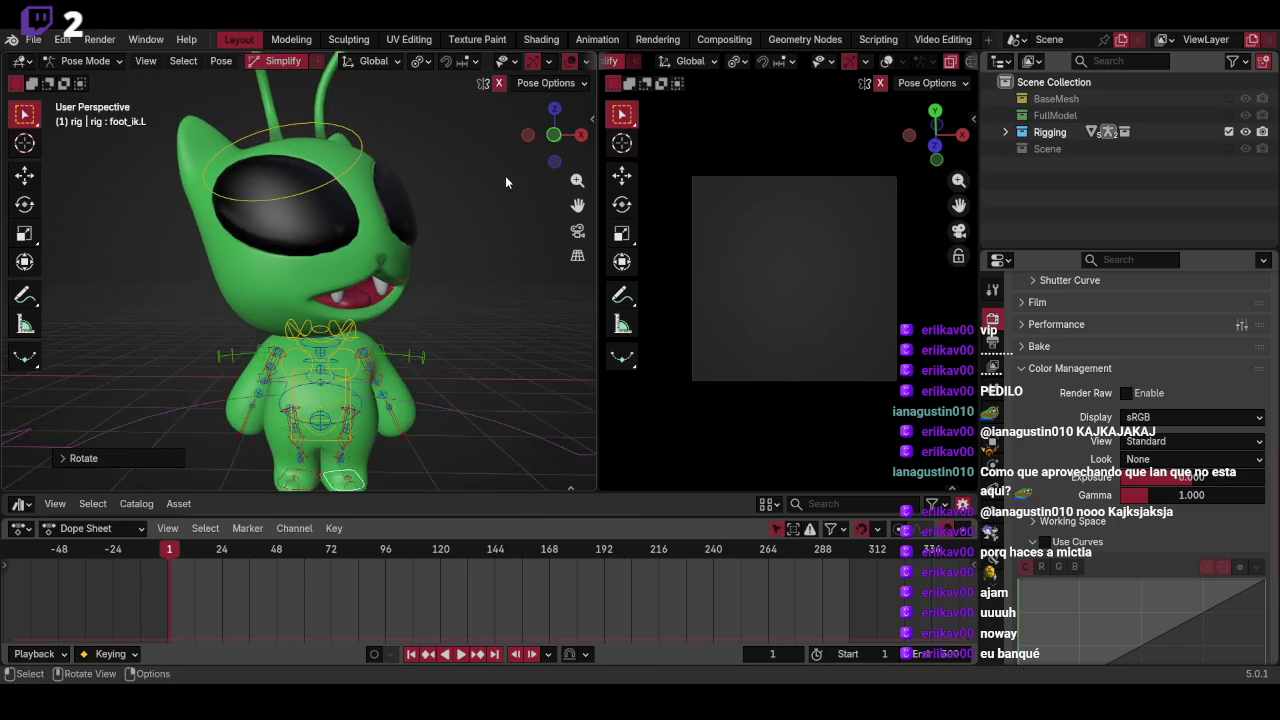
pyautogui.moveTo(505, 175); pyautogui.dragTo(343, 175, button='middle')
pyautogui.click(343, 175)
pyautogui.press('r')
pyautogui.click(487, 248)
pyautogui.moveTo(487, 248)
pyautogui.mouseDown(button='middle')
pyautogui.moveTo(432, 357)
pyautogui.moveTo(394, 263)
pyautogui.mouseUp(button='middle')
pyautogui.scroll(3, 432, 351)
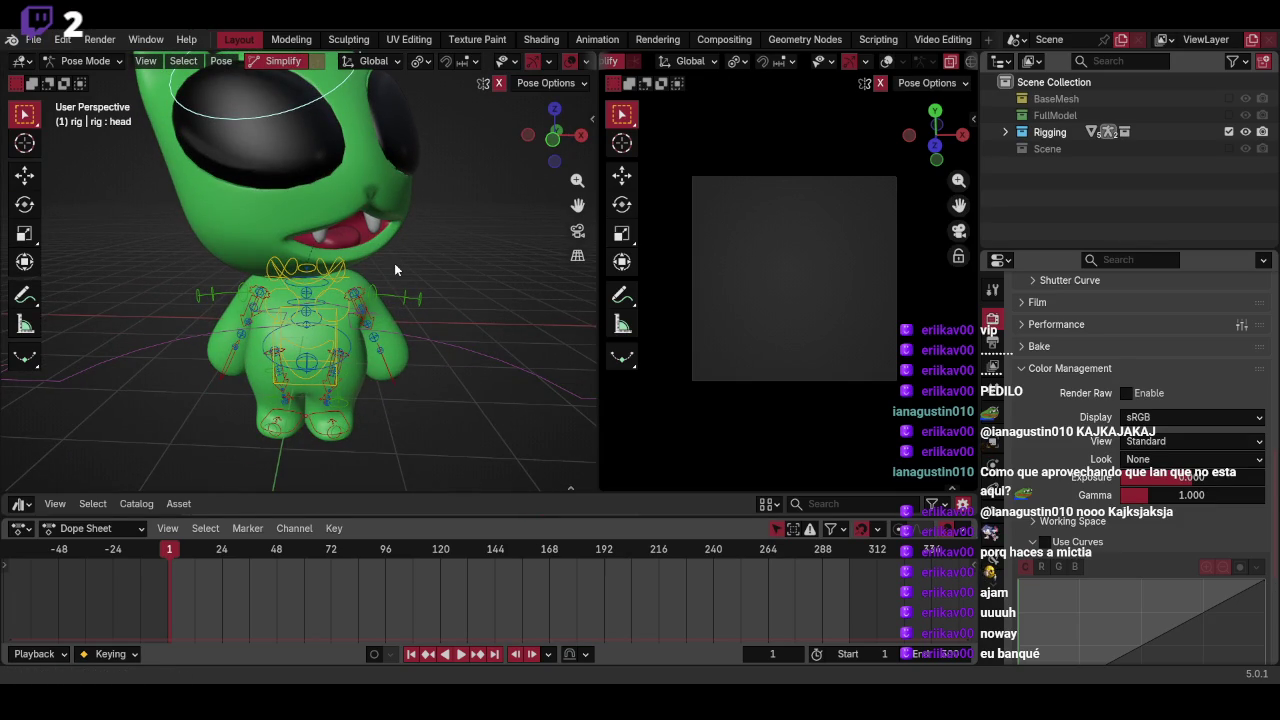
pyautogui.scroll(-2, 512, 218)
pyautogui.keyDown('shift'); pyautogui.moveTo(512, 218); pyautogui.dragTo(544, 366, button='middle'); pyautogui.keyUp('shift')
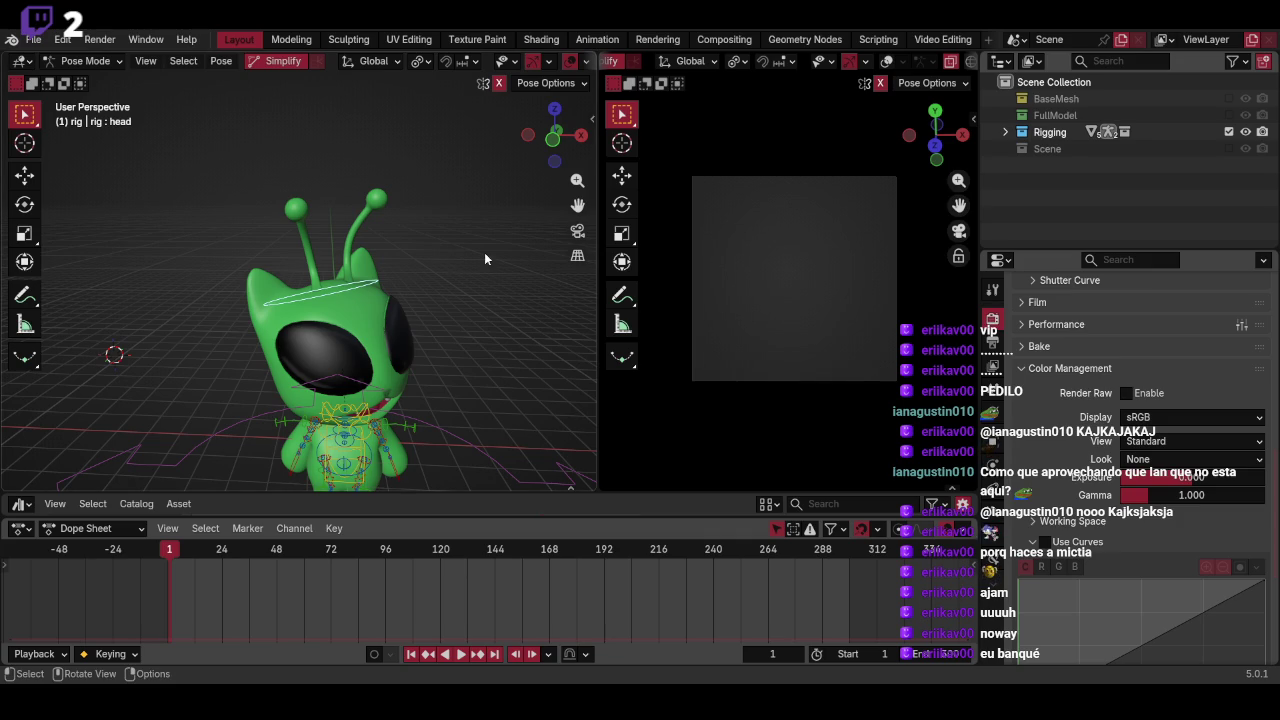
pyautogui.press('a')
pyautogui.moveTo(480, 262); pyautogui.dragTo(454, 345, button='middle')
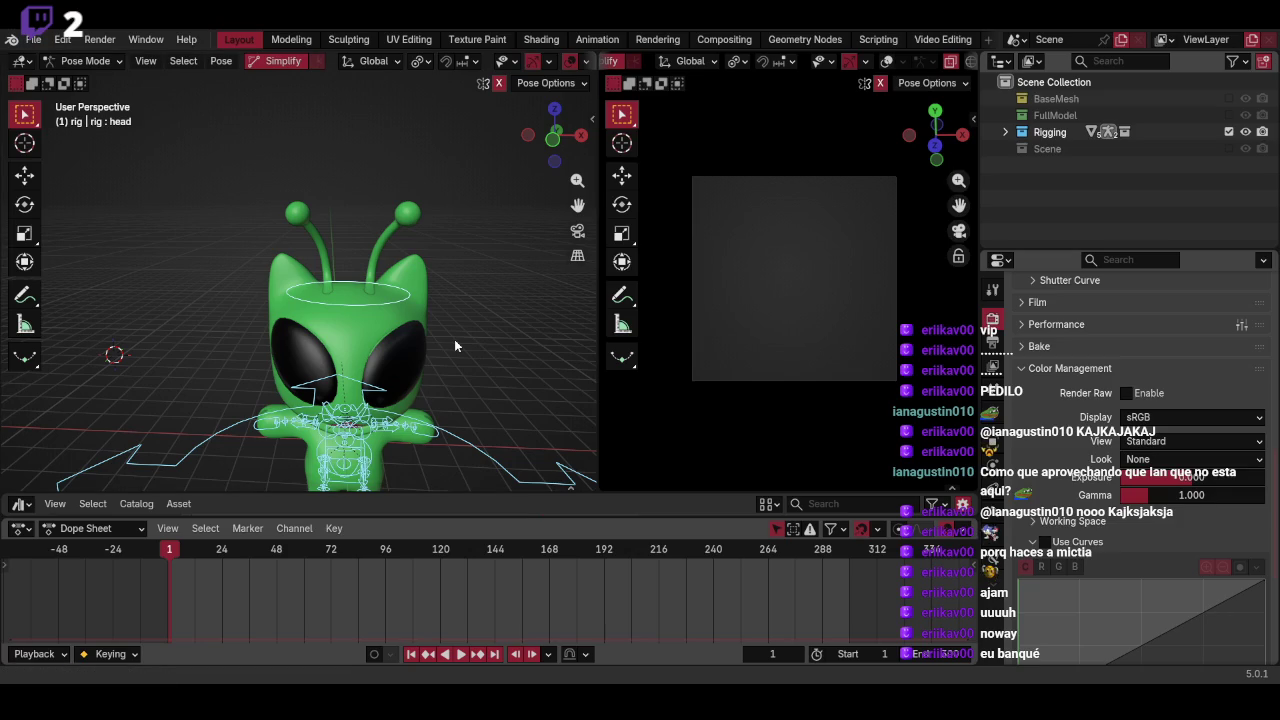
pyautogui.hotkey('ctrl', 'q')
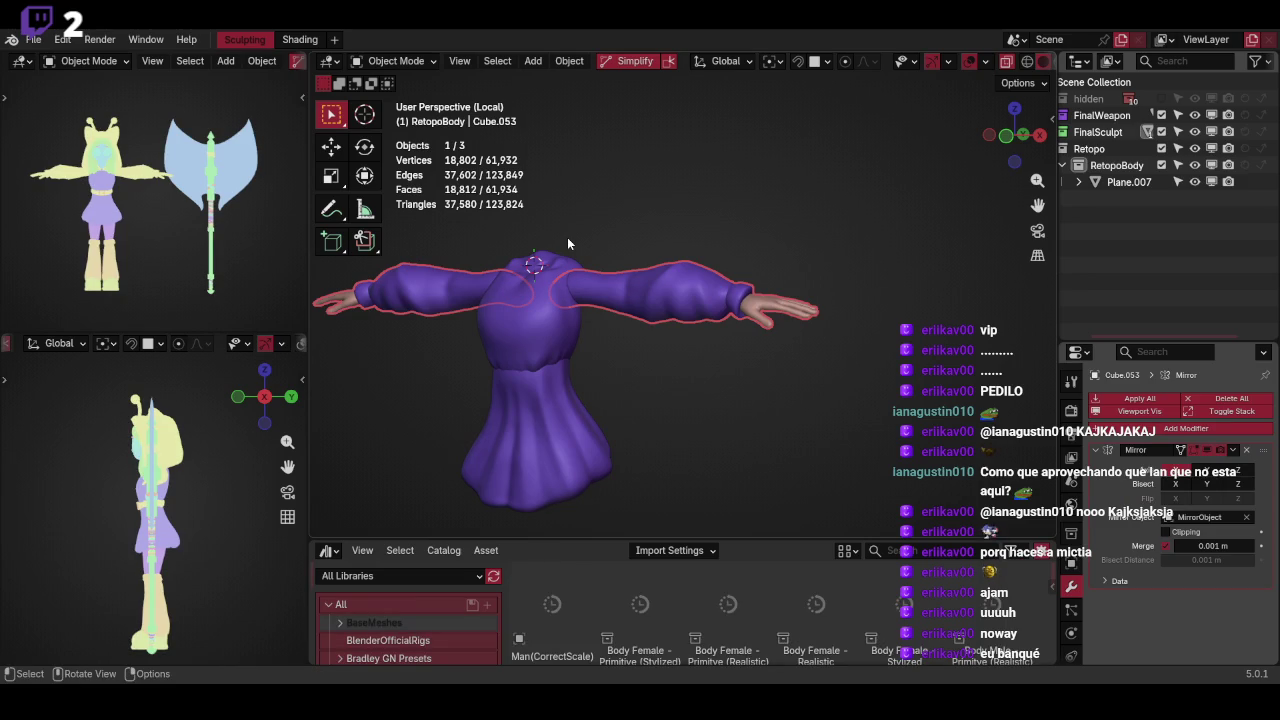
# Enter Edit Mode on the sleeve mesh and select all of the hand's connected geometry
pyautogui.click(690, 226)
pyautogui.moveTo(768, 215)
pyautogui.keyDown('alt'); pyautogui.mouseDown()
pyautogui.moveTo(840, 221)
pyautogui.moveTo(780, 294)
pyautogui.moveTo(767, 205)
pyautogui.mouseUp(); pyautogui.keyUp('alt')
pyautogui.moveTo(763, 303)
pyautogui.keyDown('alt'); pyautogui.mouseDown()
pyautogui.moveTo(797, 257)
pyautogui.moveTo(702, 281)
pyautogui.moveTo(789, 425)
pyautogui.mouseUp(); pyautogui.keyUp('alt')
pyautogui.press('Tab')
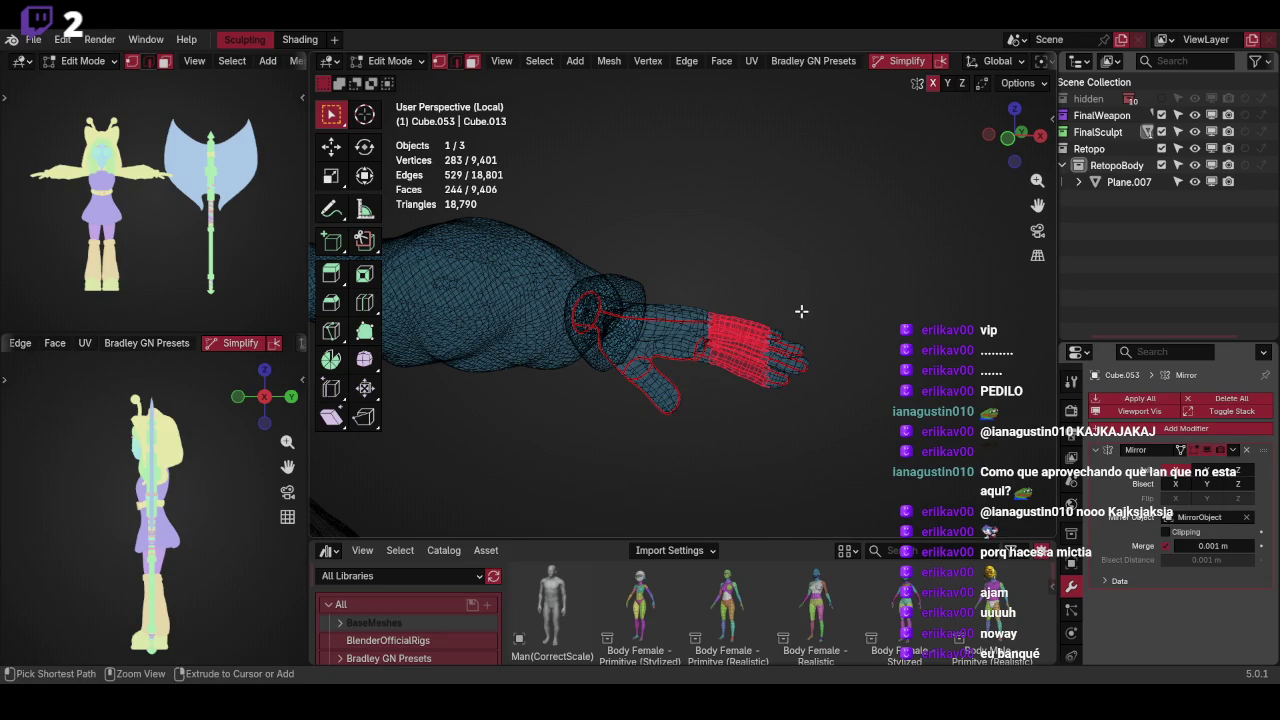
pyautogui.hotkey('ctrl', 'l')
pyautogui.moveTo(786, 231)
pyautogui.keyDown('alt'); pyautogui.mouseDown()
pyautogui.moveTo(763, 280)
pyautogui.moveTo(906, 237)
pyautogui.moveTo(871, 277)
pyautogui.moveTo(832, 283)
pyautogui.moveTo(801, 252)
pyautogui.moveTo(734, 289)
pyautogui.mouseUp(); pyautogui.keyUp('alt')
# Duplicate the hand in place and separate it into its own object, Cube.054
pyautogui.hotkey('shift', 'd')
pyautogui.rightClick(745, 281)
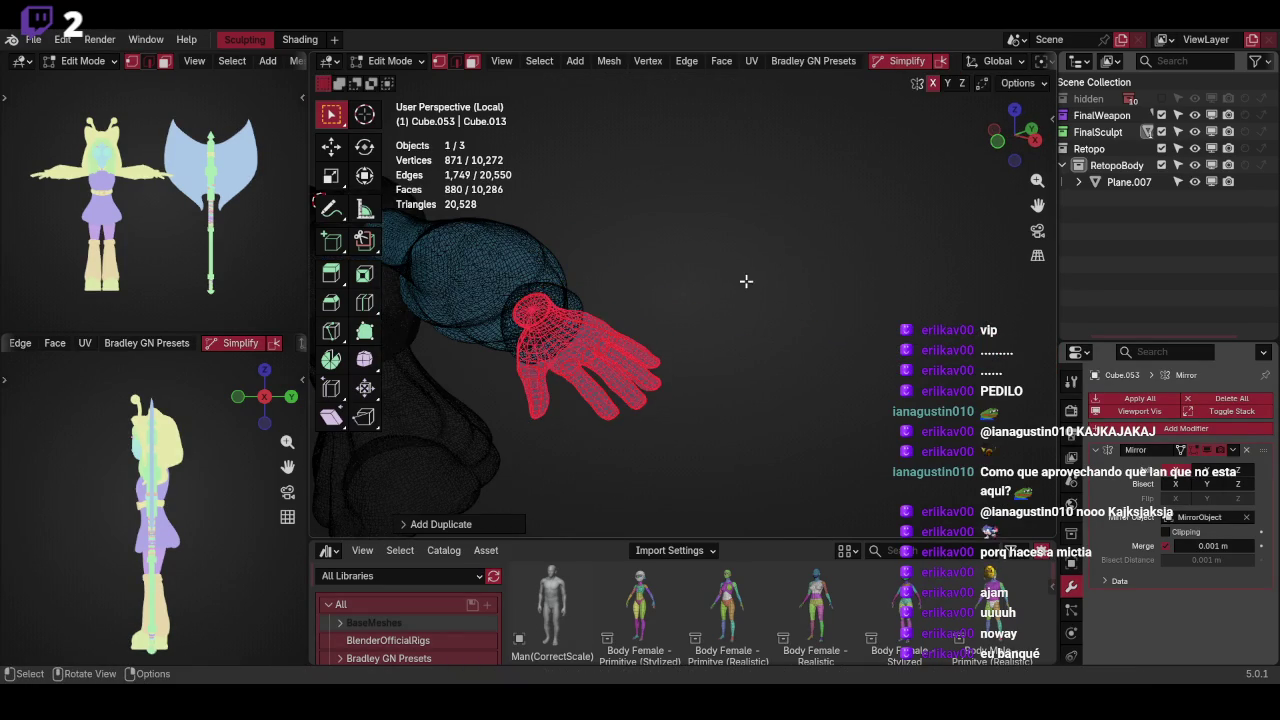
pyautogui.press('p')
pyautogui.click(754, 268)
pyautogui.press('Tab')
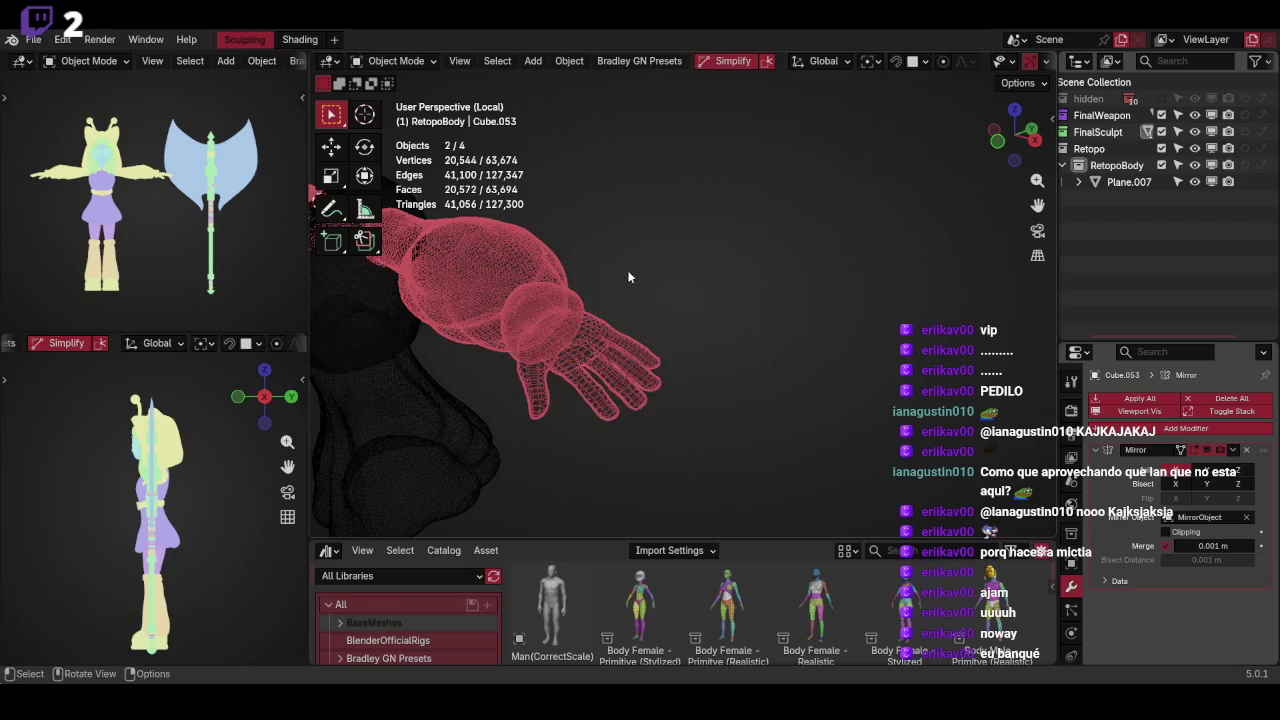
# Select the separated hand Cube.054 and check it in solid and wireframe shading
pyautogui.press('z')
pyautogui.click(806, 327)
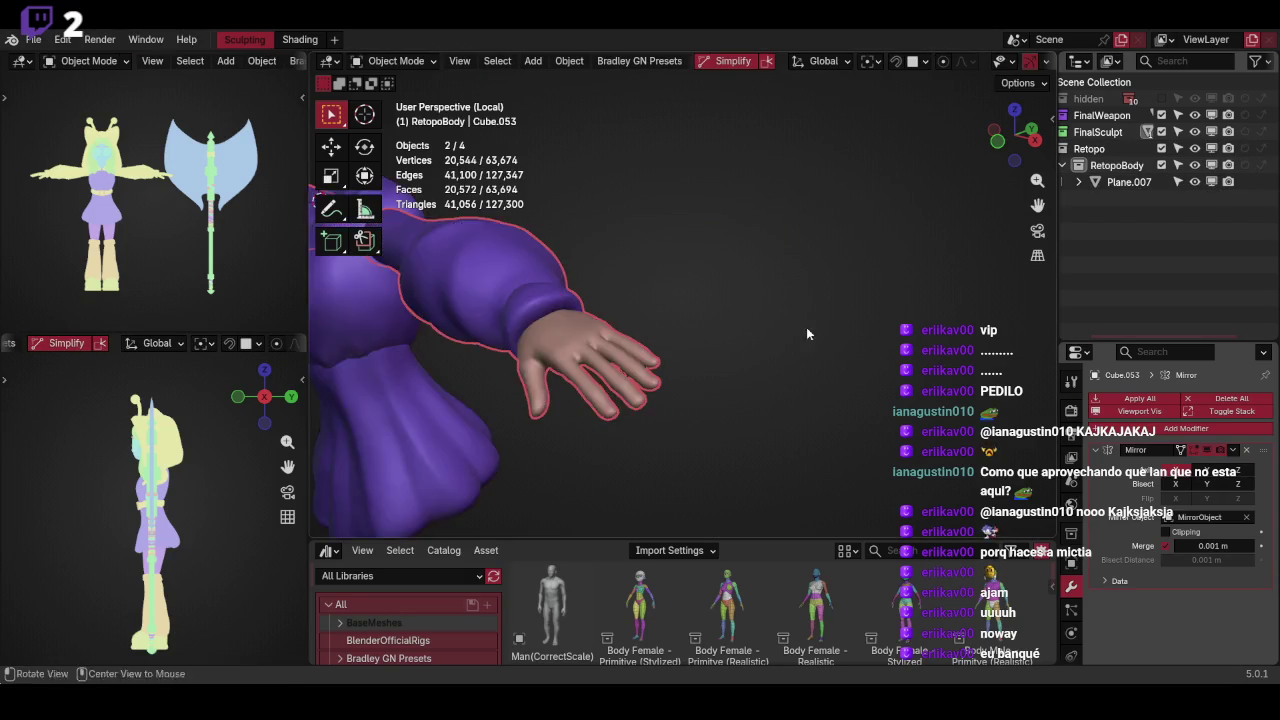
pyautogui.keyDown('alt'); pyautogui.moveTo(806, 327); pyautogui.dragTo(699, 361); pyautogui.keyUp('alt')
pyautogui.click(688, 371)
pyautogui.hotkey('shift', 'z')
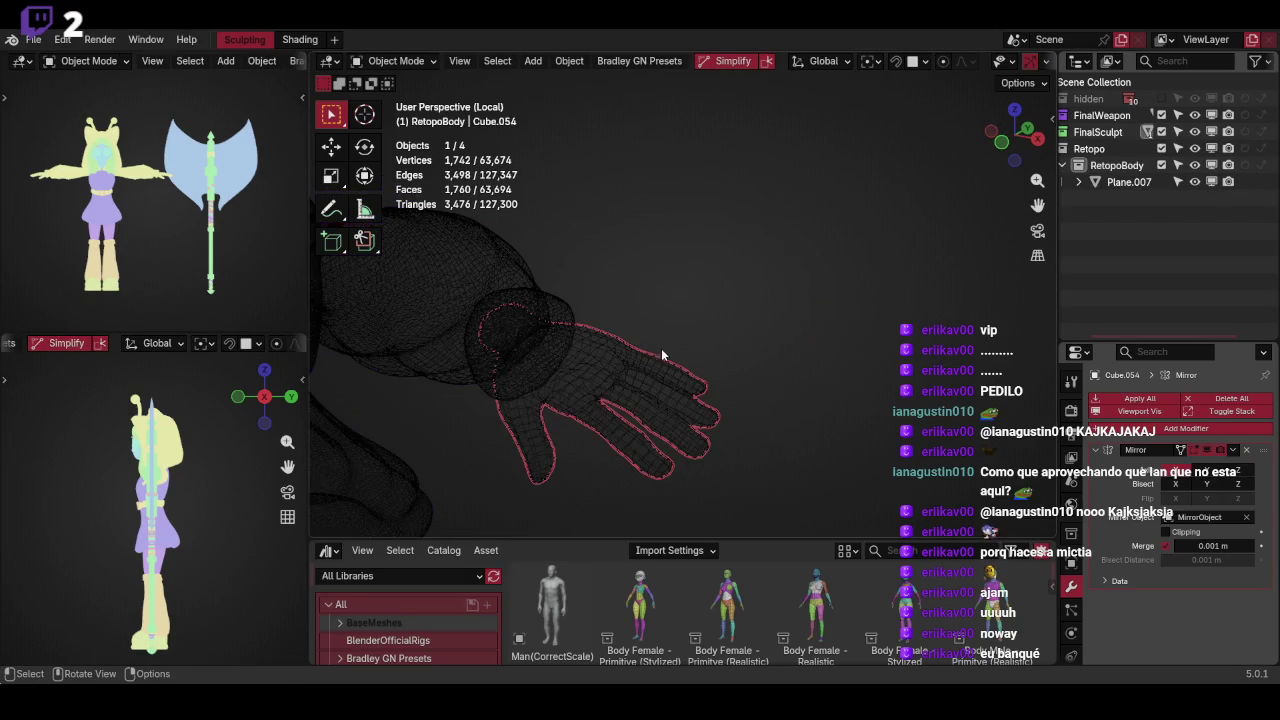
pyautogui.hotkey('shift', 'z')
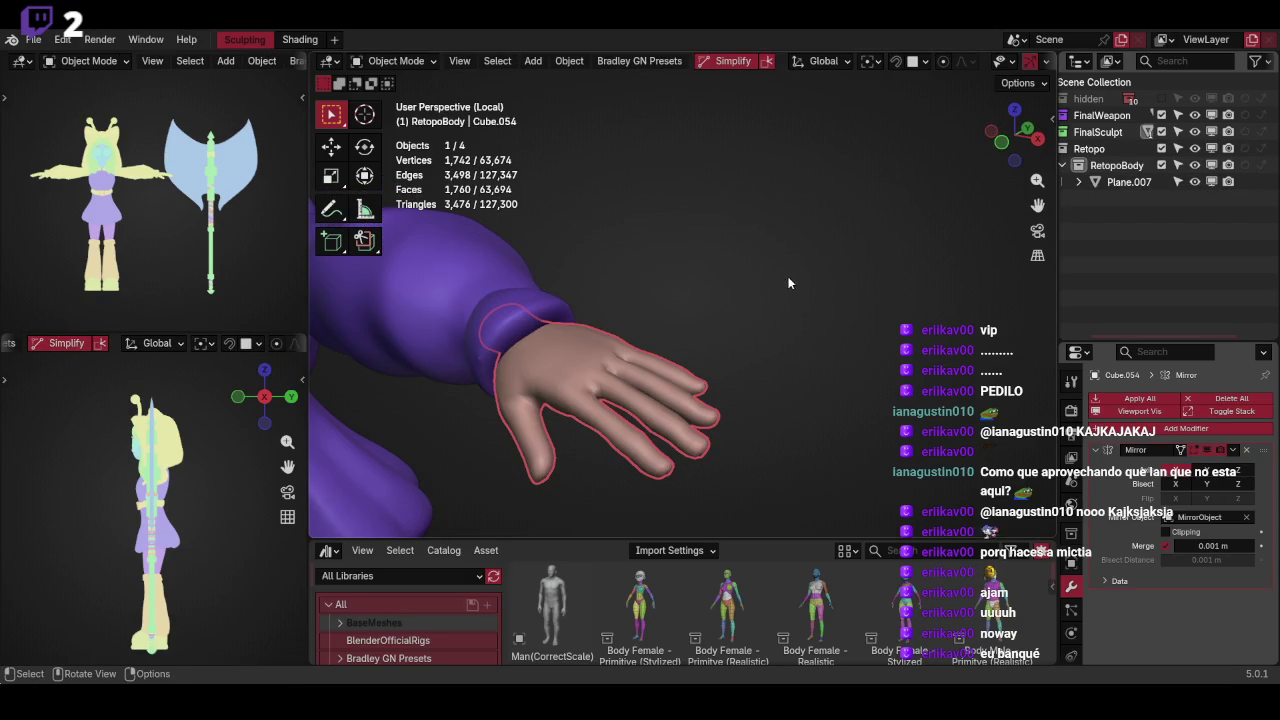
# Move the hand copy Cube.054 into the RetopoBody collection
pyautogui.press('m')
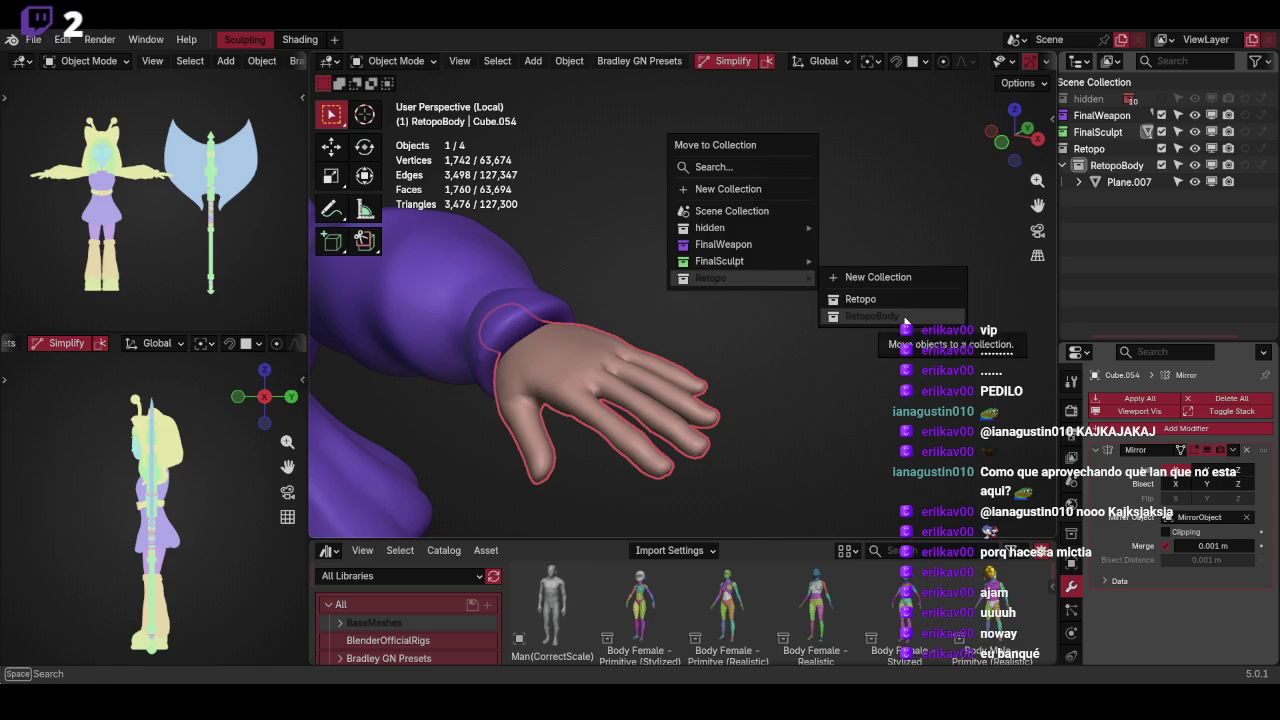
pyautogui.click(870, 316)
pyautogui.moveTo(907, 318)
pyautogui.mouseDown(button='middle')
pyautogui.moveTo(838, 312)
pyautogui.moveTo(823, 336)
pyautogui.moveTo(760, 351)
pyautogui.mouseUp(button='middle')
pyautogui.click(760, 351)
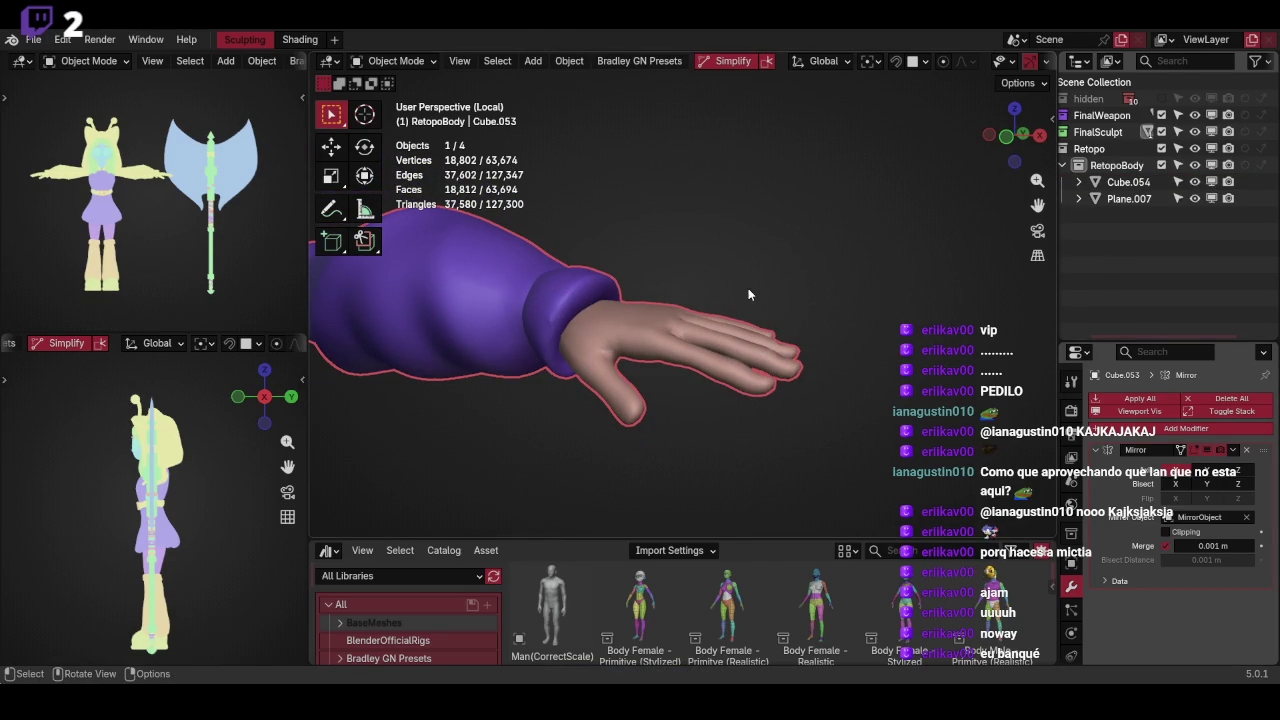
# Select Plane.007 and then Cube.054, viewing the hand in wireframe
pyautogui.click(1128, 198)
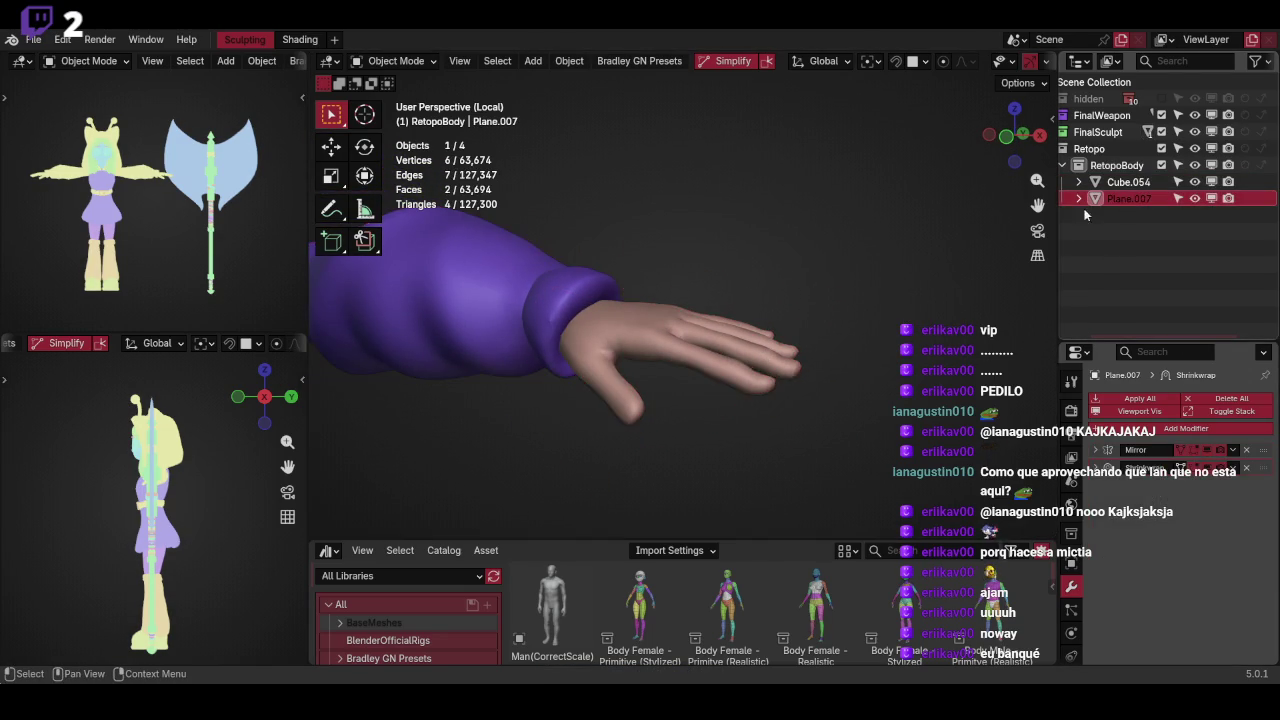
pyautogui.moveTo(830, 270); pyautogui.dragTo(800, 280, button='middle')
pyautogui.click(1130, 182)
pyautogui.moveTo(780, 360); pyautogui.dragTo(804, 379, button='middle')
pyautogui.hotkey('shift', 'z')
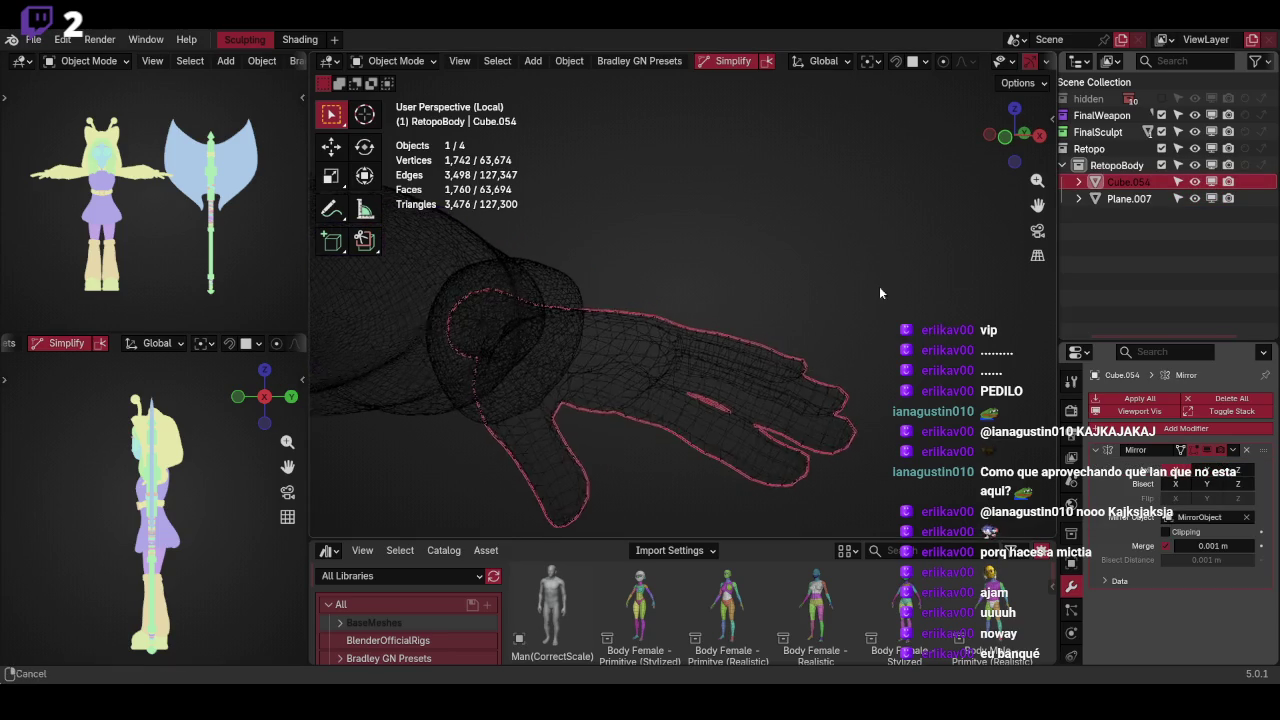
# Separate the hand geometry of sleeve mesh Cube.053 into its own object
pyautogui.click(800, 376)
pyautogui.press('Tab')
pyautogui.hotkey('ctrl', 'Tab')
pyautogui.press('l')
pyautogui.hotkey('ctrl', 'l')
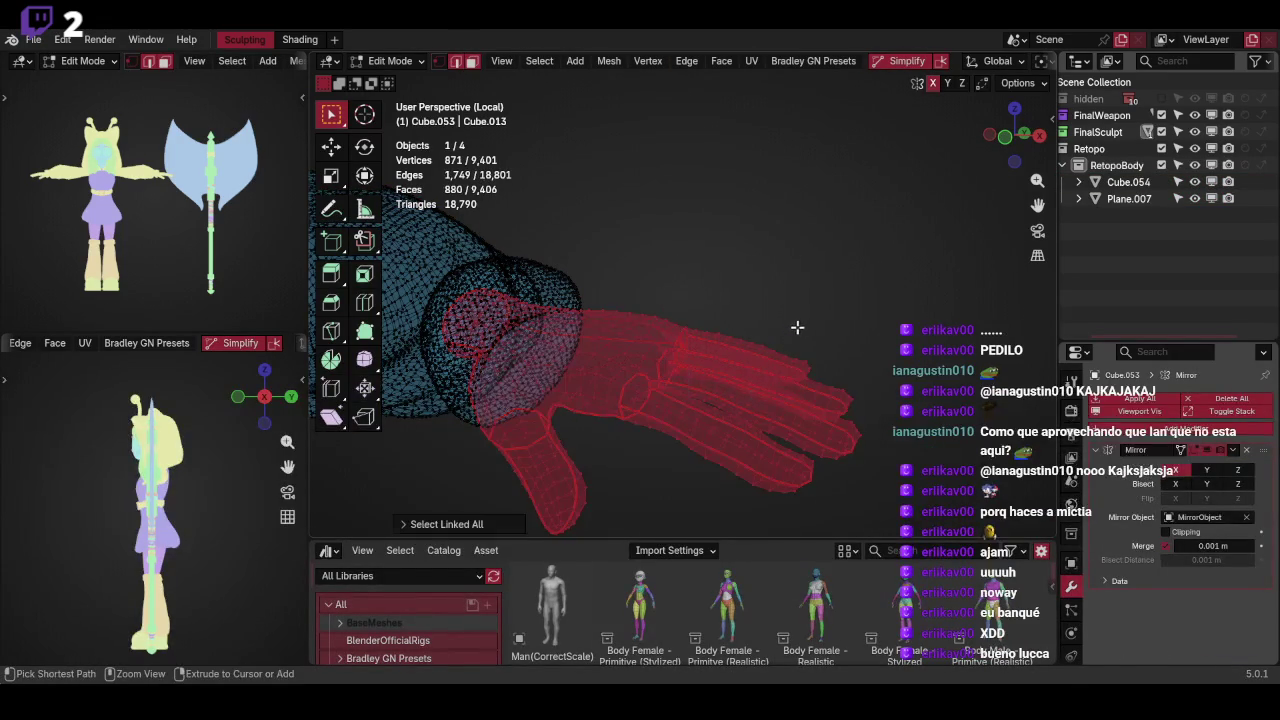
pyautogui.press('p')
pyautogui.click(812, 298)
pyautogui.hotkey('ctrl', 'Tab')
pyautogui.click(715, 318)
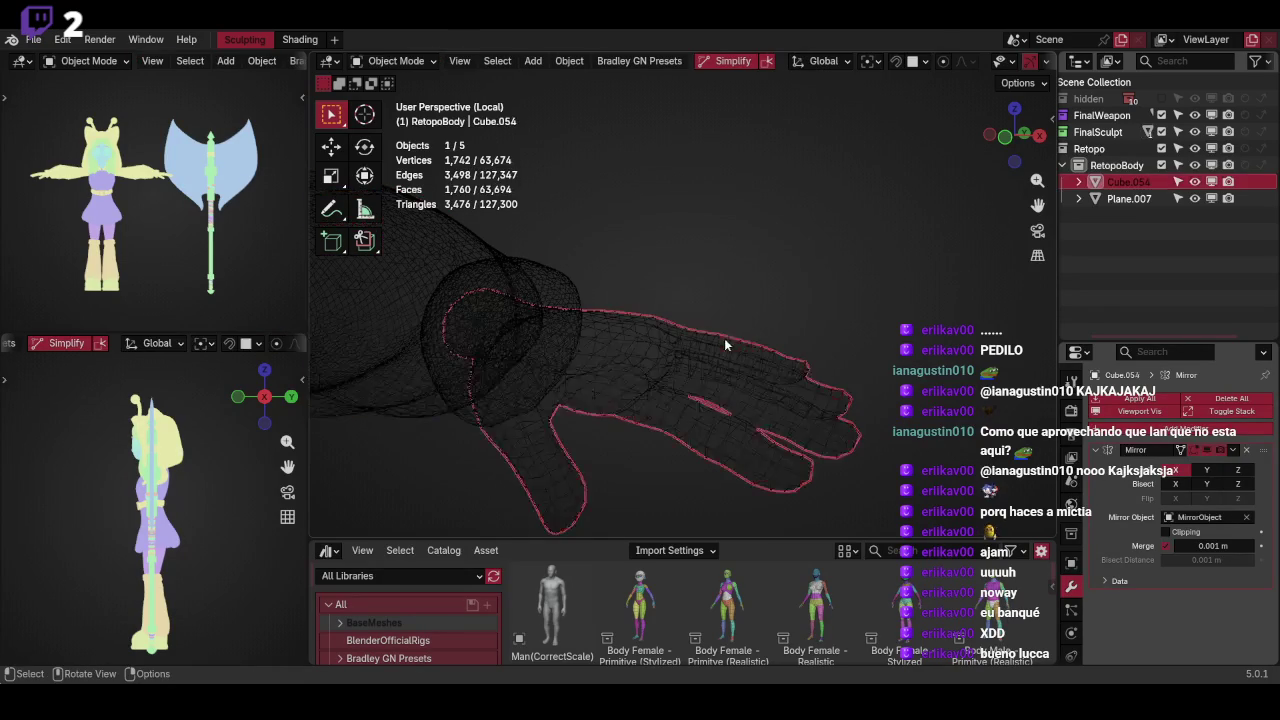
# Select the newly separated hand and hide the RetopoBody collection
pyautogui.click(726, 340)
pyautogui.click(1194, 165)
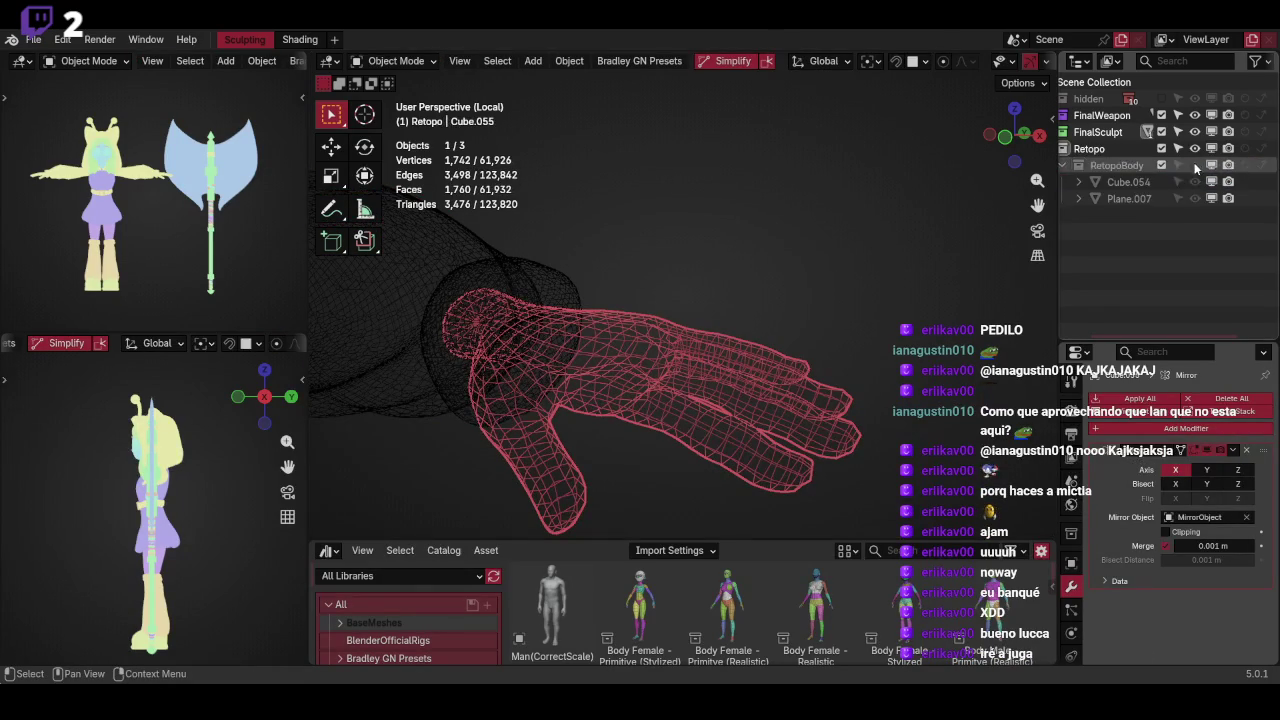
pyautogui.click(821, 344)
pyautogui.click(806, 346)
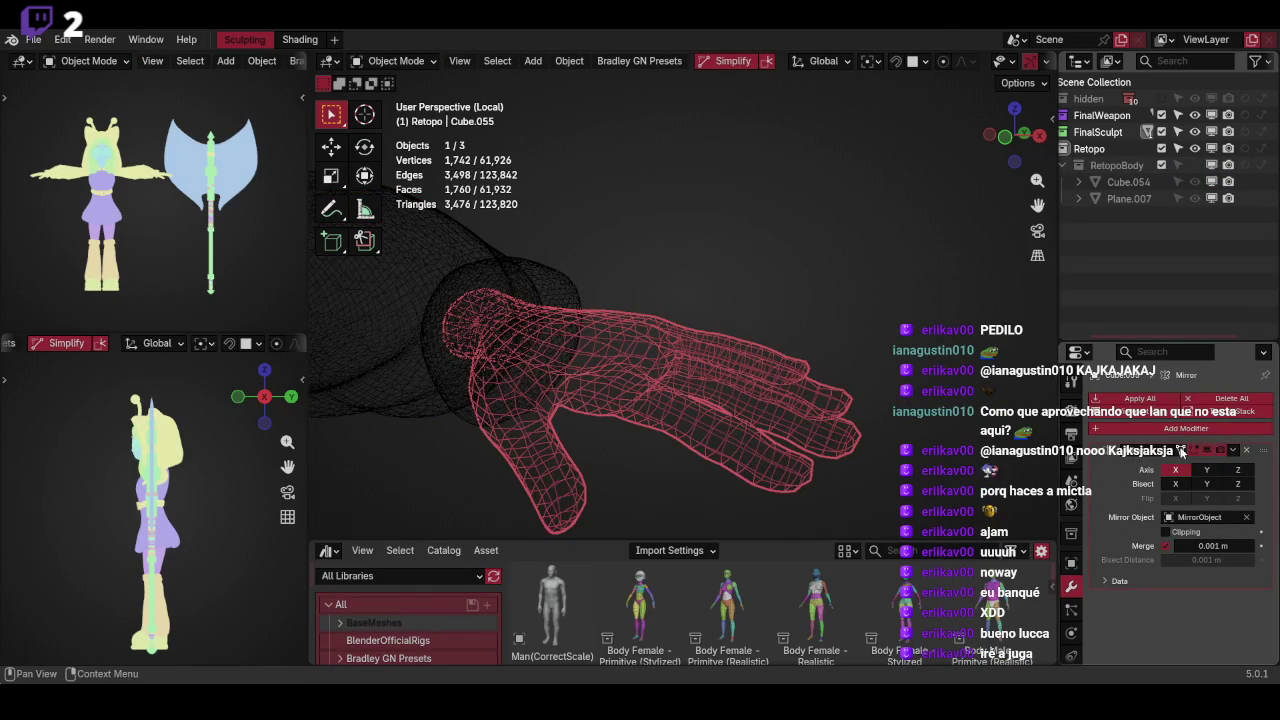
# Give the hand a level-2 Subdivision modifier, remove its Mirror modifier, and apply Subdivision
pyautogui.click(1140, 427)
pyautogui.write('s')
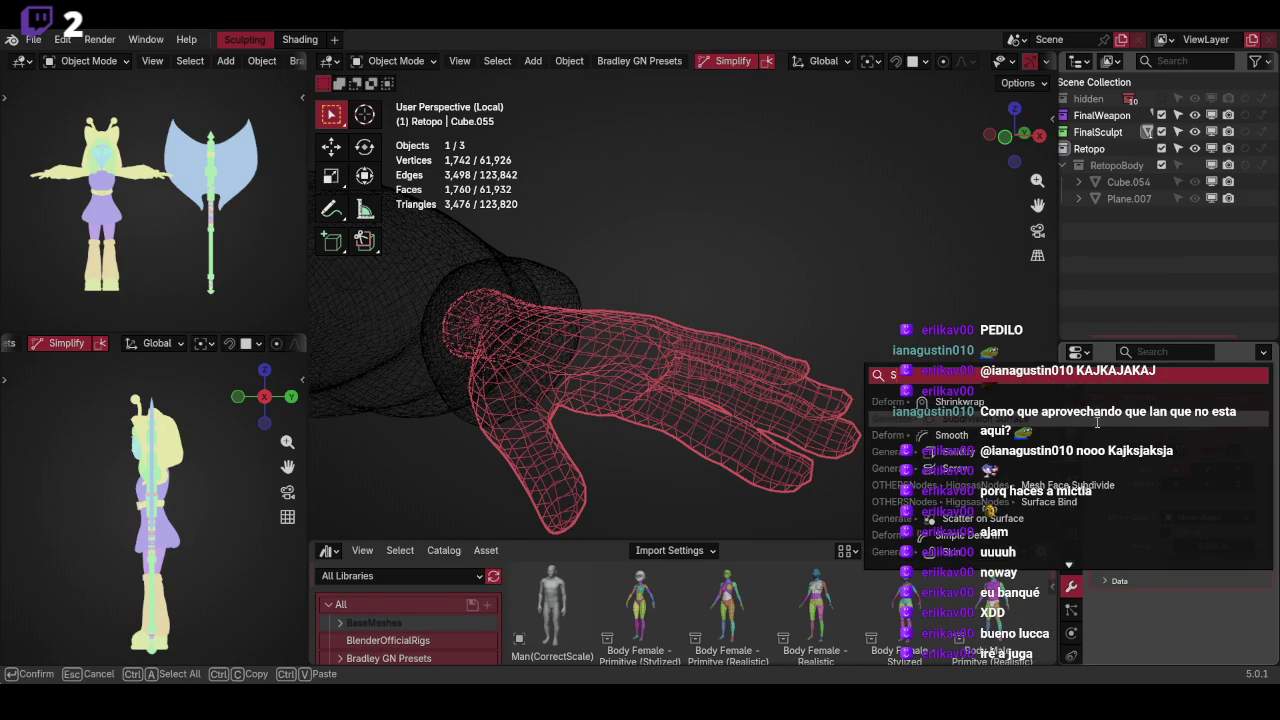
pyautogui.click(1097, 421)
pyautogui.click(1249, 634)
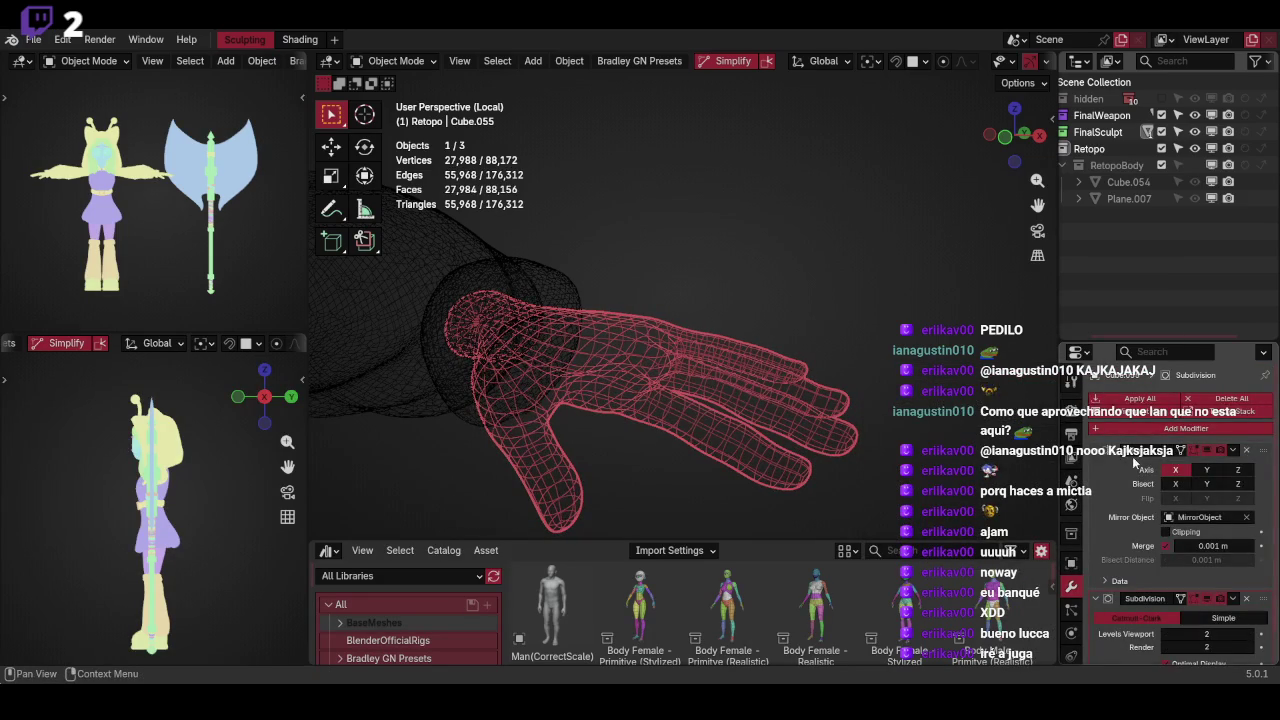
pyautogui.moveTo(1096, 450); pyautogui.dragTo(1097, 468)
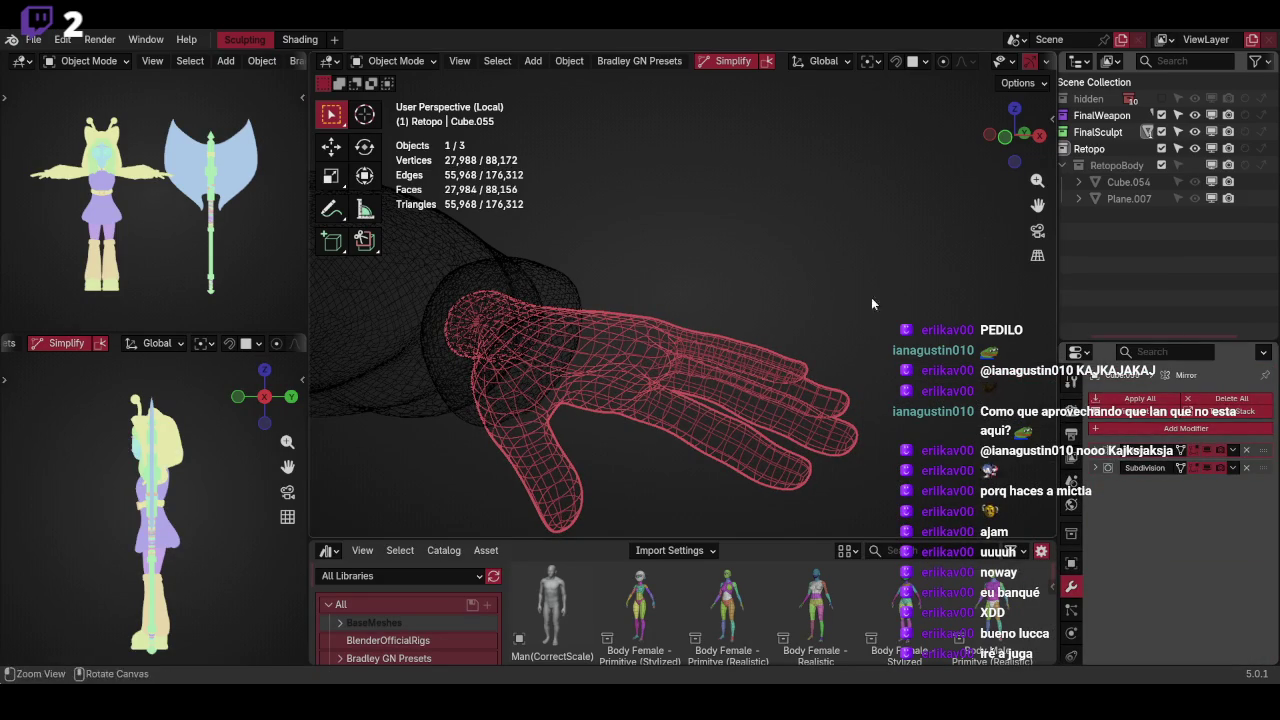
pyautogui.moveTo(650, 400); pyautogui.dragTo(700, 390, button='middle')
pyautogui.click(1246, 450)
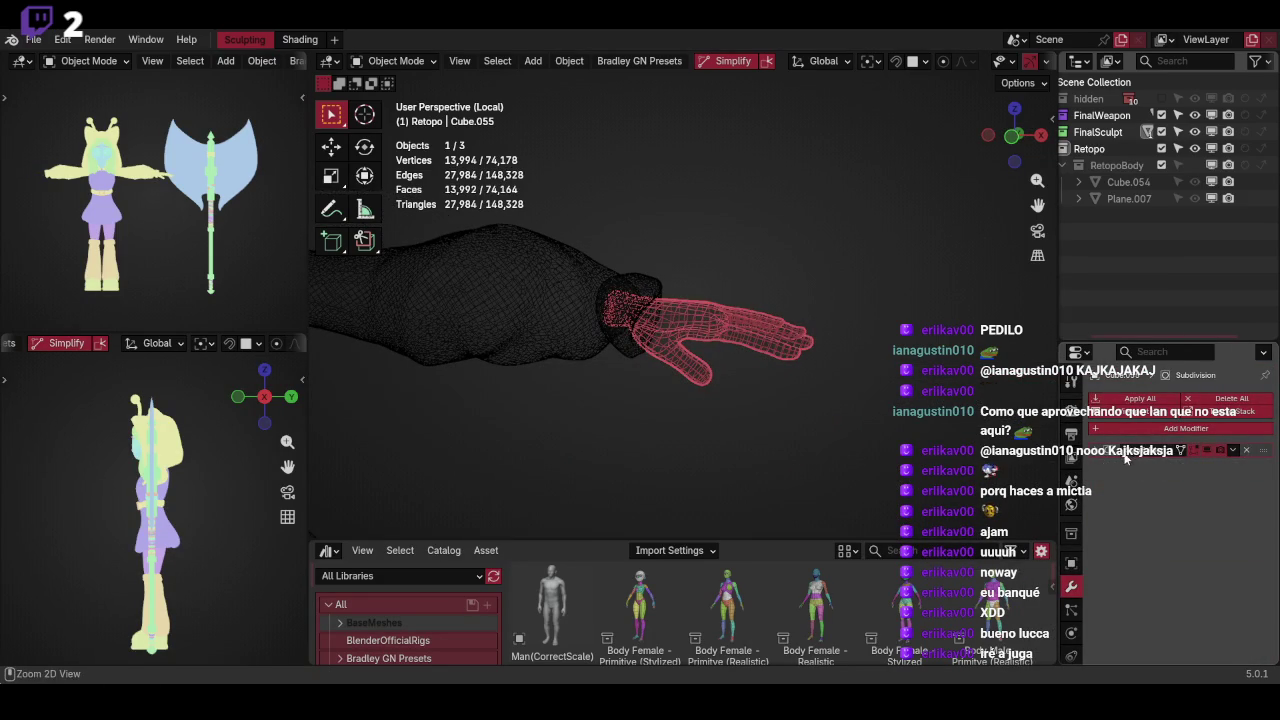
pyautogui.hotkey('ctrl', 'a')
# Join the subdivided hand and the sleeve into one object
pyautogui.hotkey('shift', 'z')
pyautogui.scroll(3, 780, 346)
pyautogui.keyDown('shift'); pyautogui.click(592, 325); pyautogui.keyUp('shift')
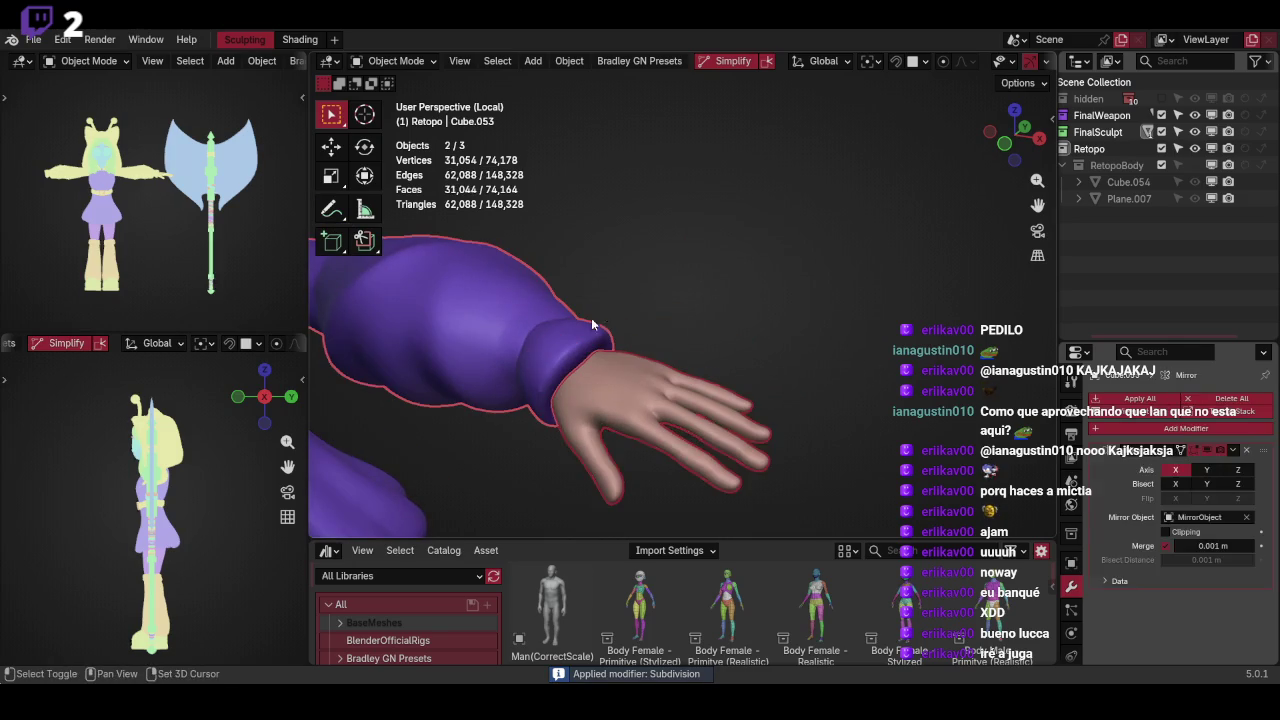
pyautogui.hotkey('ctrl', 'j')
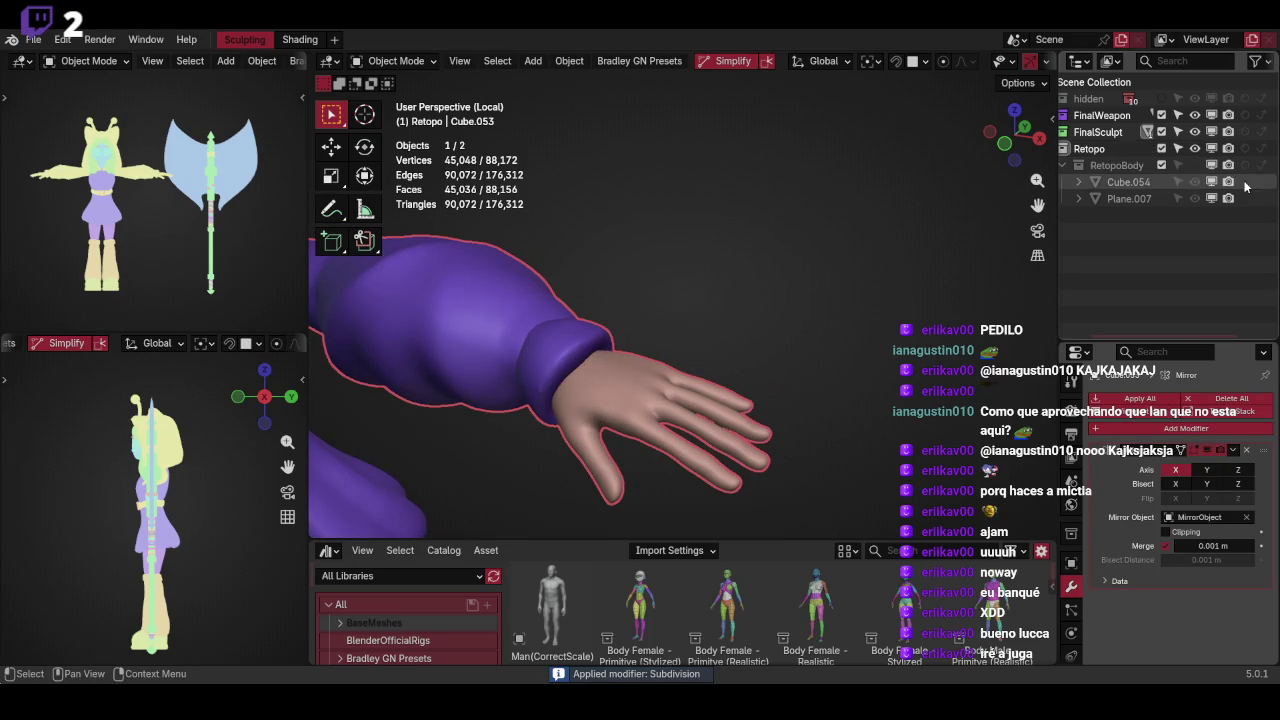
# Show RetopoBody again and select retopo hand Cube.054 in wireframe shading
pyautogui.click(1161, 165)
pyautogui.moveTo(790, 380); pyautogui.dragTo(832, 358, button='middle')
pyautogui.hotkey('shift', 'z')
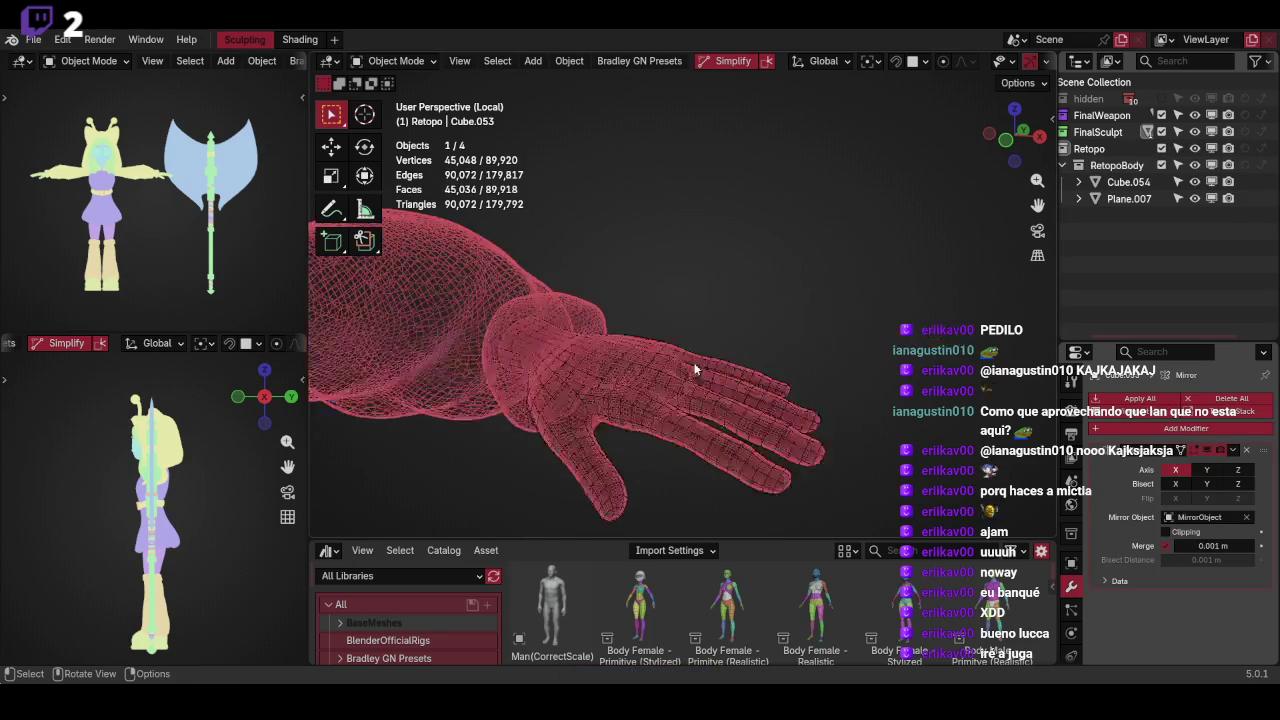
pyautogui.click(705, 369)
# Switch back to solid shading and inspect the hand from several angles
pyautogui.press('z')
pyautogui.click(860, 320)
pyautogui.moveTo(856, 306)
pyautogui.mouseDown(button='middle')
pyautogui.moveTo(838, 298)
pyautogui.moveTo(846, 285)
pyautogui.moveTo(886, 323)
pyautogui.mouseUp(button='middle')
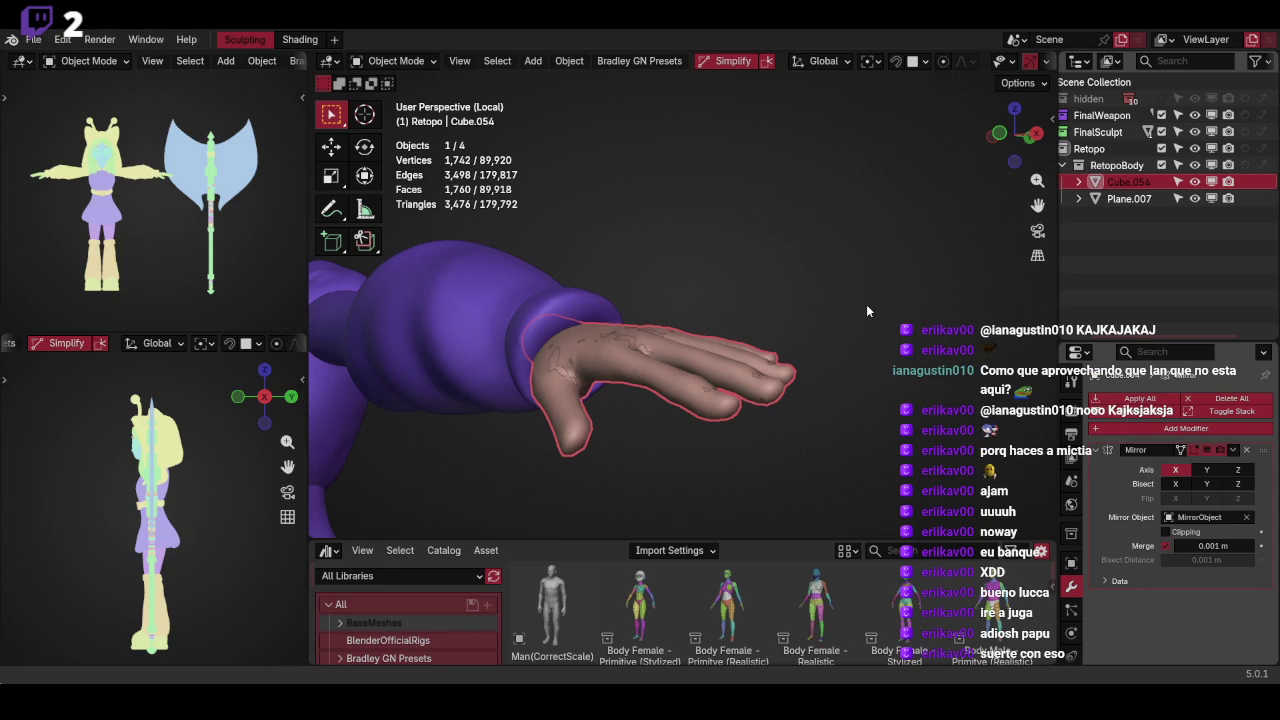
pyautogui.moveTo(866, 304)
pyautogui.mouseDown(button='middle')
pyautogui.moveTo(735, 268)
pyautogui.moveTo(749, 245)
pyautogui.moveTo(792, 295)
pyautogui.mouseUp(button='middle')
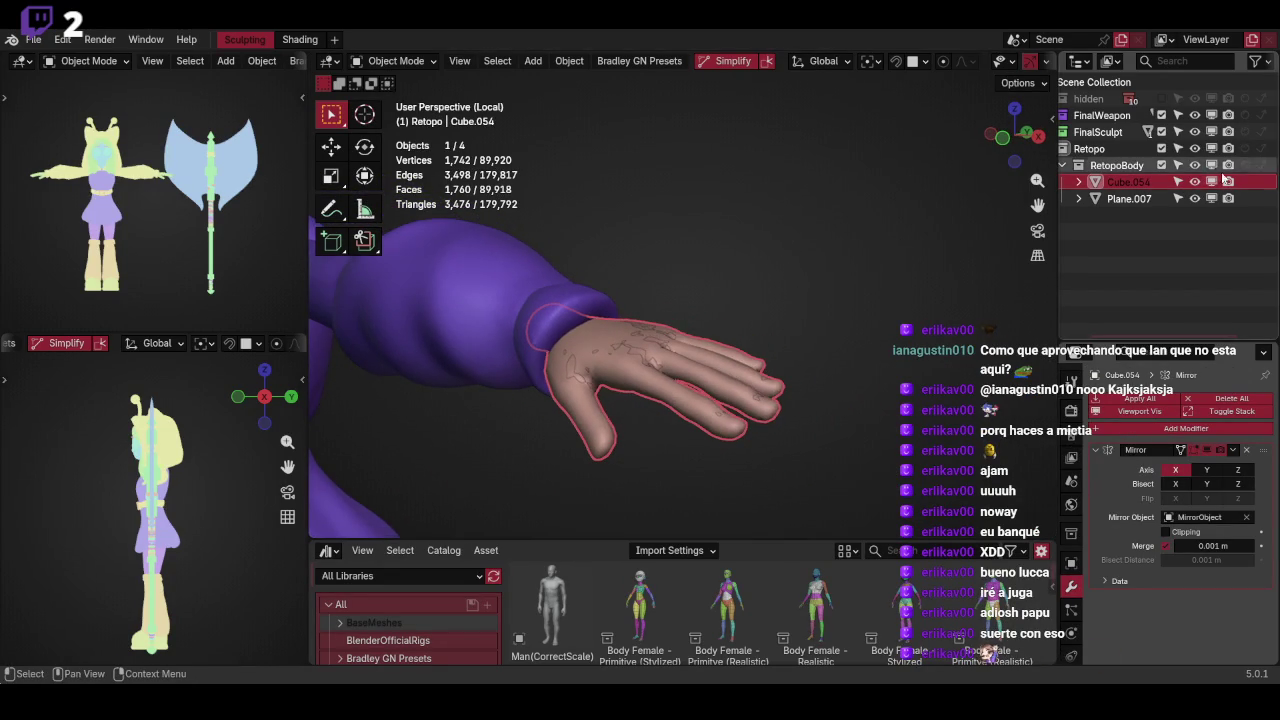
# Hide the retopo hand Cube.054 and Plane.007, viewing the body front in solid shading
pyautogui.hotkey('alt', 'a')
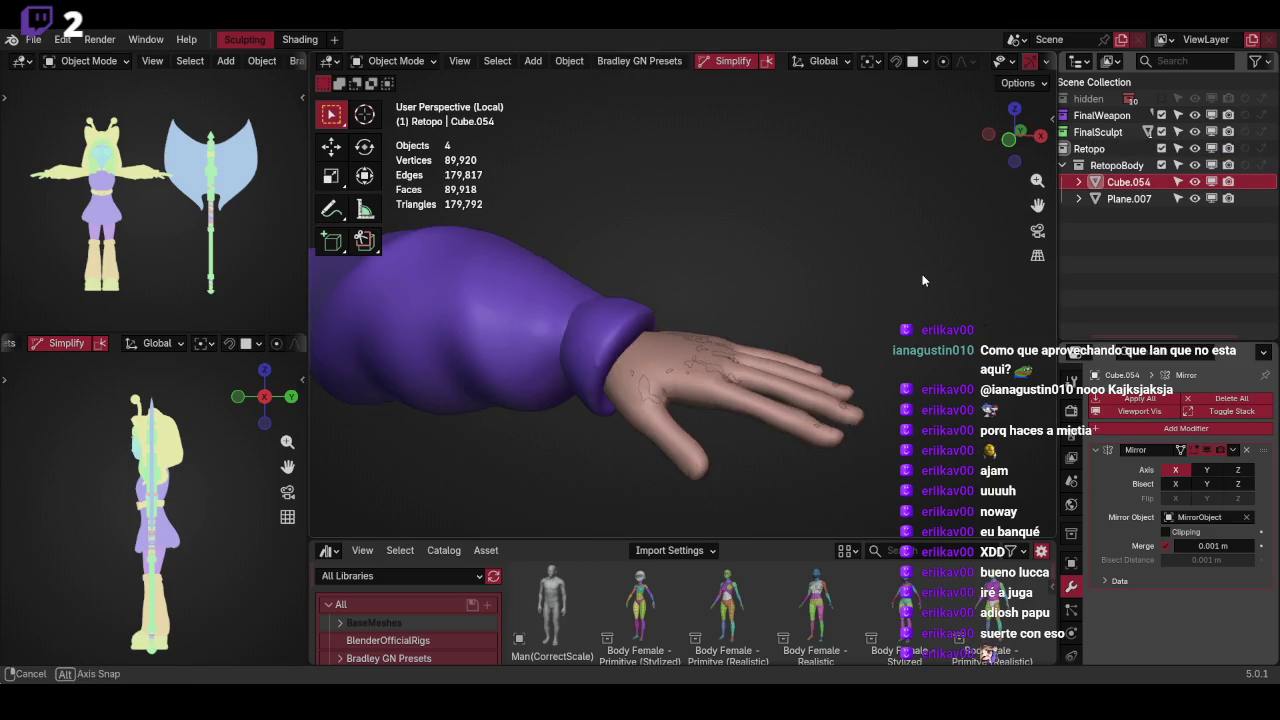
pyautogui.click(1194, 182)
pyautogui.click(1194, 198)
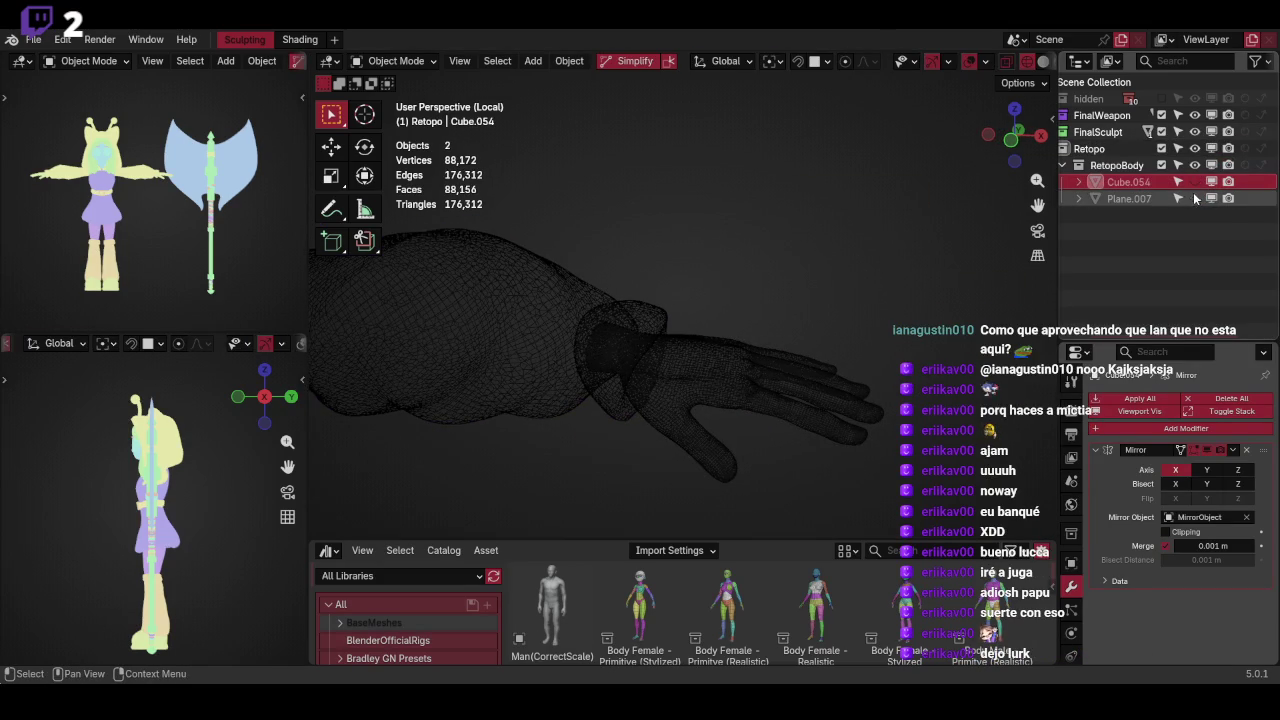
pyautogui.moveTo(781, 173); pyautogui.dragTo(824, 310, button='middle')
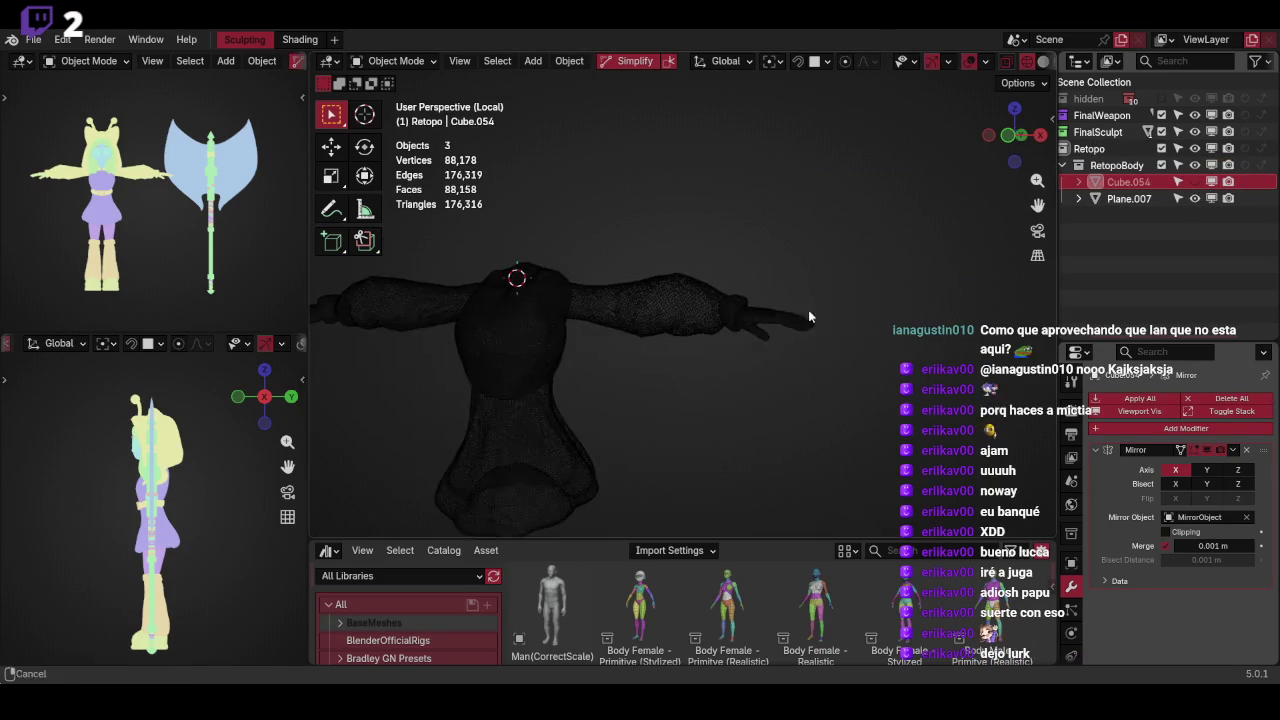
pyautogui.hotkey('shift', 'z')
pyautogui.keyDown('alt'); pyautogui.moveTo(818, 293); pyautogui.dragTo(795, 294); pyautogui.keyUp('alt')
# Select only the purple body mesh and apply its Mirror modifier
pyautogui.click(1126, 199)
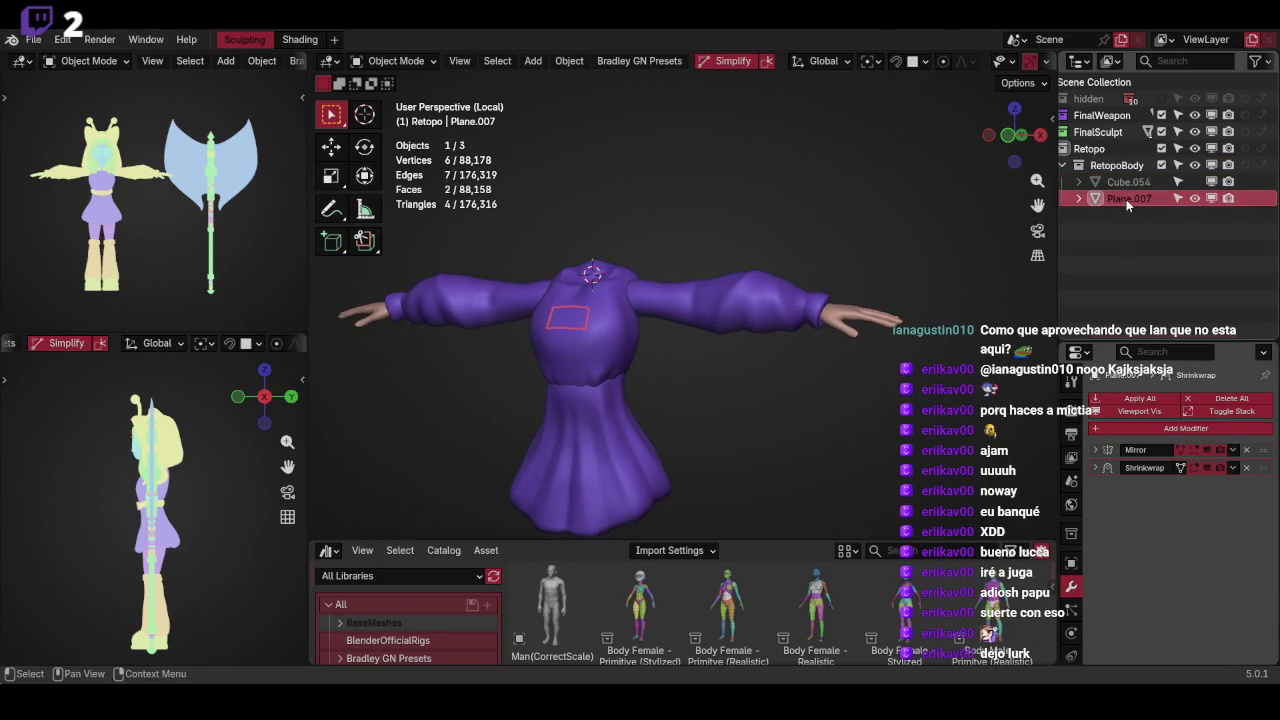
pyautogui.scroll(2, 769, 311)
pyautogui.click(768, 291)
pyautogui.scroll(-2, 877, 220)
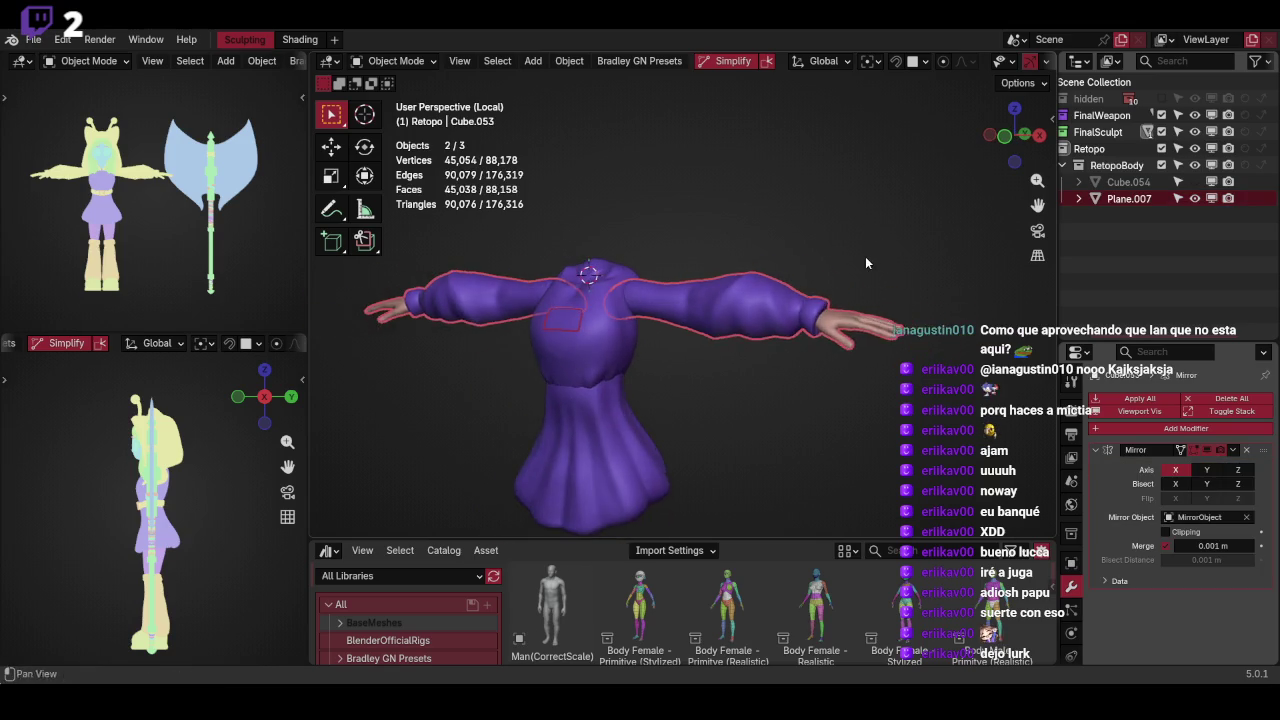
pyautogui.keyDown('alt'); pyautogui.moveTo(865, 256); pyautogui.dragTo(831, 290); pyautogui.keyUp('alt')
pyautogui.moveTo(831, 290); pyautogui.dragTo(816, 298, button='middle')
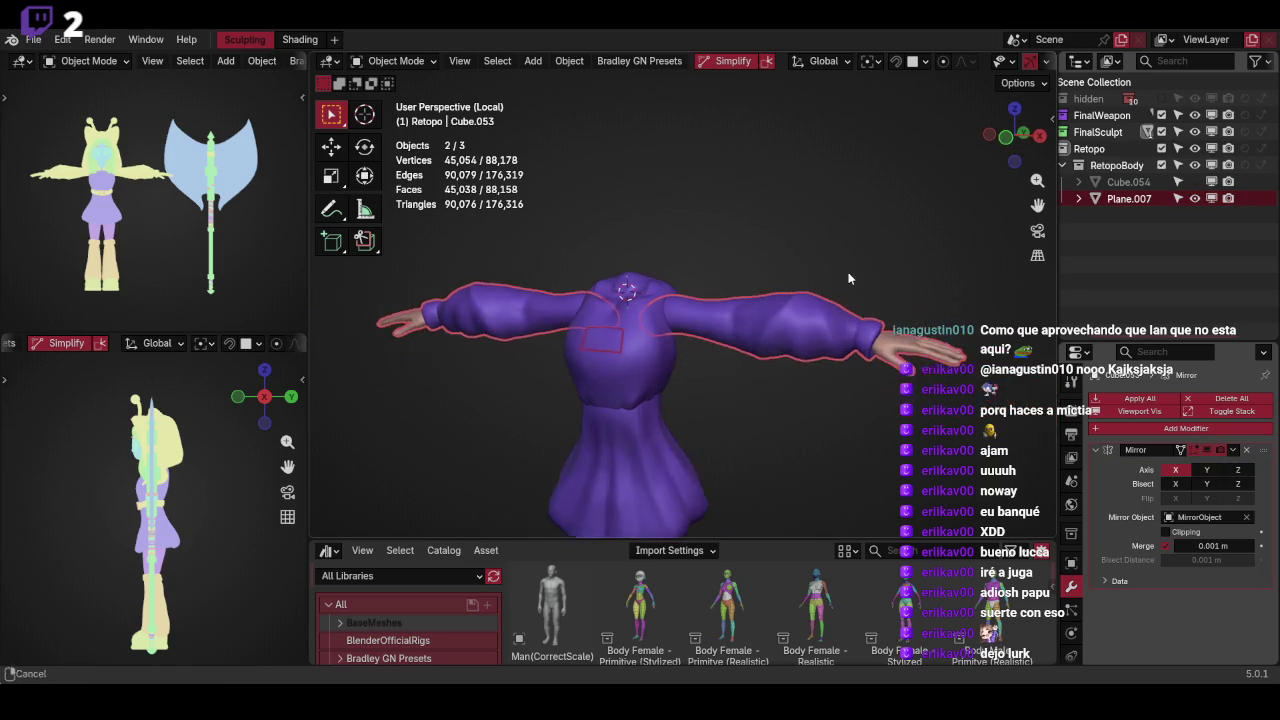
pyautogui.click(816, 298)
pyautogui.click(1100, 450)
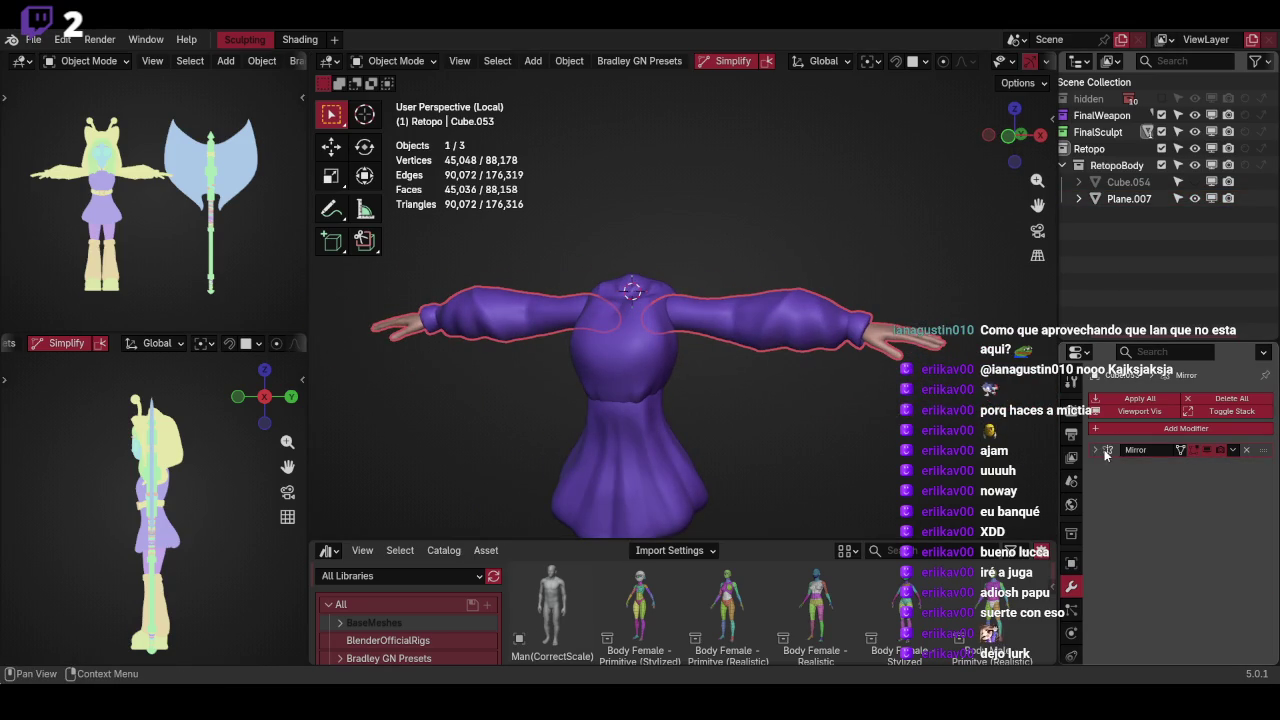
pyautogui.hotkey('ctrl', 'a')
# Join the two body pieces into one mesh
pyautogui.keyDown('shift'); pyautogui.click(673, 300); pyautogui.keyUp('shift')
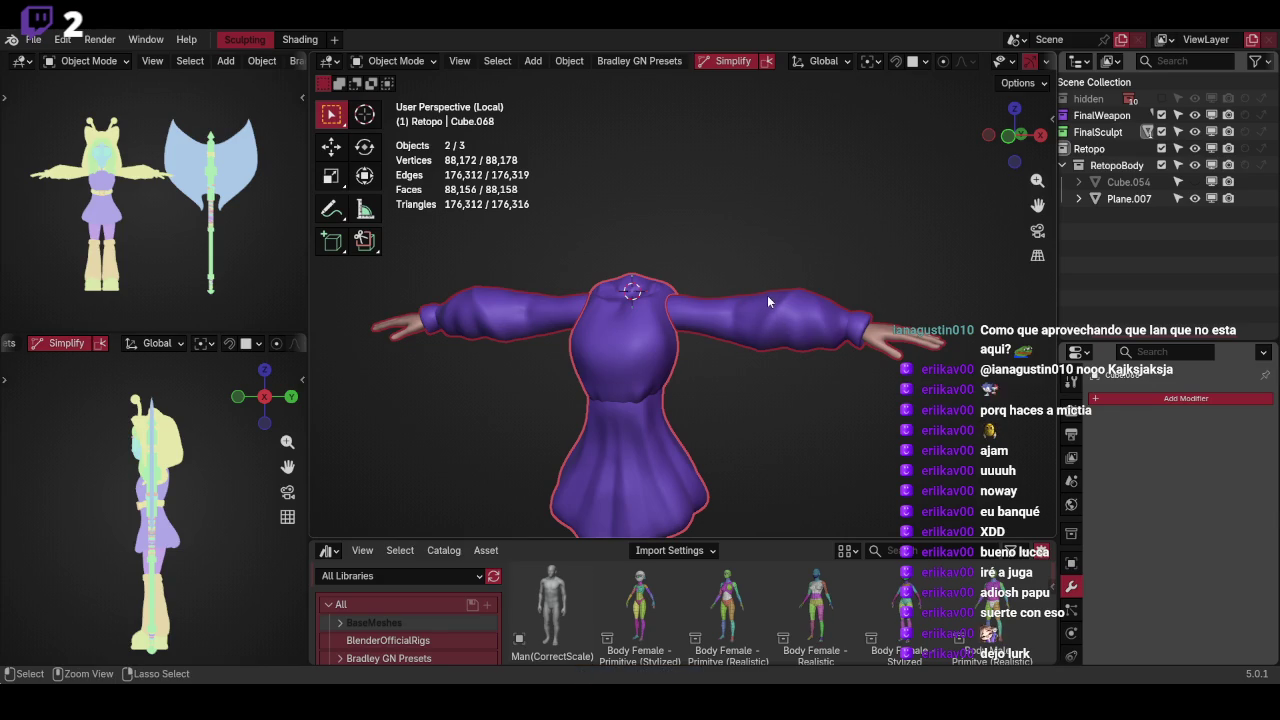
pyautogui.hotkey('ctrl', 'g')
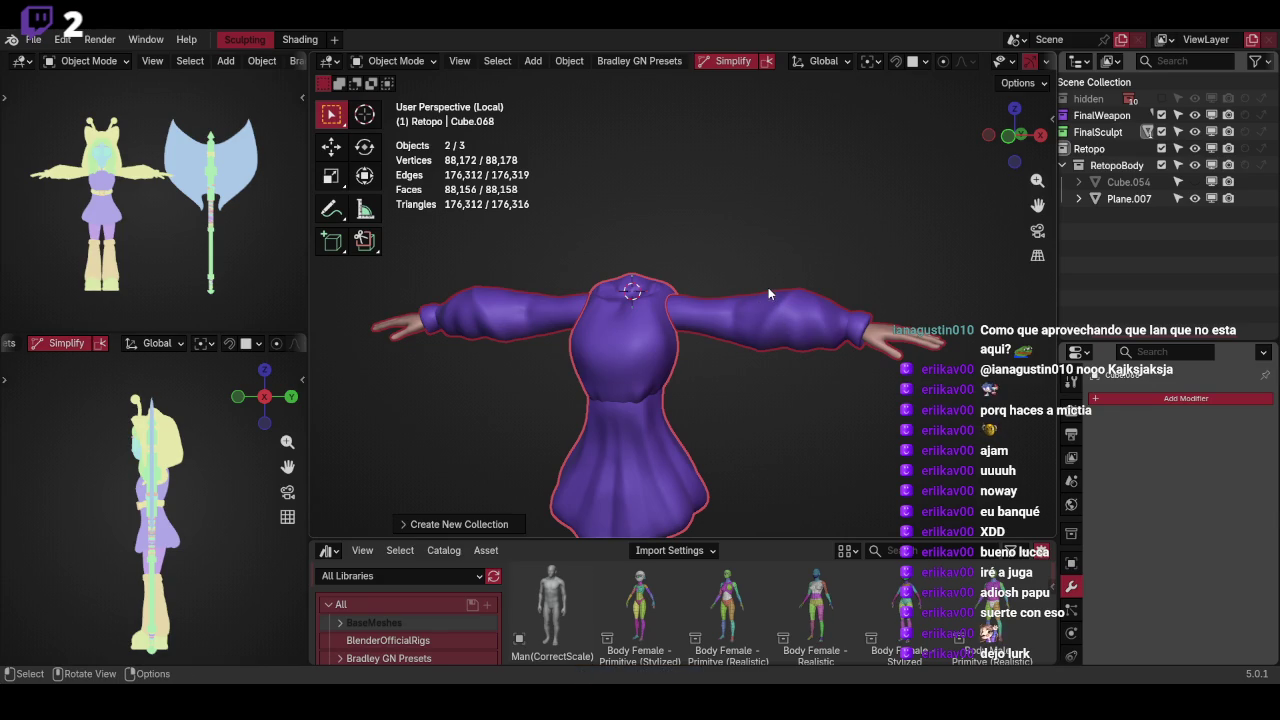
pyautogui.hotkey('ctrl', 'j')
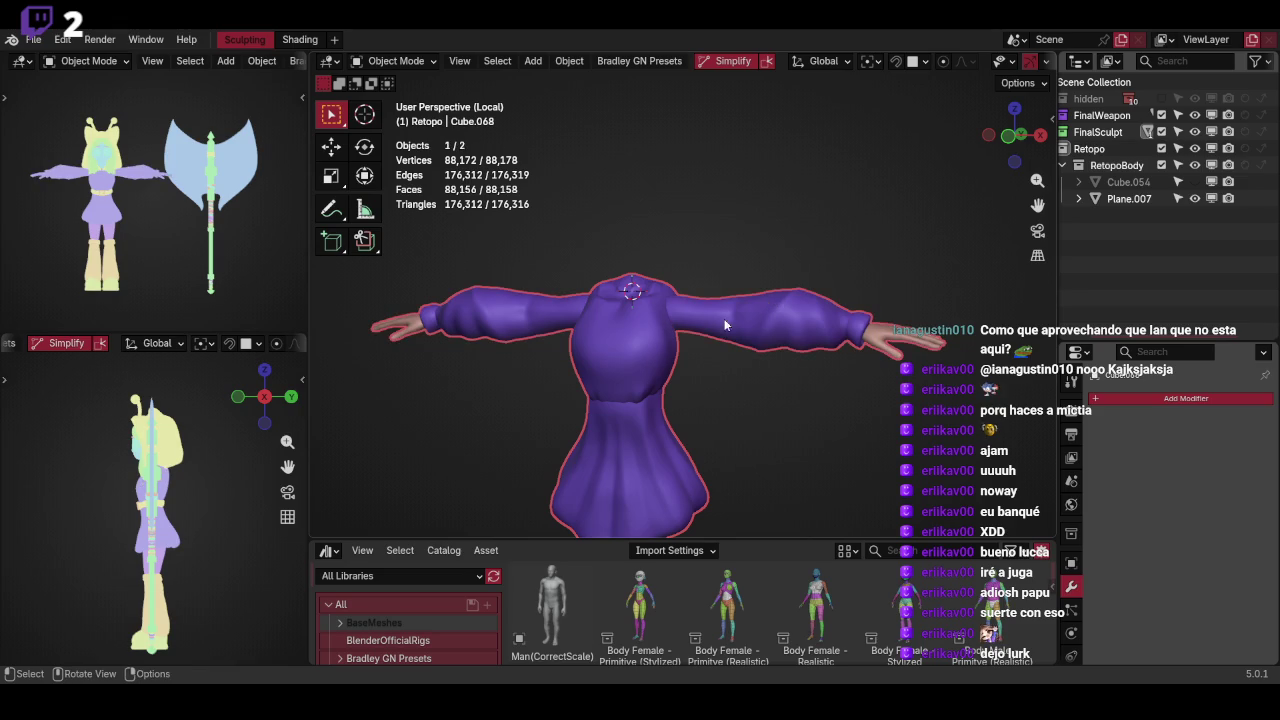
# Select Plane.007 and the body, then exit Local View to show the whole character
pyautogui.click(1128, 198)
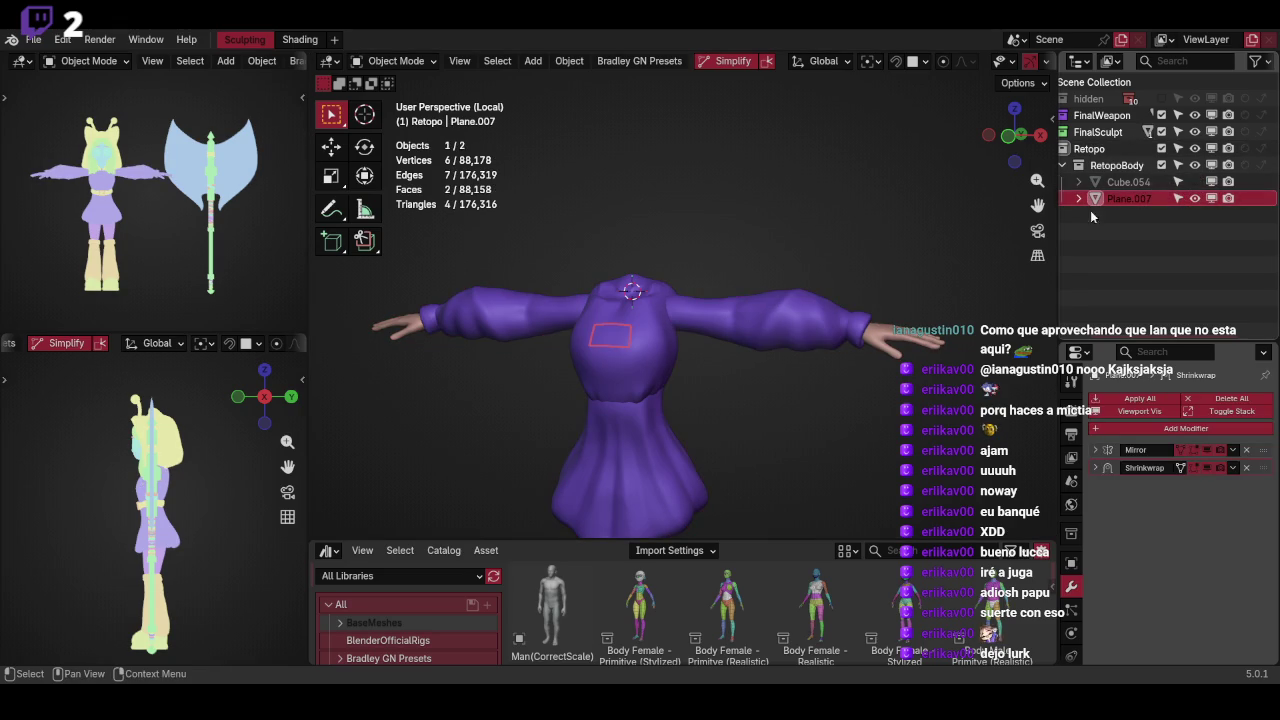
pyautogui.keyDown('shift'); pyautogui.click(825, 286); pyautogui.keyUp('shift')
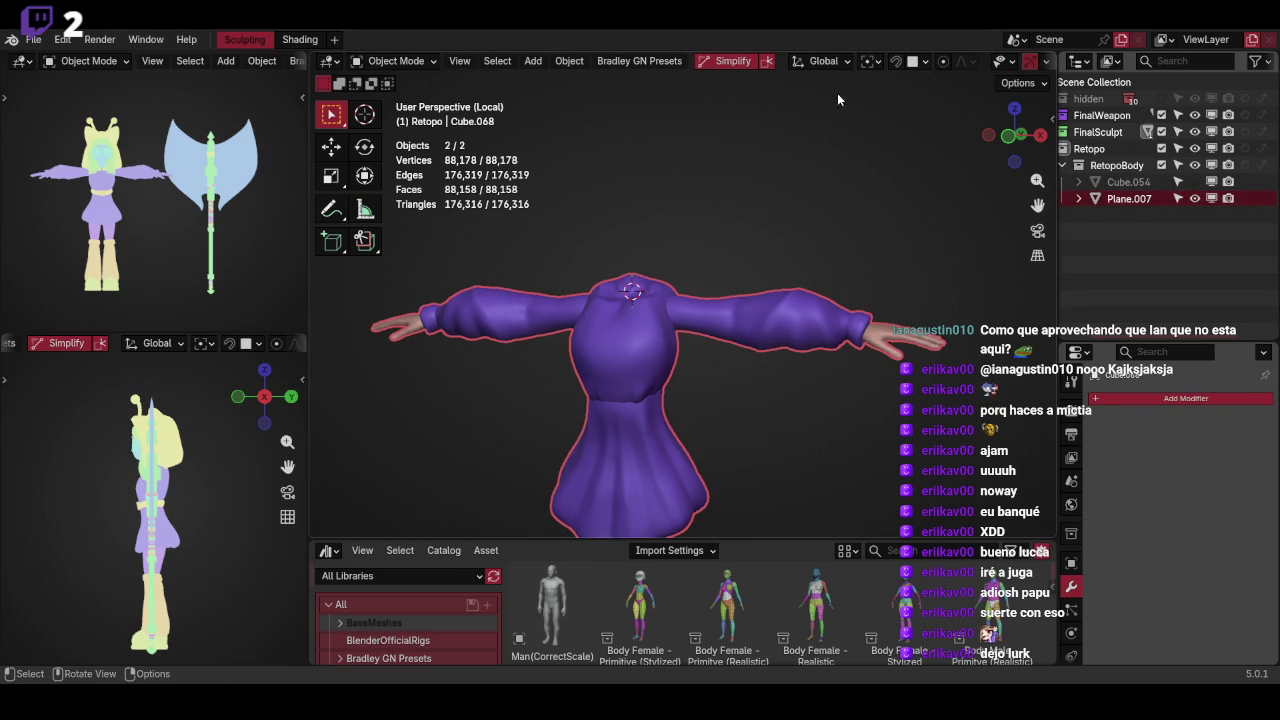
pyautogui.press('q')
pyautogui.click(770, 205)
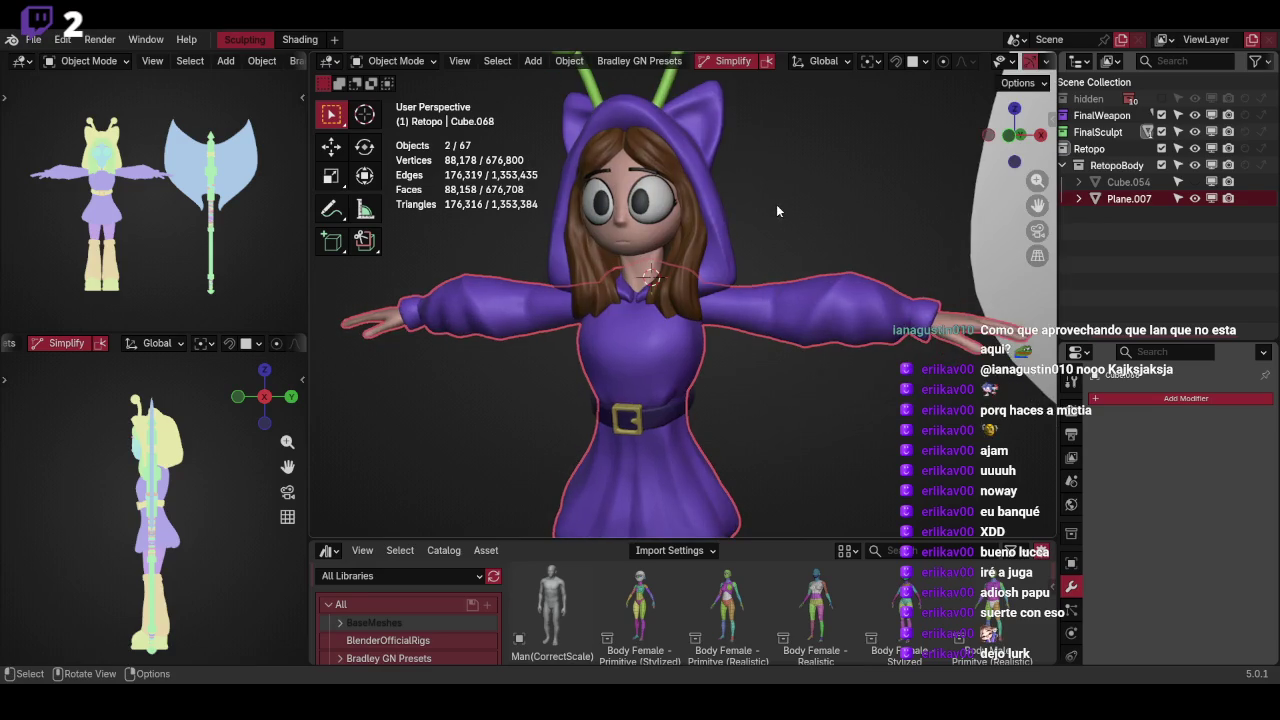
# Orbit behind the character and select the hood, cancelling an accidental move
pyautogui.scroll(-5, 828, 185)
pyautogui.moveTo(806, 180)
pyautogui.mouseDown(button='middle')
pyautogui.moveTo(810, 254)
pyautogui.moveTo(873, 222)
pyautogui.mouseUp(button='middle')
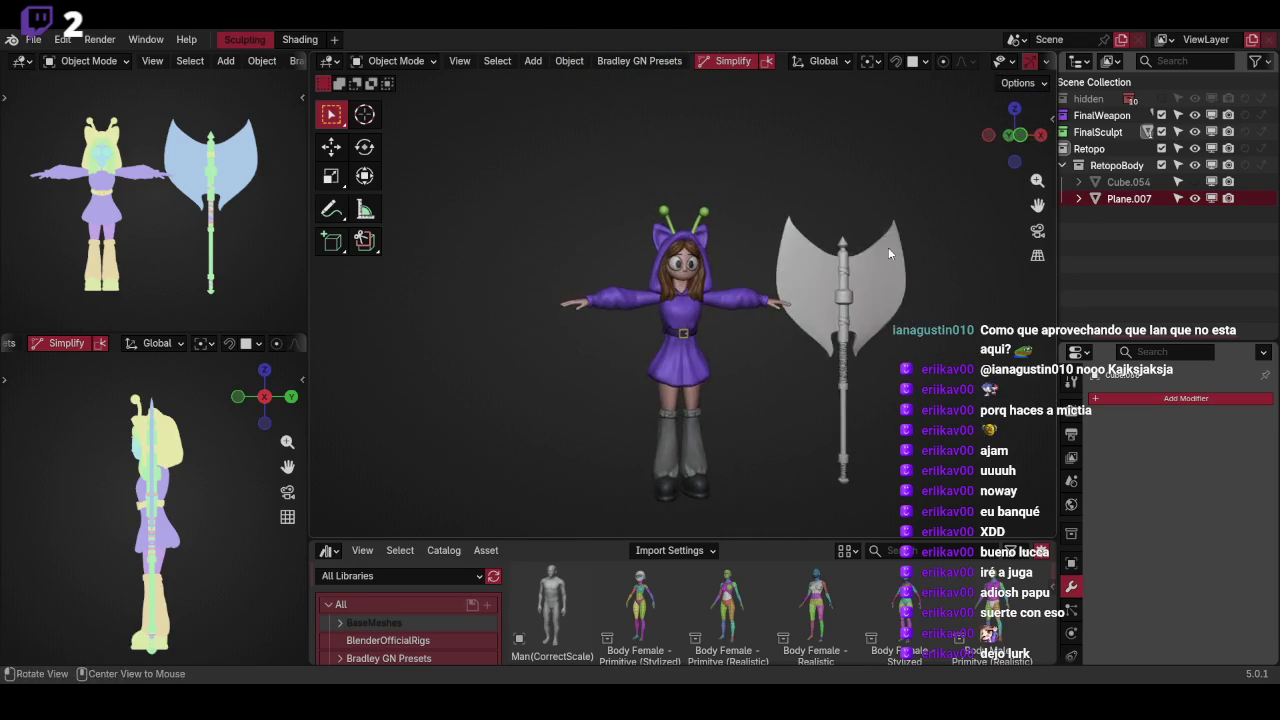
pyautogui.scroll(3, 873, 222)
pyautogui.scroll(2, 756, 209)
pyautogui.click(713, 201)
pyautogui.press('g')
pyautogui.rightClick(755, 203)
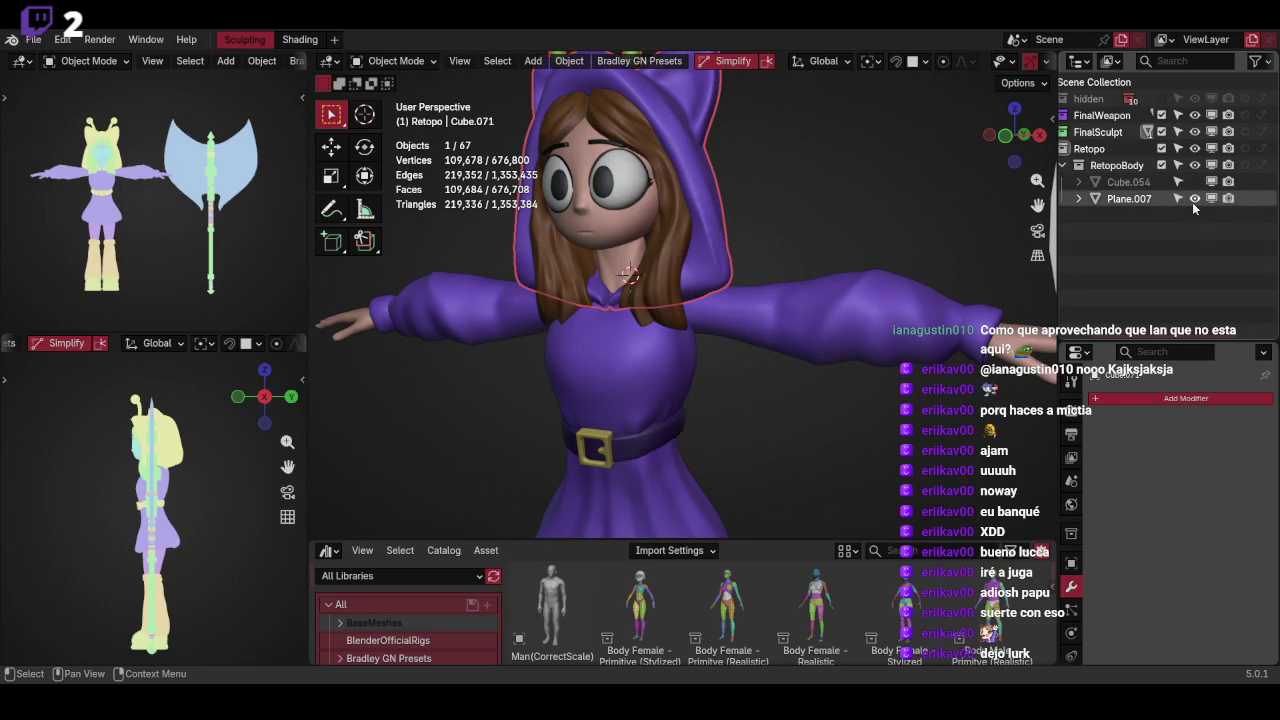
# Isolate Plane.007 with body mesh Cube.068 in Local View, then exit back to the full character
pyautogui.click(1149, 203)
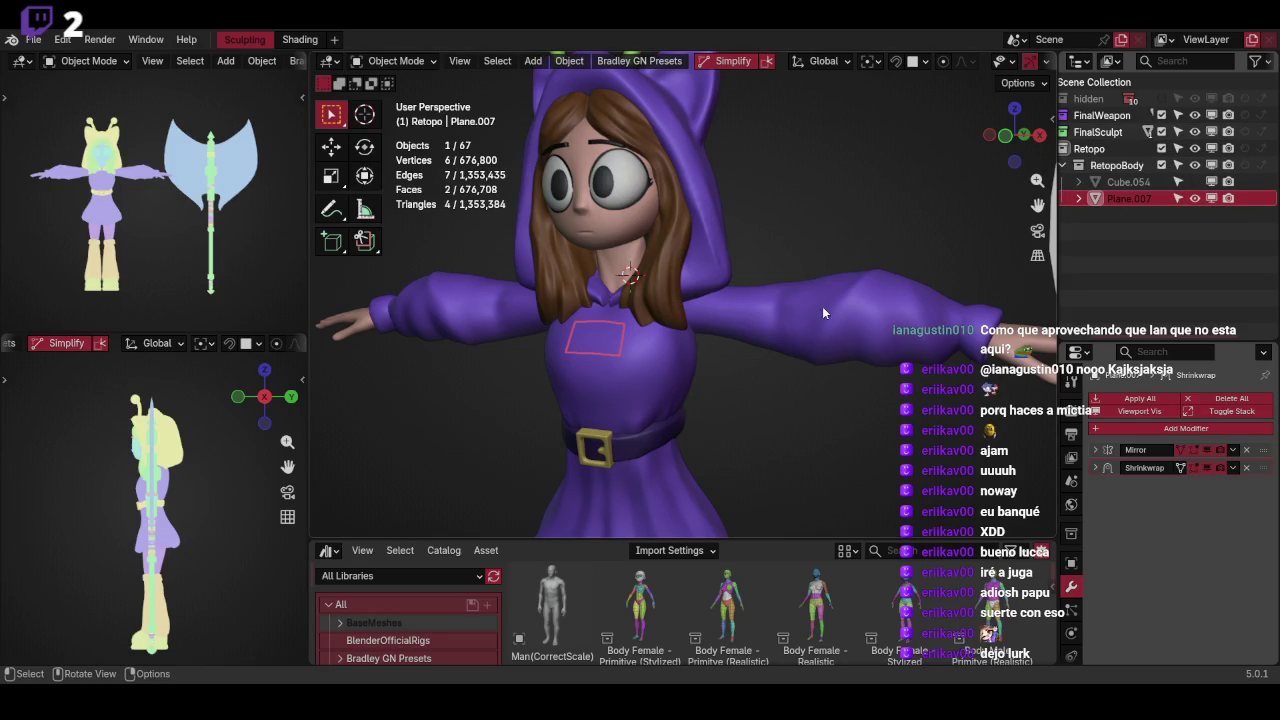
pyautogui.click(843, 290)
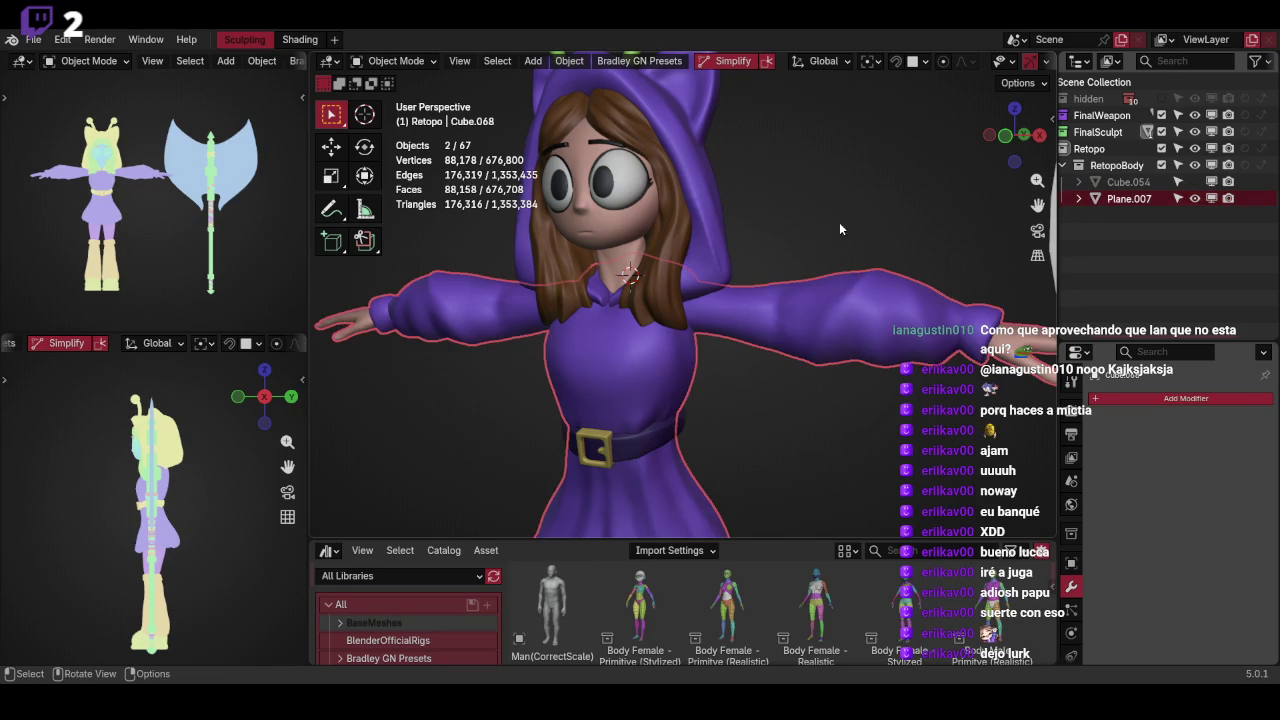
pyautogui.press('KP_Divide')
pyautogui.click(1134, 199)
pyautogui.scroll(1, 938, 195)
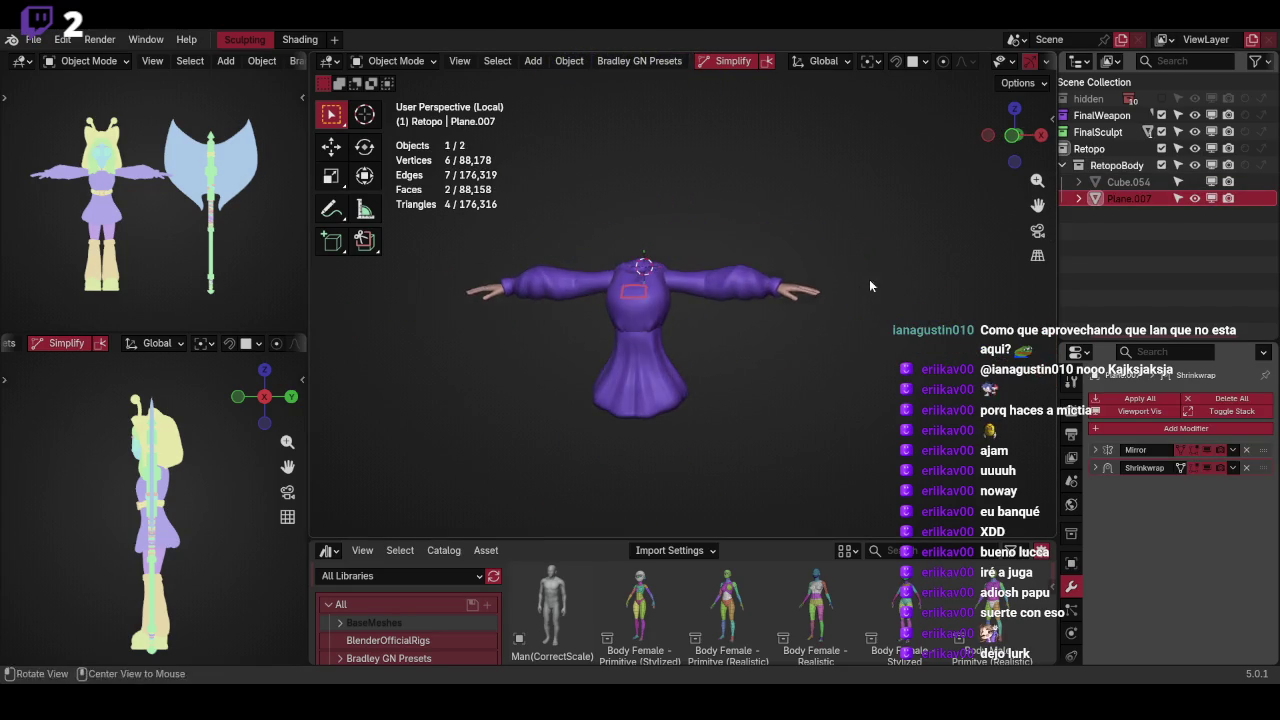
pyautogui.scroll(3, 869, 279)
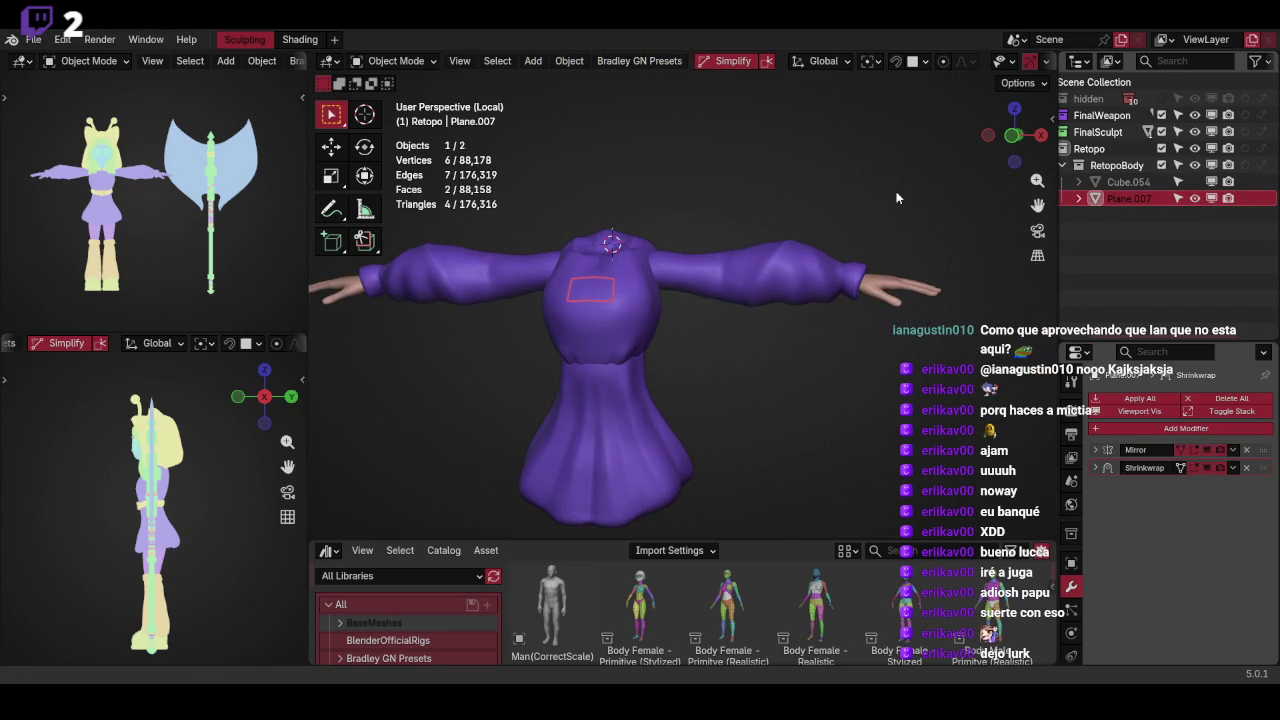
pyautogui.press('KP_Divide')
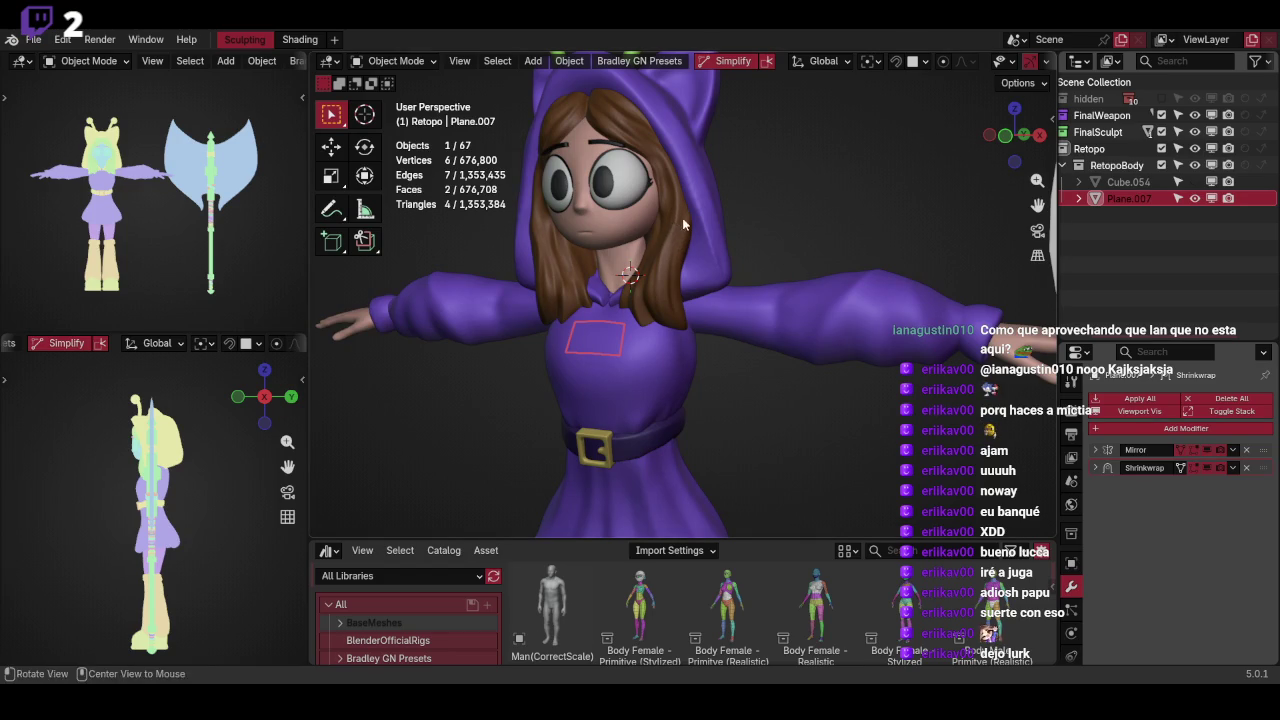
# Re-isolate the body mesh and Plane.007 via Quick Favourites, orbit the dress, and make Plane.007 active
pyautogui.scroll(3, 682, 217)
pyautogui.keyDown('shift'); pyautogui.moveTo(718, 313); pyautogui.dragTo(714, 295, button='middle'); pyautogui.keyUp('shift')
pyautogui.keyDown('shift'); pyautogui.click(659, 335); pyautogui.keyUp('shift')
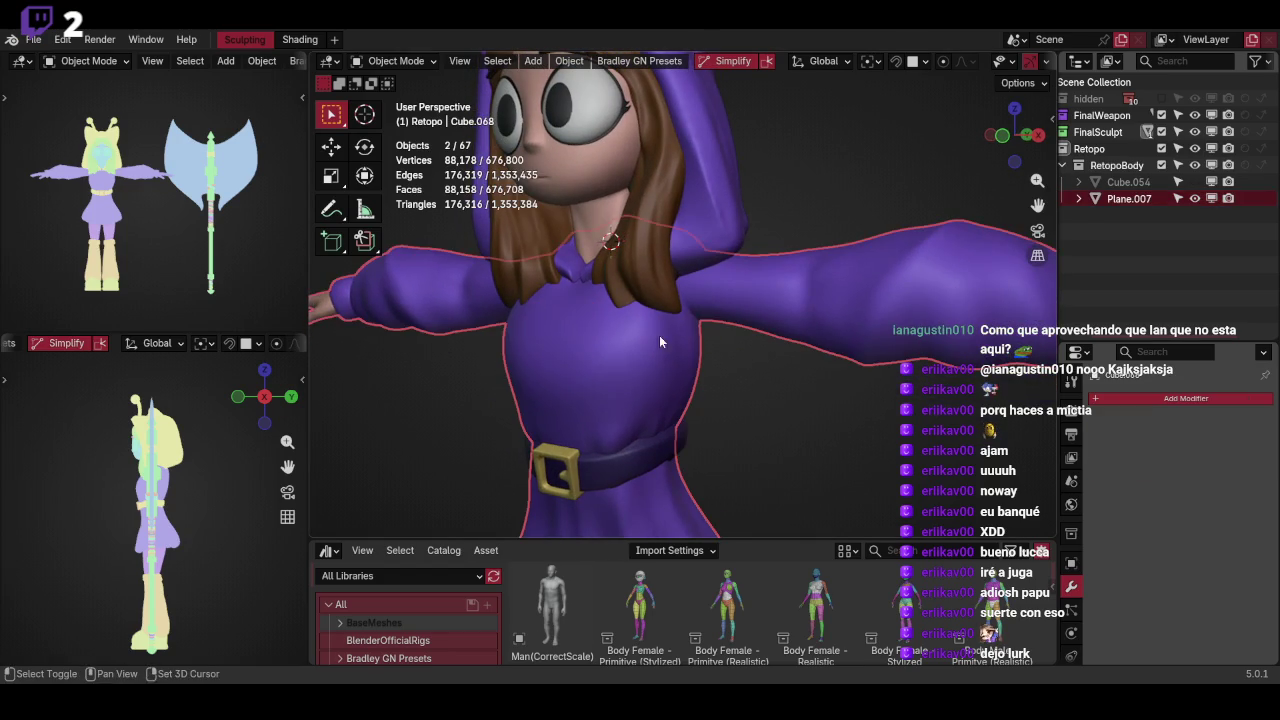
pyautogui.press('q')
pyautogui.click(726, 256)
pyautogui.moveTo(752, 207)
pyautogui.mouseDown(button='middle')
pyautogui.moveTo(714, 249)
pyautogui.moveTo(736, 225)
pyautogui.mouseUp(button='middle')
pyautogui.scroll(2, 736, 225)
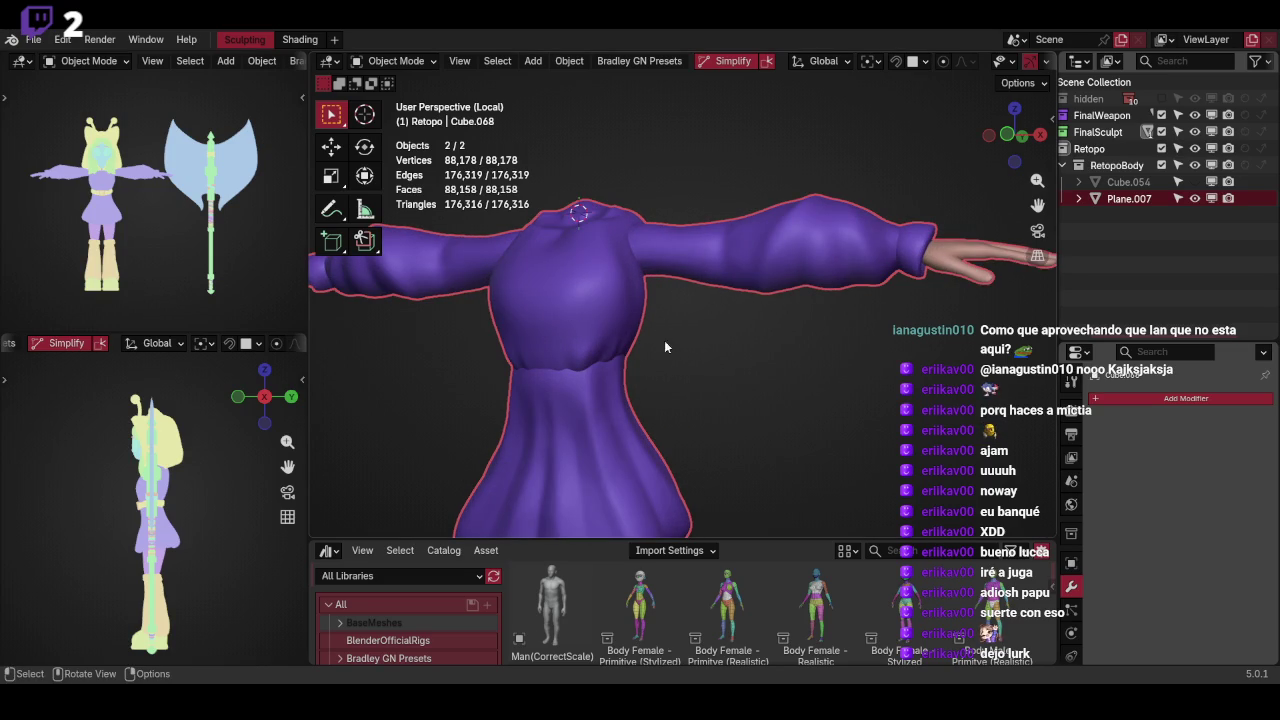
pyautogui.click(1129, 198)
# Enter Edit Mode on Plane.007 and deselect all its vertices
pyautogui.moveTo(900, 320)
pyautogui.mouseDown(button='middle')
pyautogui.moveTo(857, 328)
pyautogui.moveTo(831, 365)
pyautogui.mouseUp(button='middle')
pyautogui.press('Tab')
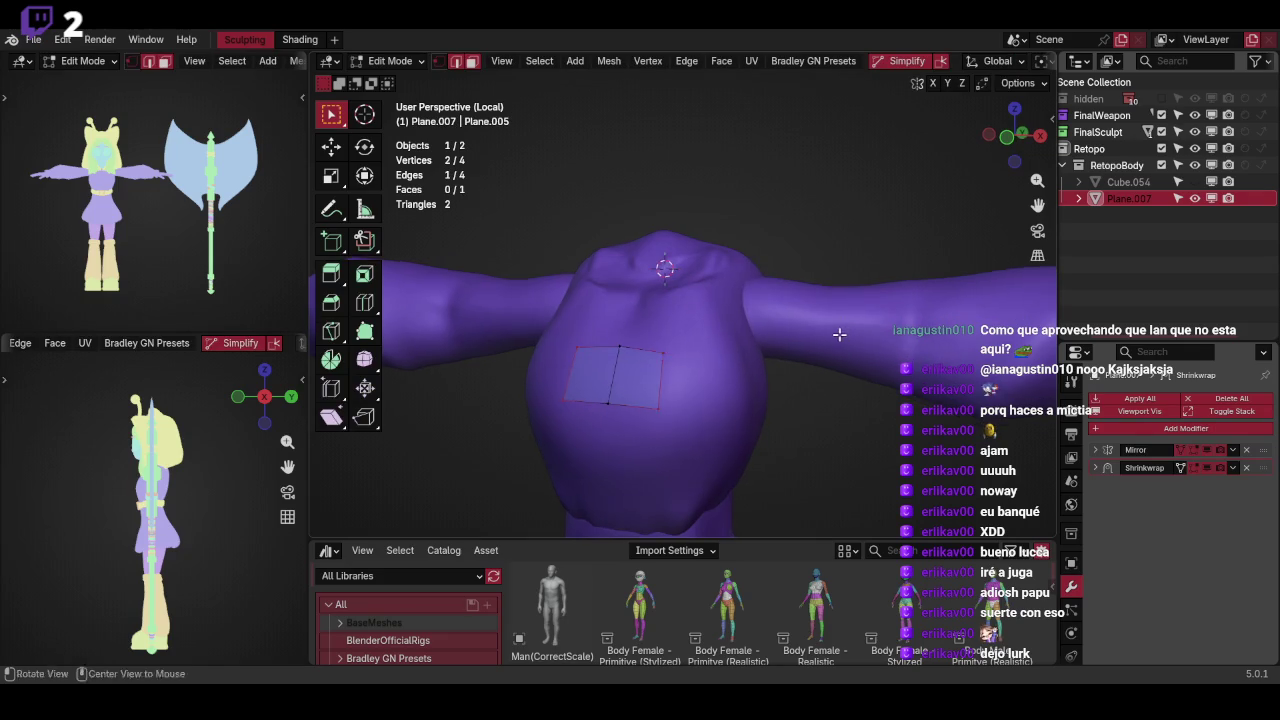
pyautogui.hotkey('ctrl', 'Tab')
pyautogui.click(845, 330)
pyautogui.moveTo(888, 294)
pyautogui.mouseDown(button='middle')
pyautogui.moveTo(862, 260)
pyautogui.moveTo(850, 300)
pyautogui.mouseUp(button='middle')
pyautogui.scroll(-5, 850, 300)
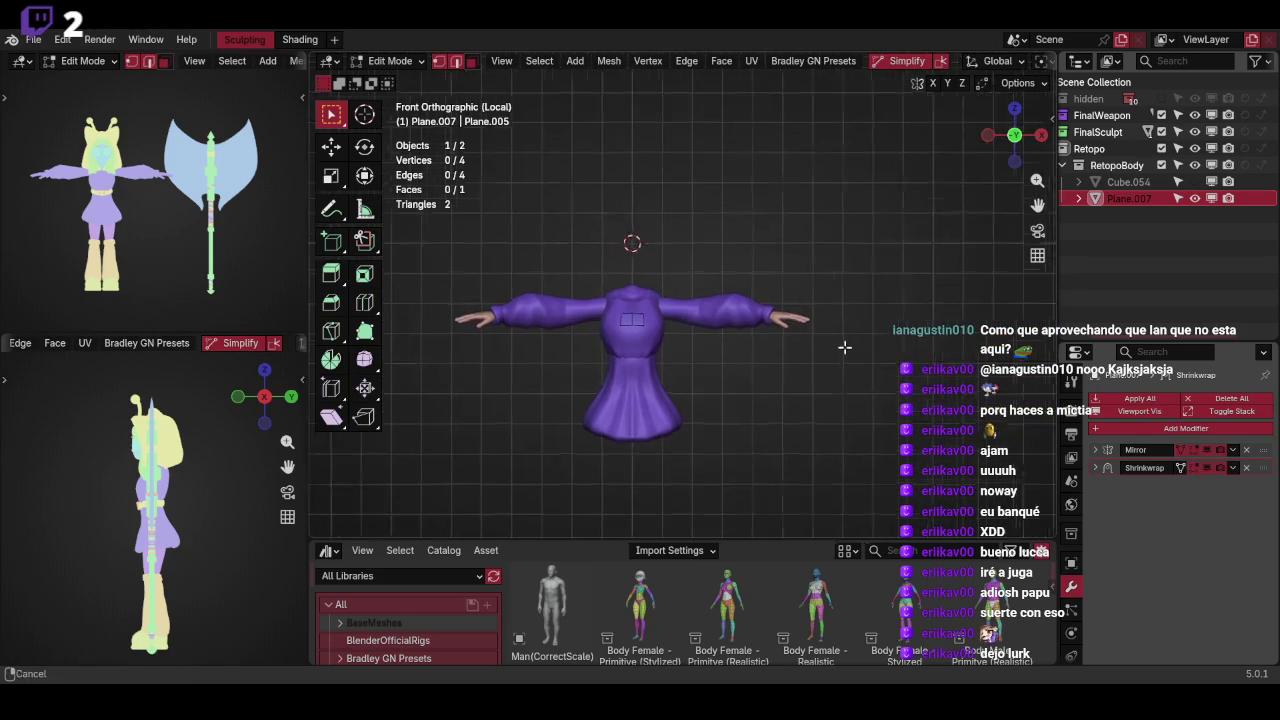
pyautogui.scroll(7, 845, 347)
pyautogui.scroll(-2, 855, 300)
# Try adding circle primitives to the retopo mesh and expand the Mirror modifier settings
pyautogui.hotkey('shift', 'a')
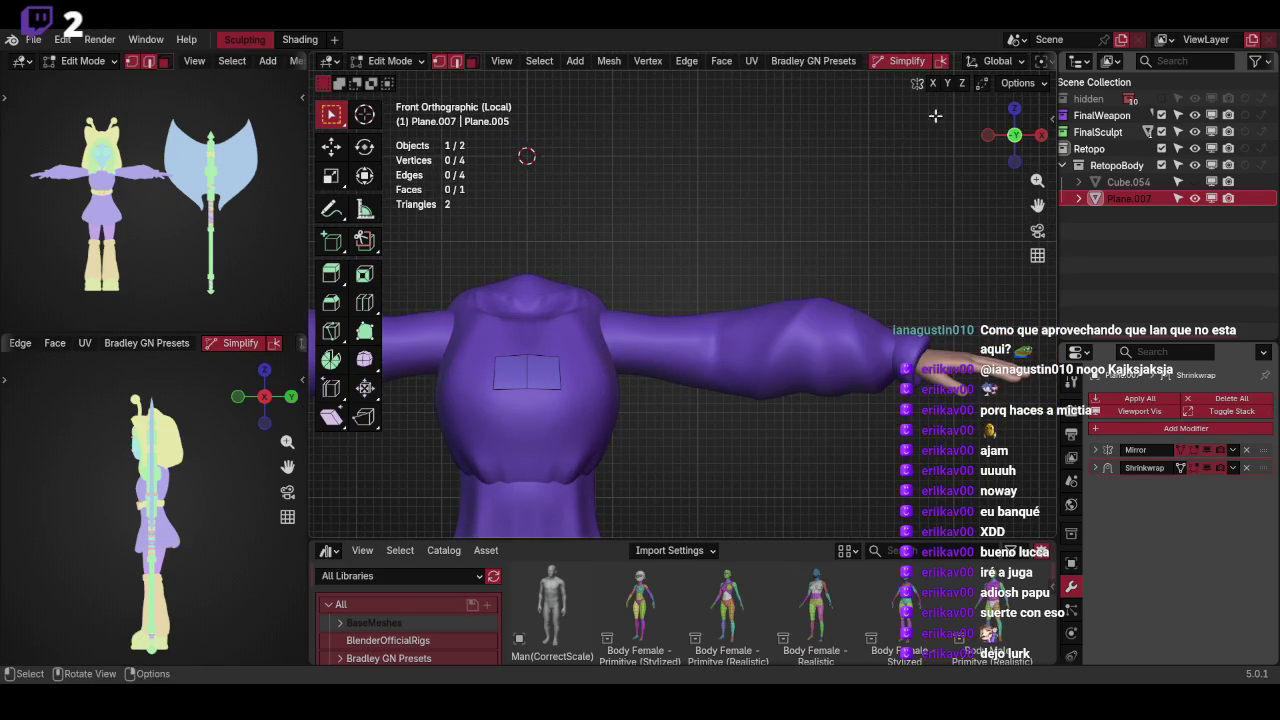
pyautogui.scroll(-5, 890, 62)
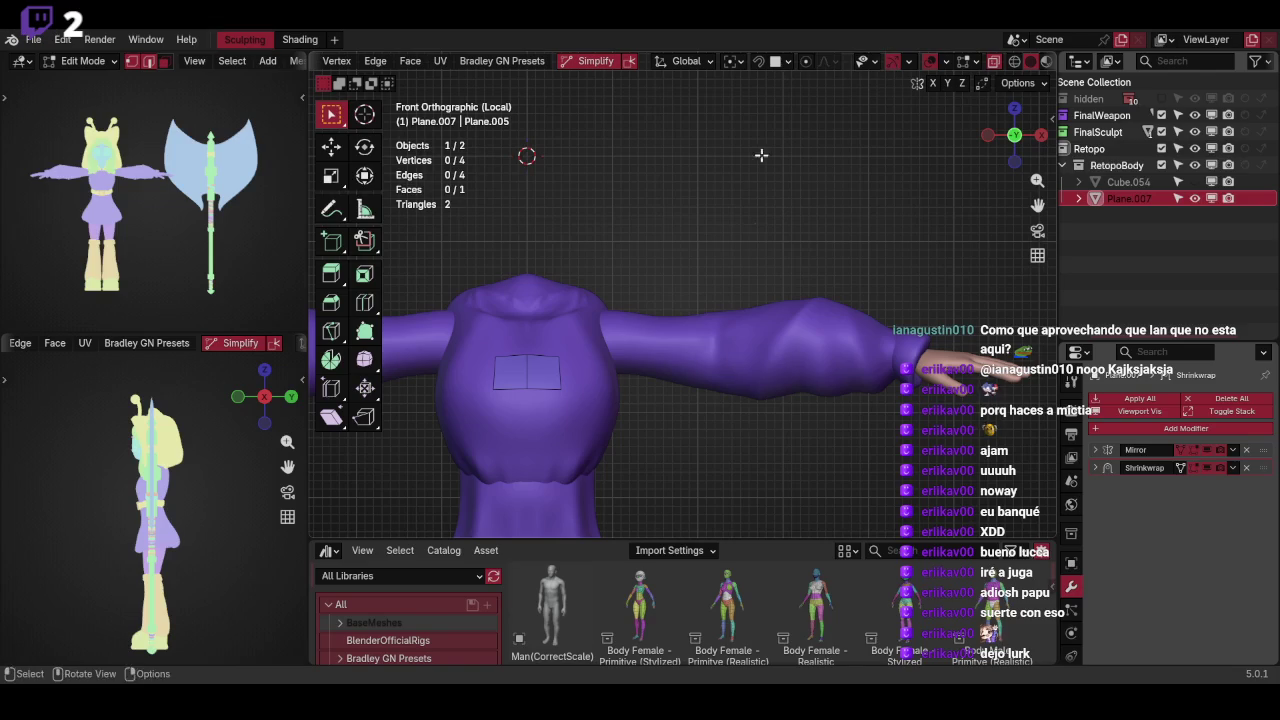
pyautogui.hotkey('shift', 'a')
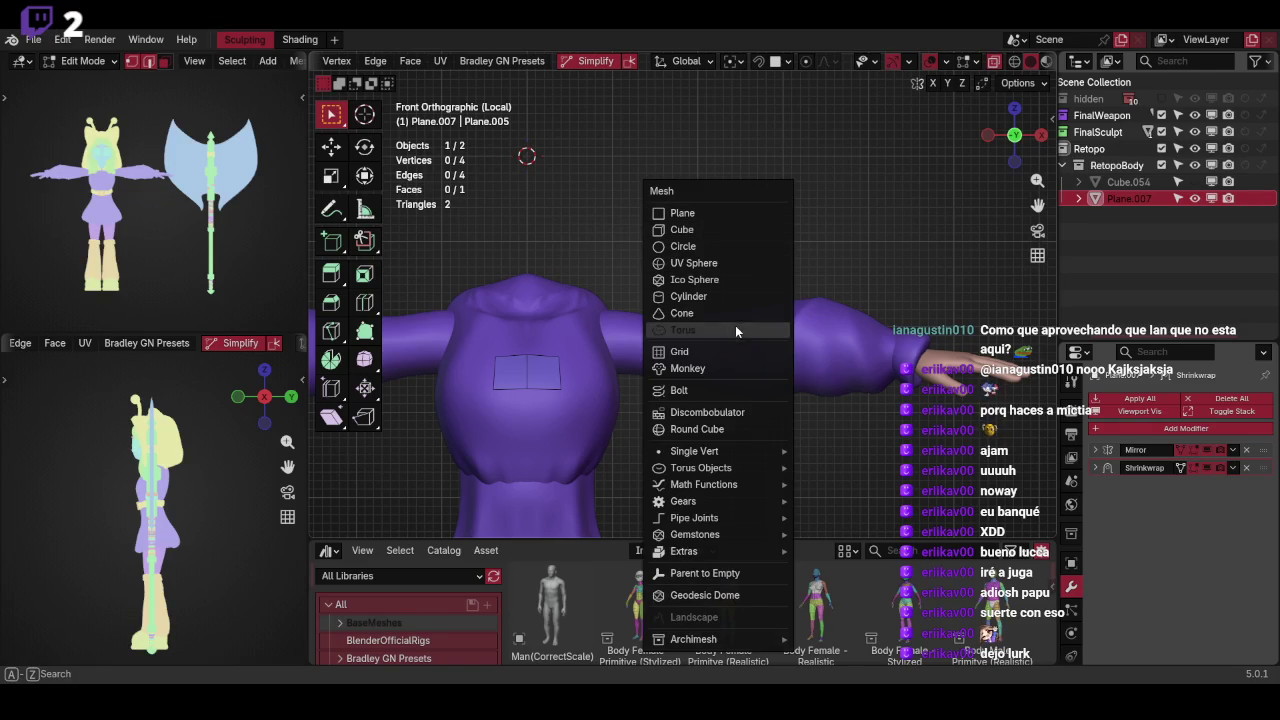
pyautogui.click(730, 239)
pyautogui.press('s')
pyautogui.press('Escape')
pyautogui.hotkey('shift', 'a')
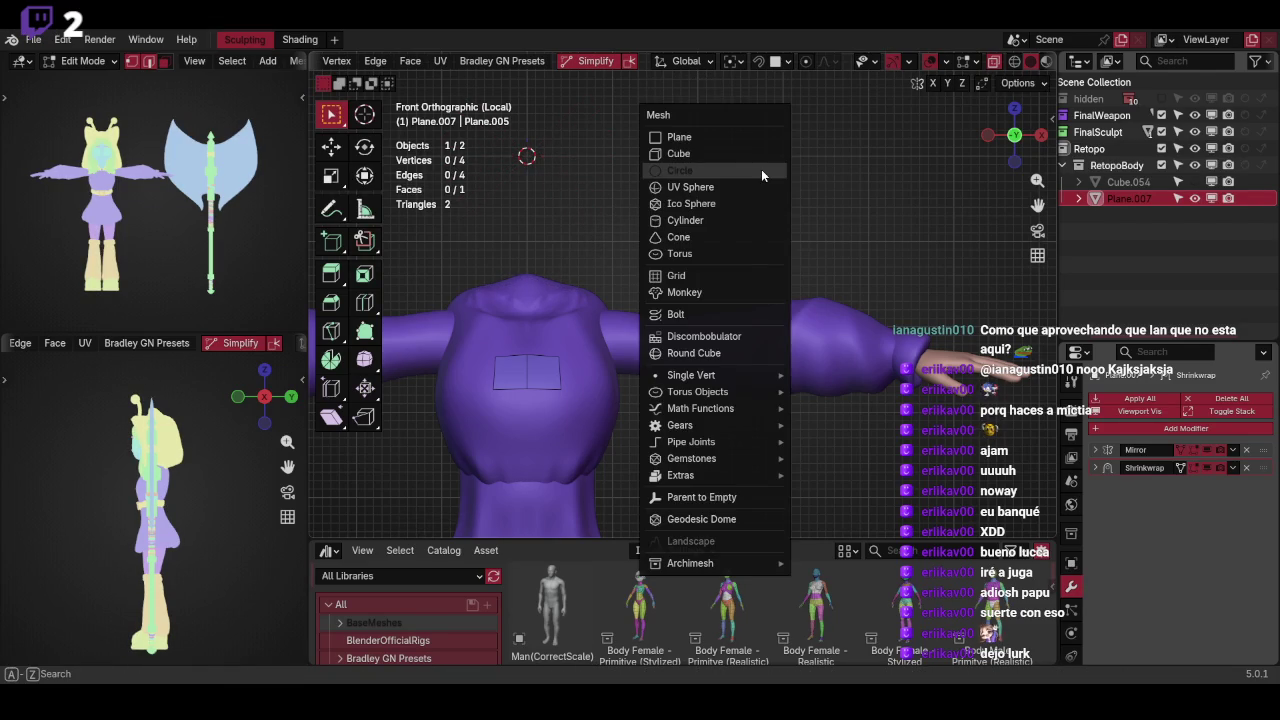
pyautogui.click(762, 168)
pyautogui.click(1095, 451)
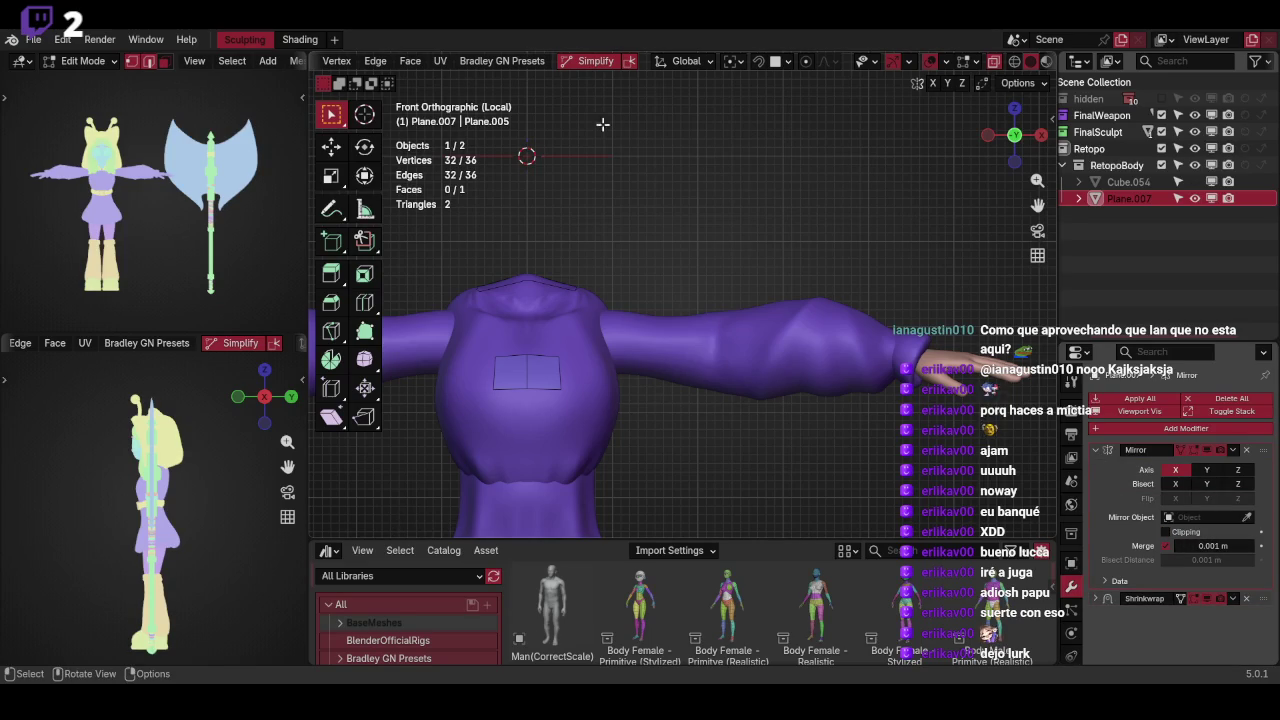
# Add an 8-vertex circle to the retopo mesh and rotate it 90°
pyautogui.hotkey('shift', 'a')
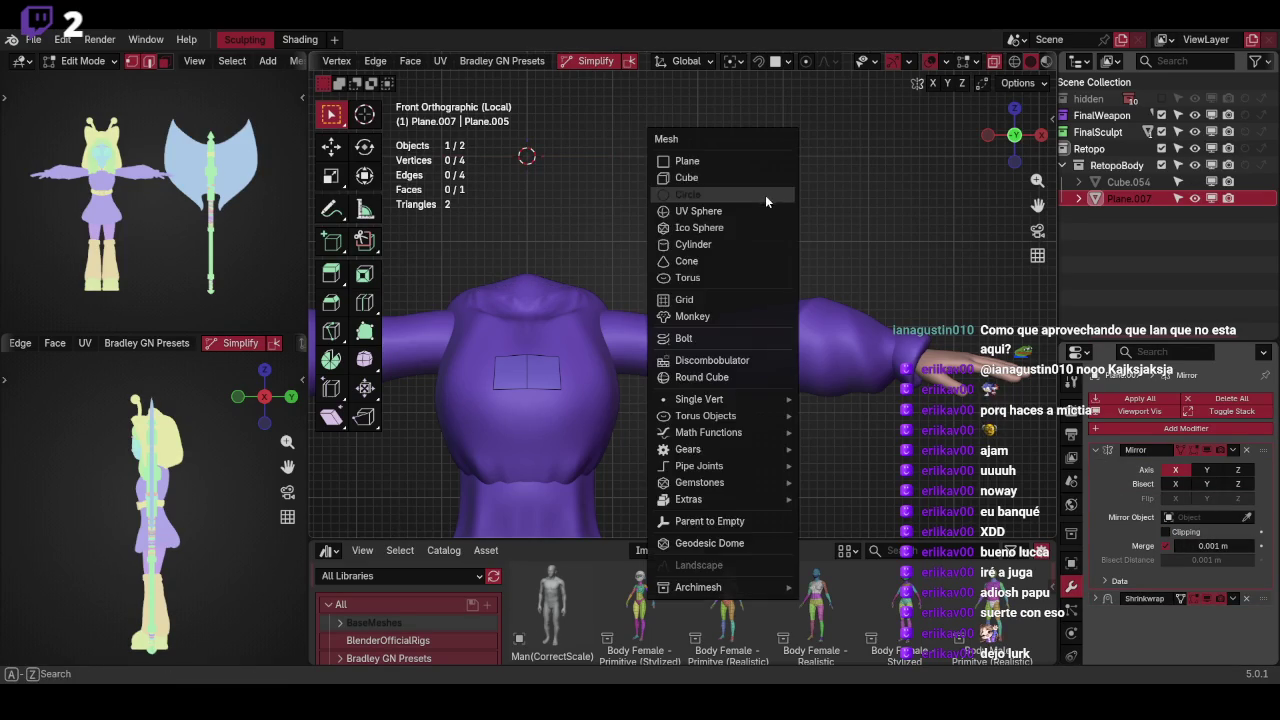
pyautogui.click(768, 192)
pyautogui.click(478, 528)
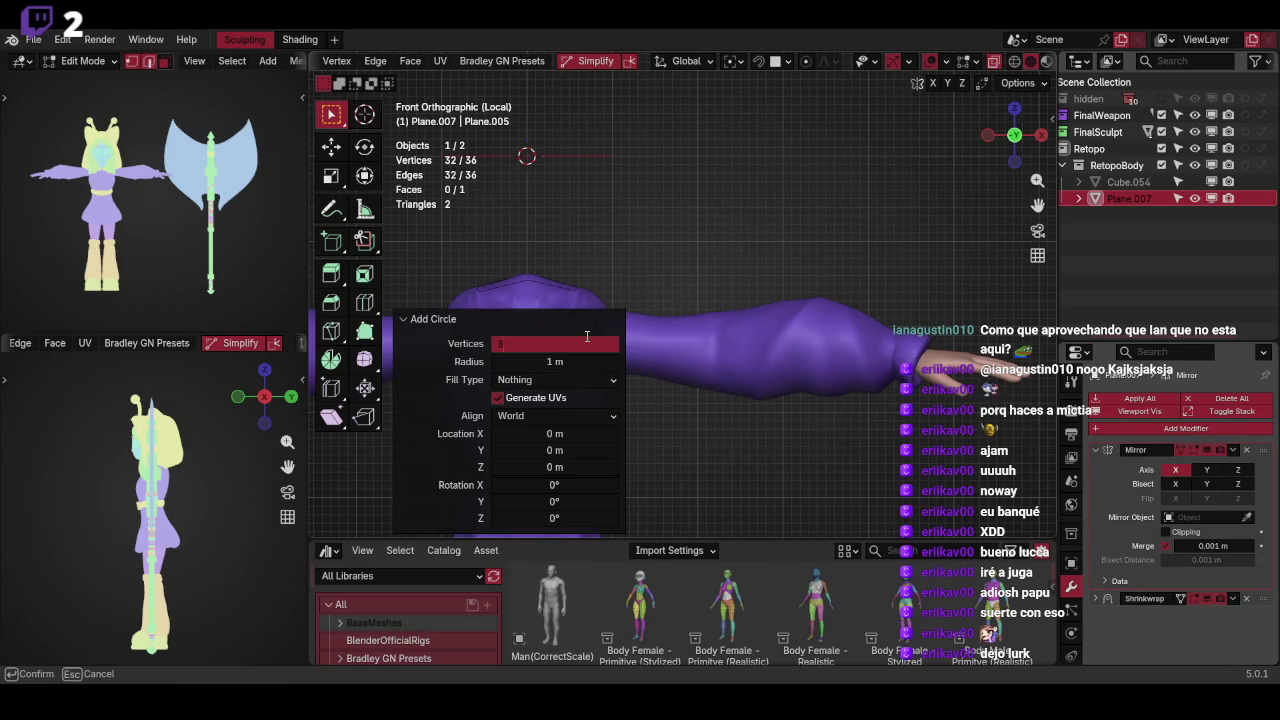
pyautogui.press('Return')
pyautogui.write('r')
pyautogui.write('90')
pyautogui.press('Return')
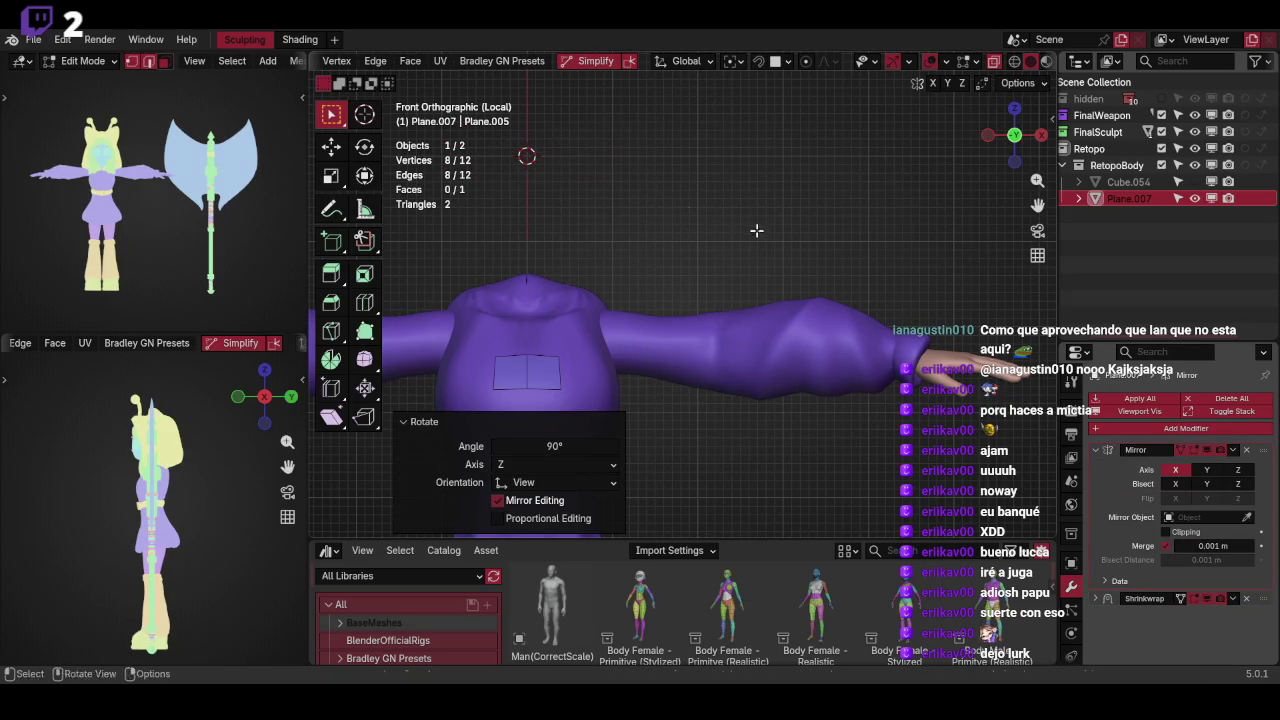
# Move and shrink the circle so it rings the upper arm
pyautogui.press('g')
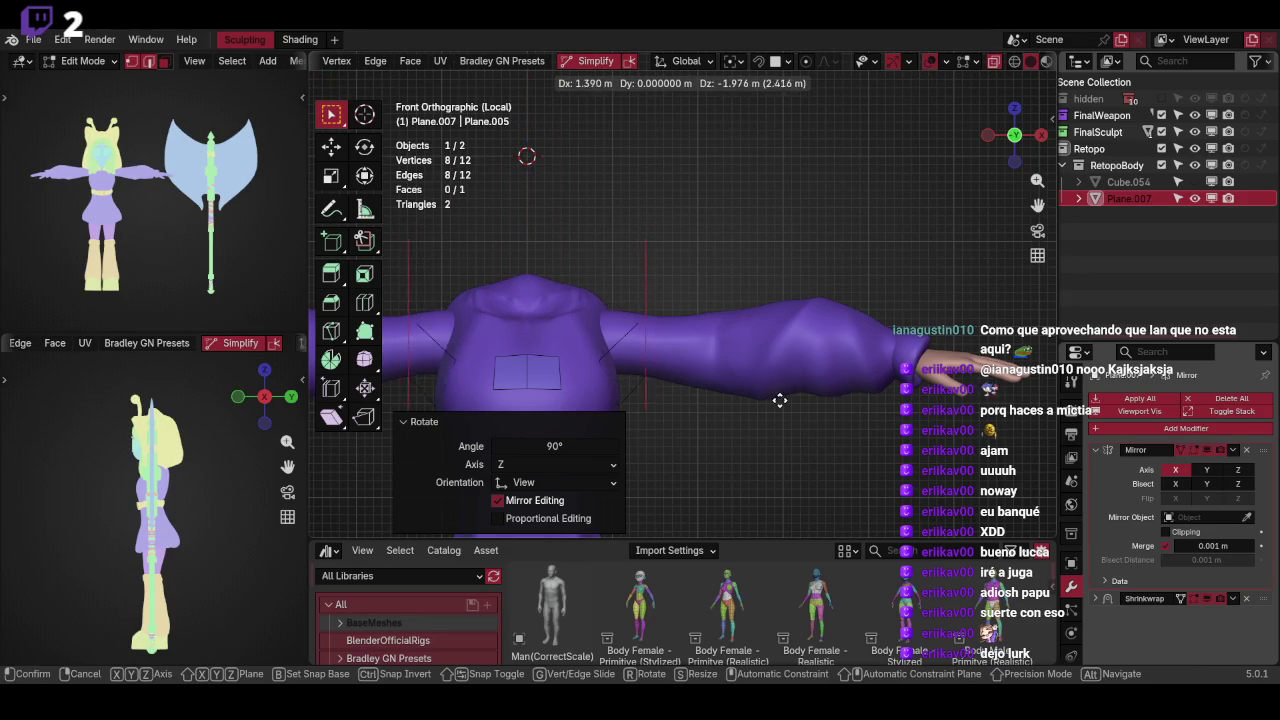
pyautogui.click(779, 400)
pyautogui.press('s')
pyautogui.click(743, 310)
pyautogui.press('g')
pyautogui.click(740, 316)
# Adjust the arm ring's depth along the Y axis, checking from the front view
pyautogui.moveTo(757, 306)
pyautogui.mouseDown(button='middle')
pyautogui.moveTo(792, 287)
pyautogui.moveTo(771, 300)
pyautogui.mouseUp(button='middle')
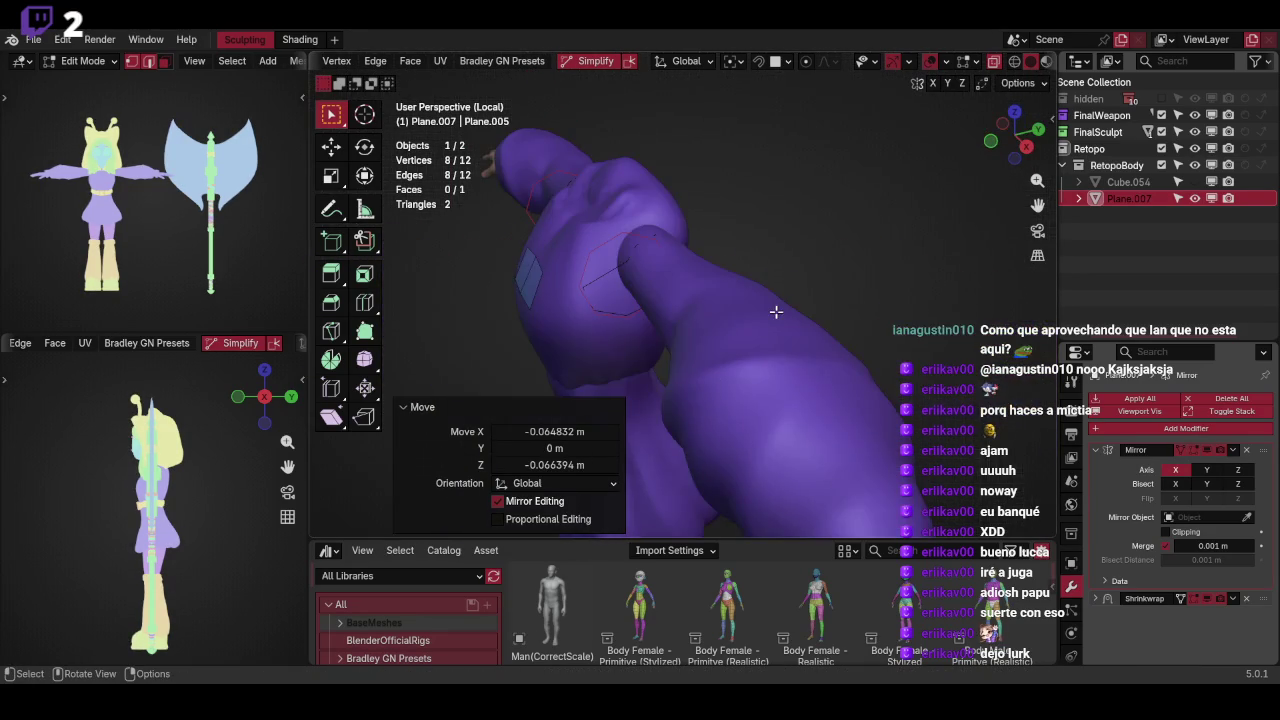
pyautogui.press('g')
pyautogui.press('y')
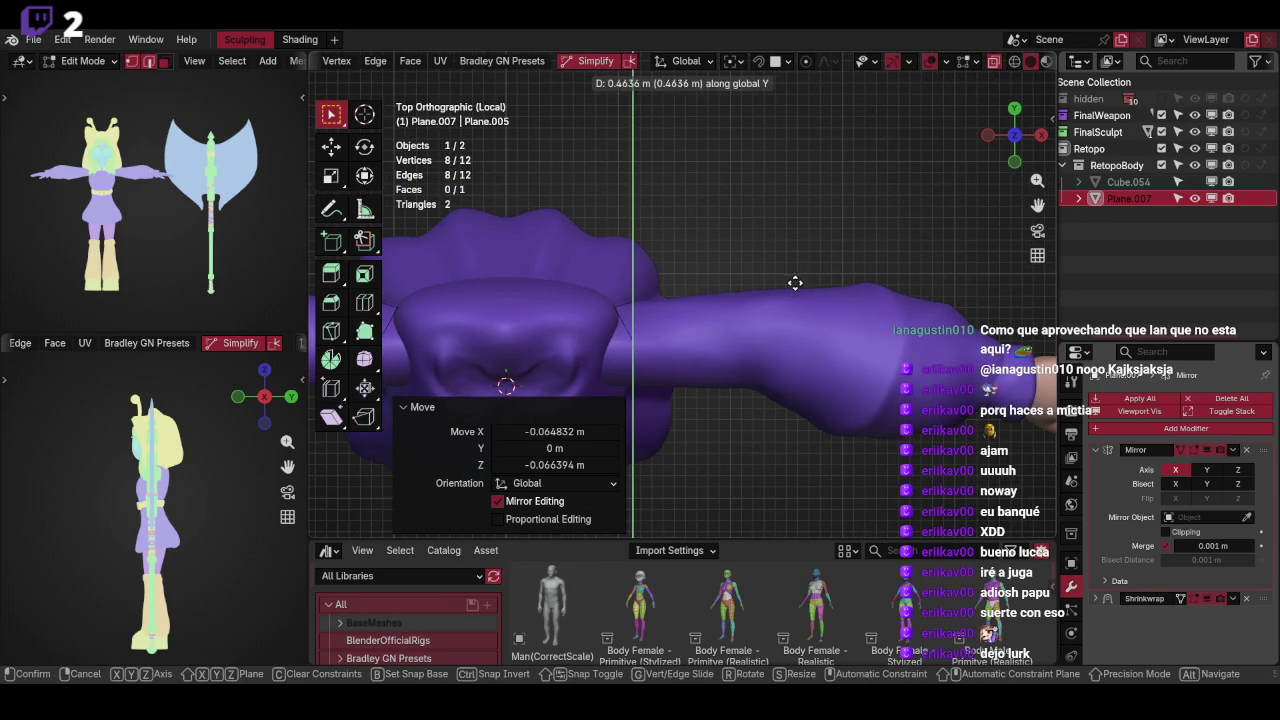
pyautogui.click(795, 283)
pyautogui.press('KP_1')
pyautogui.moveTo(802, 284); pyautogui.dragTo(803, 346, button='middle')
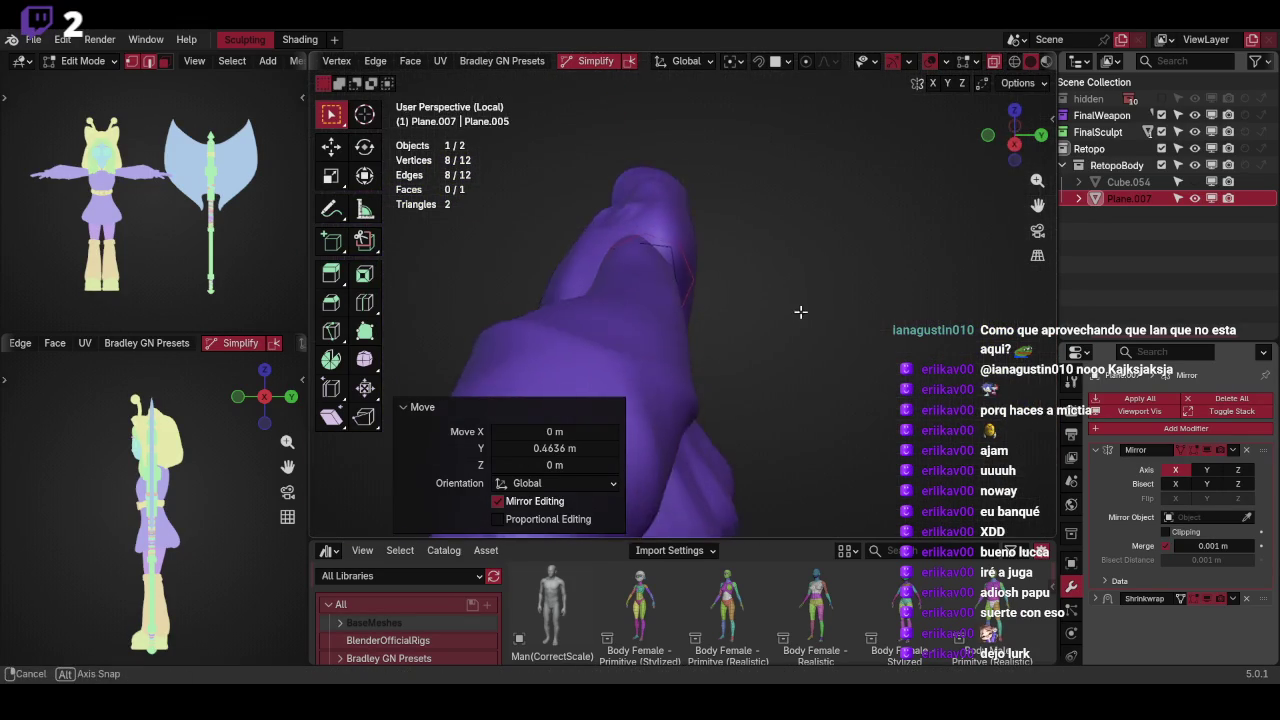
pyautogui.press('g')
pyautogui.press('y')
pyautogui.click(795, 345)
pyautogui.press('KP_1')
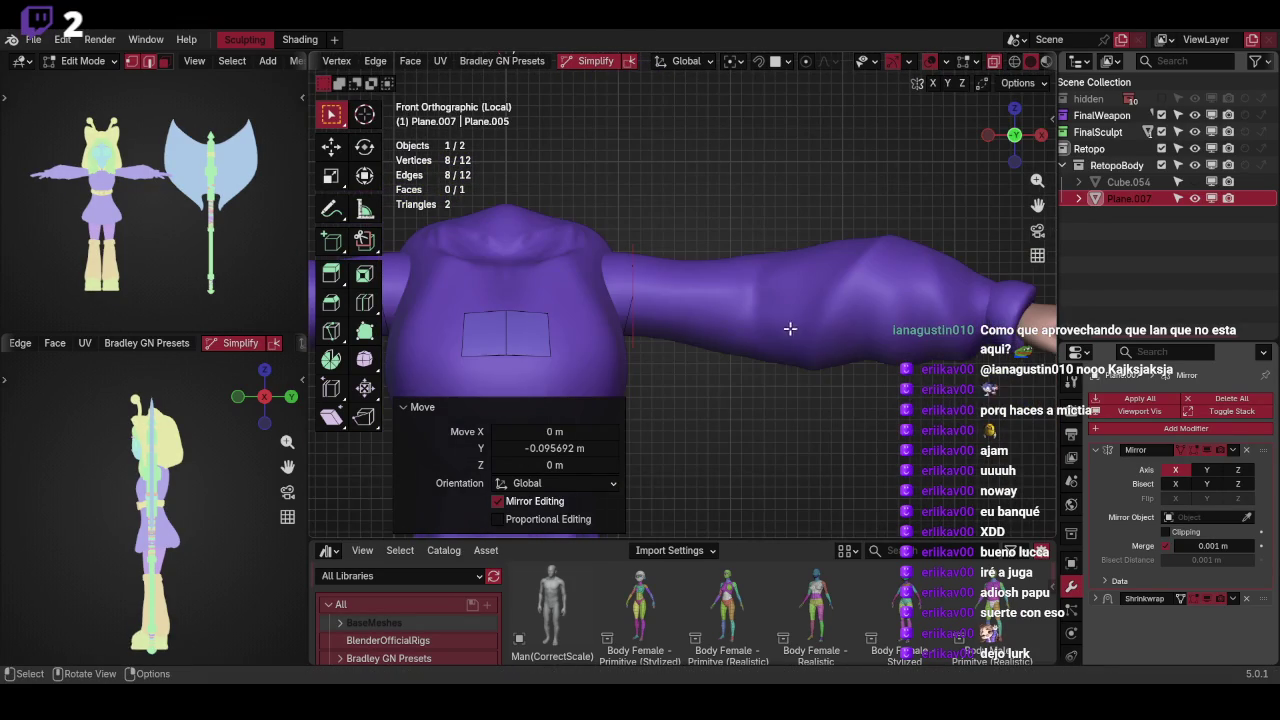
# Shift the ring along X, then undo a first extrusion attempt
pyautogui.press('g')
pyautogui.press('x')
pyautogui.click(802, 316)
pyautogui.press('g')
pyautogui.press('x')
pyautogui.press('Escape')
pyautogui.hotkey('ctrl', 'z')
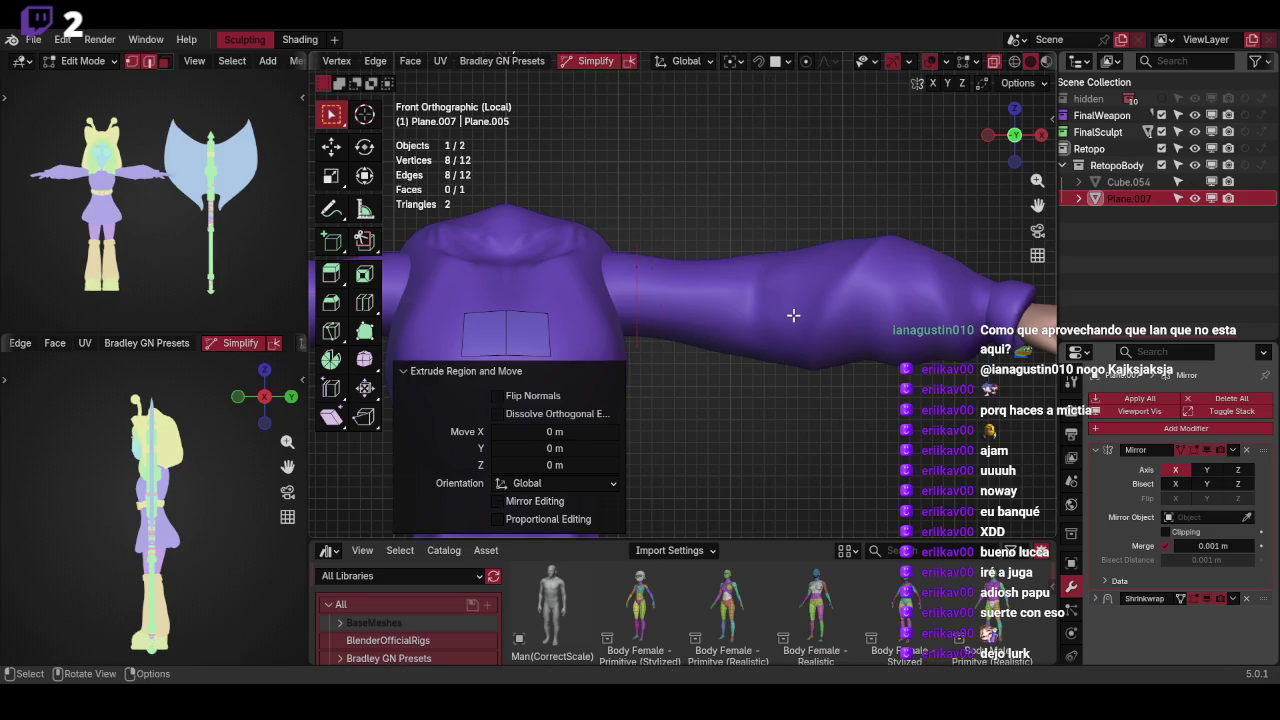
pyautogui.hotkey('ctrl', 'z')
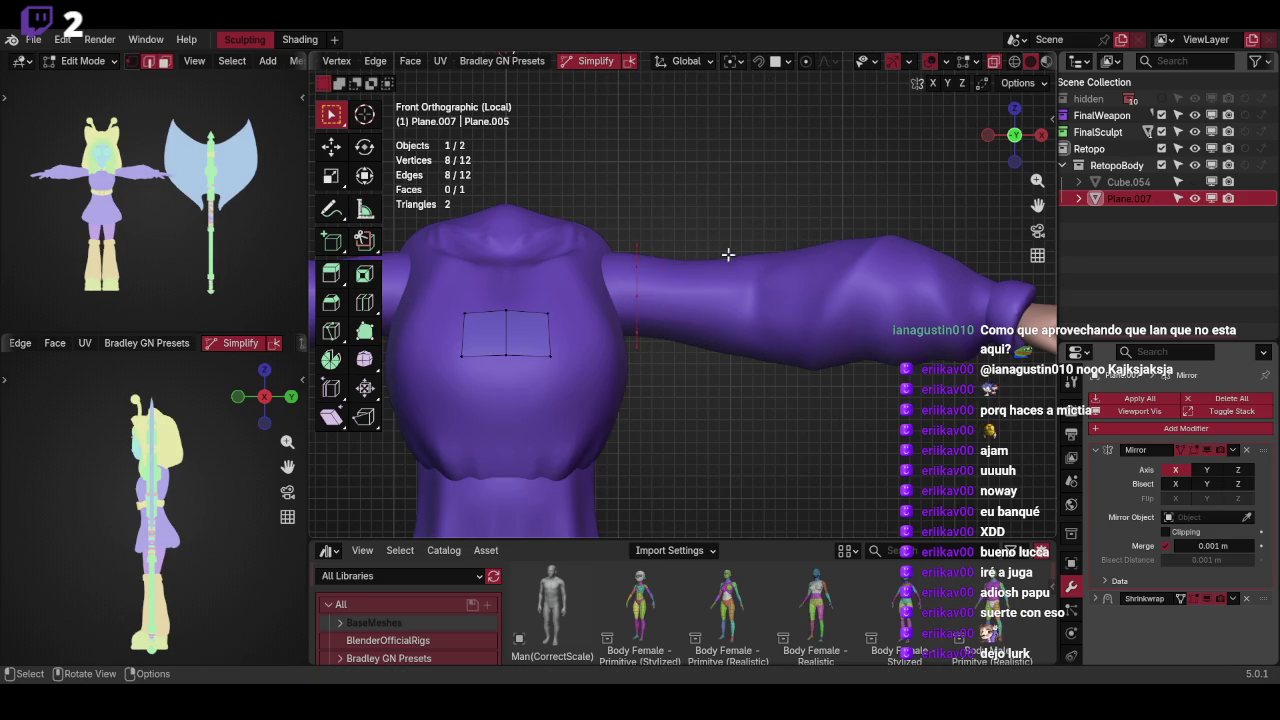
pyautogui.moveTo(786, 255); pyautogui.dragTo(760, 277, button='middle')
pyautogui.press('KP_1')
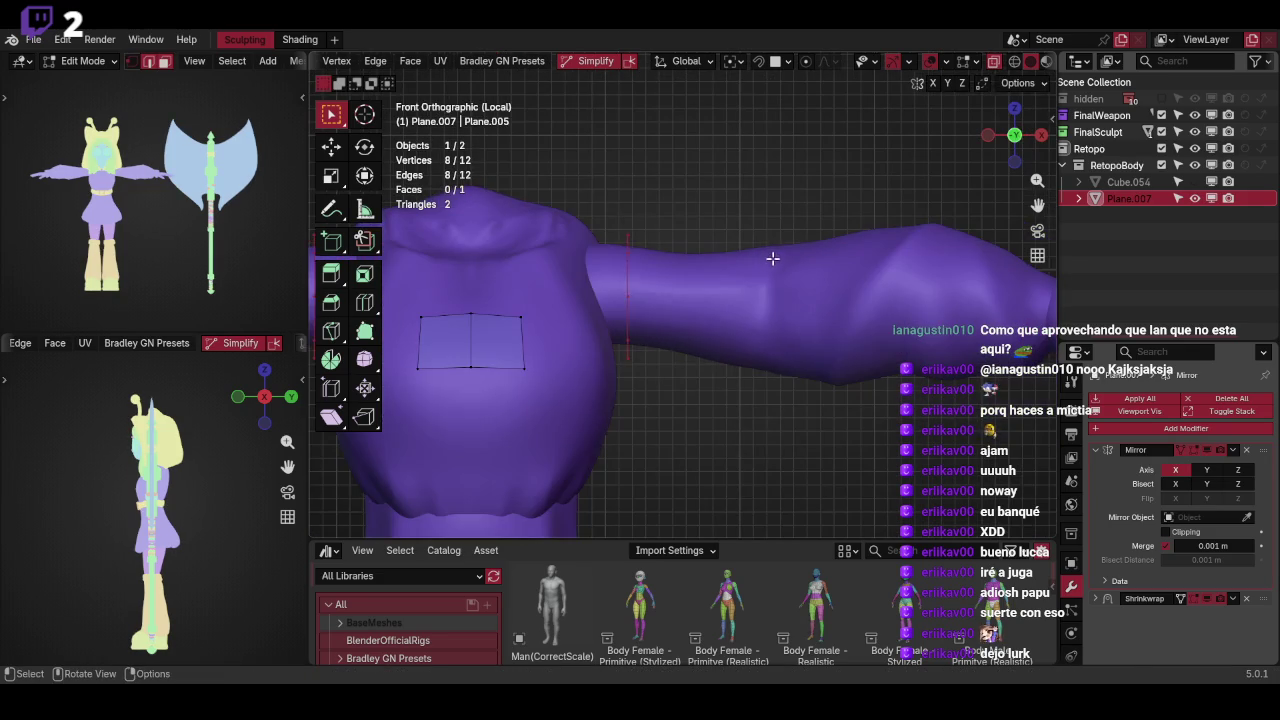
# Extrude the ring along X into a band, recalculate normals, and return to Object Mode
pyautogui.press('g')
pyautogui.press('x')
pyautogui.click(805, 258)
pyautogui.press('a')
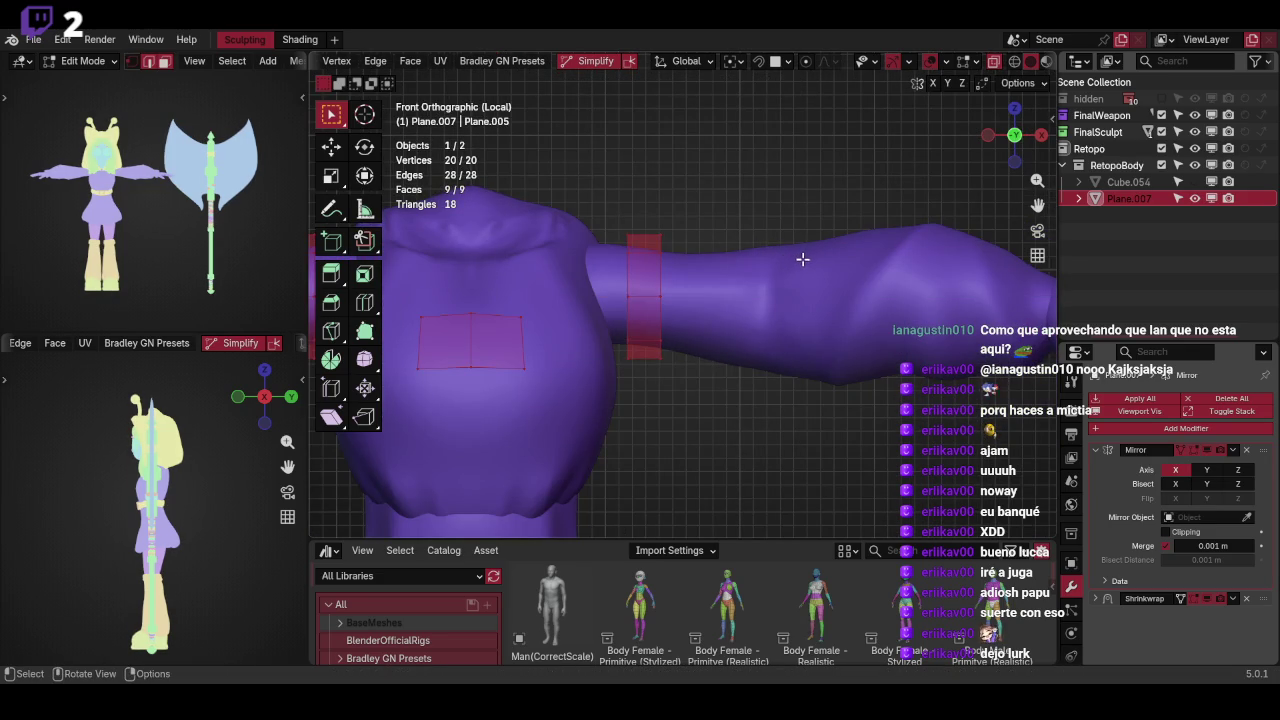
pyautogui.hotkey('shift', 'n')
pyautogui.moveTo(746, 267)
pyautogui.mouseDown(button='middle')
pyautogui.moveTo(769, 277)
pyautogui.moveTo(797, 329)
pyautogui.moveTo(814, 263)
pyautogui.moveTo(803, 310)
pyautogui.moveTo(829, 277)
pyautogui.moveTo(829, 309)
pyautogui.moveTo(814, 286)
pyautogui.mouseUp(button='middle')
pyautogui.press('Tab')
pyautogui.click(1094, 451)
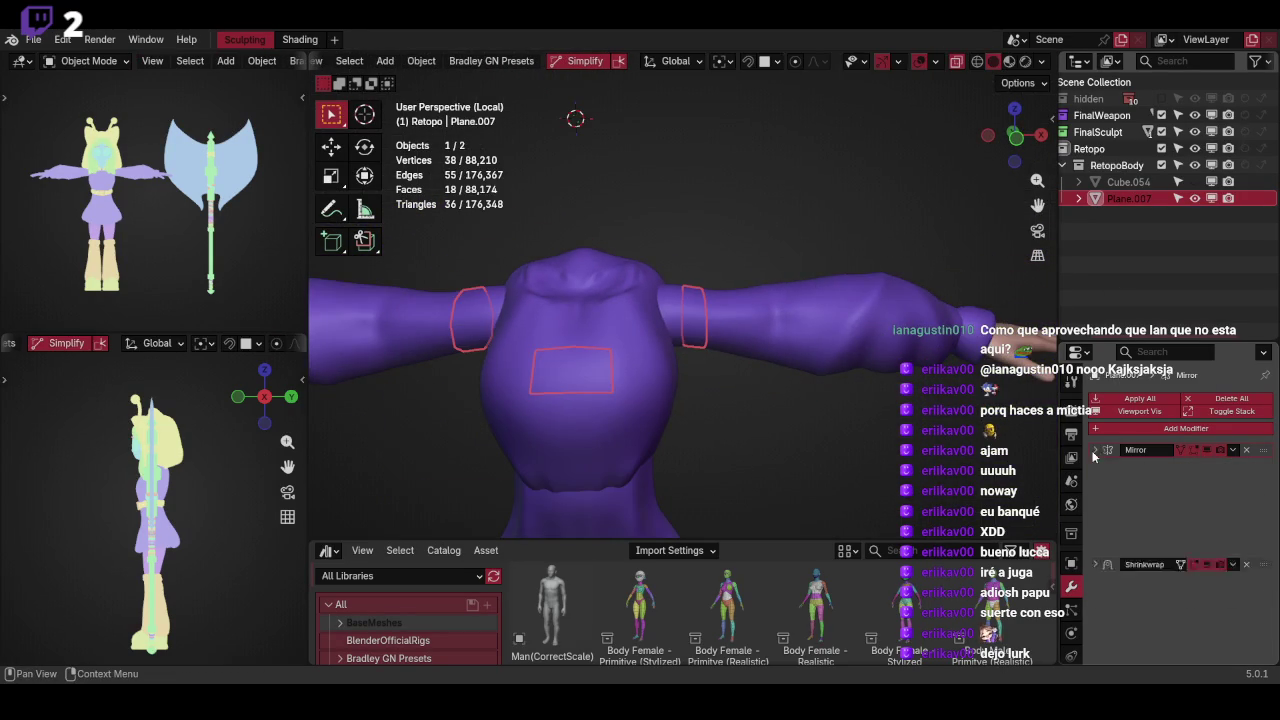
# Delete the chest patch face of Plane.007, keeping only the upper-arm bands
pyautogui.press('Tab')
pyautogui.moveTo(800, 312)
pyautogui.mouseDown(button='middle')
pyautogui.moveTo(820, 297)
pyautogui.moveTo(829, 353)
pyautogui.moveTo(851, 249)
pyautogui.moveTo(834, 334)
pyautogui.moveTo(829, 291)
pyautogui.moveTo(806, 286)
pyautogui.moveTo(846, 286)
pyautogui.moveTo(797, 258)
pyautogui.mouseUp(button='middle')
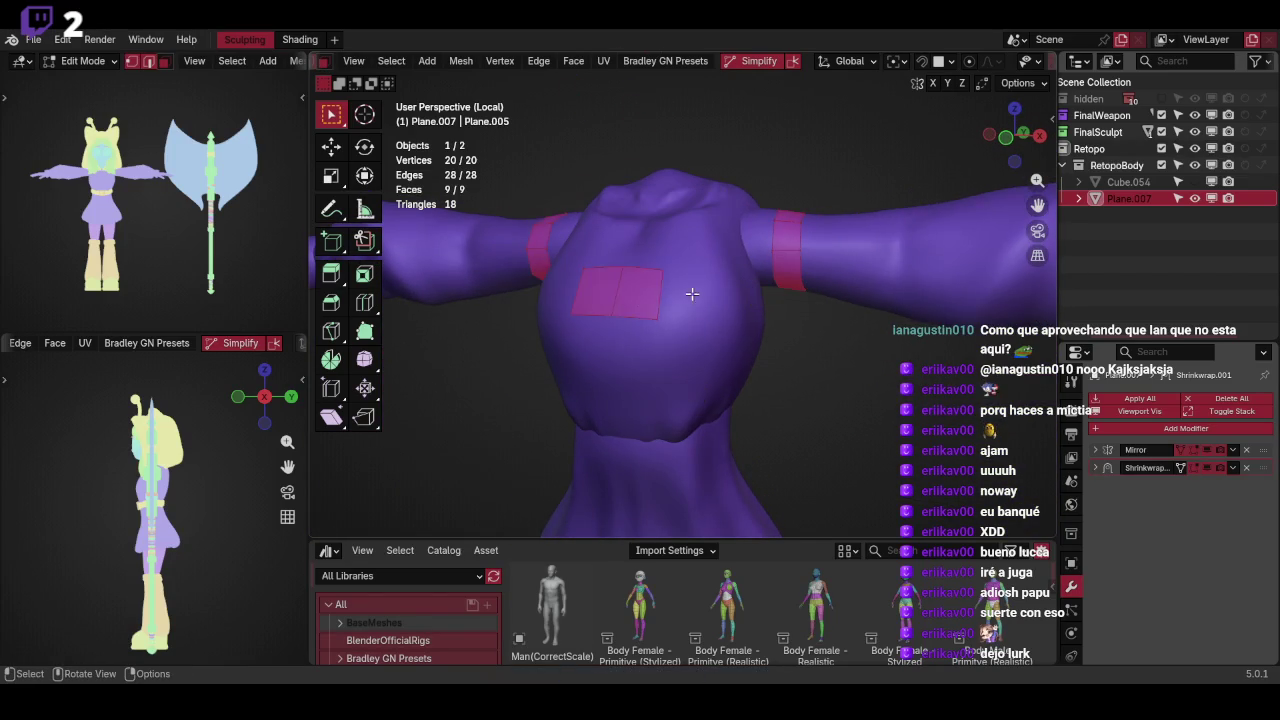
pyautogui.click(652, 283)
pyautogui.press('x')
pyautogui.click(610, 315)
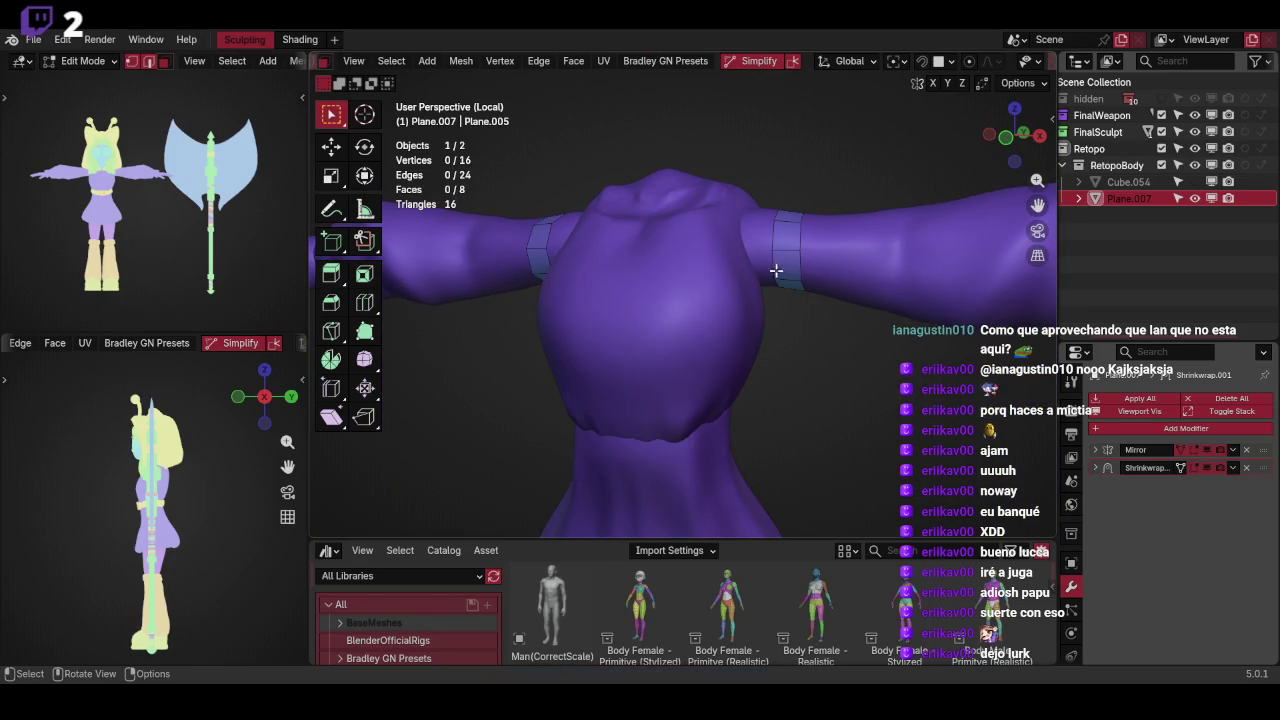
pyautogui.press('KP_1')
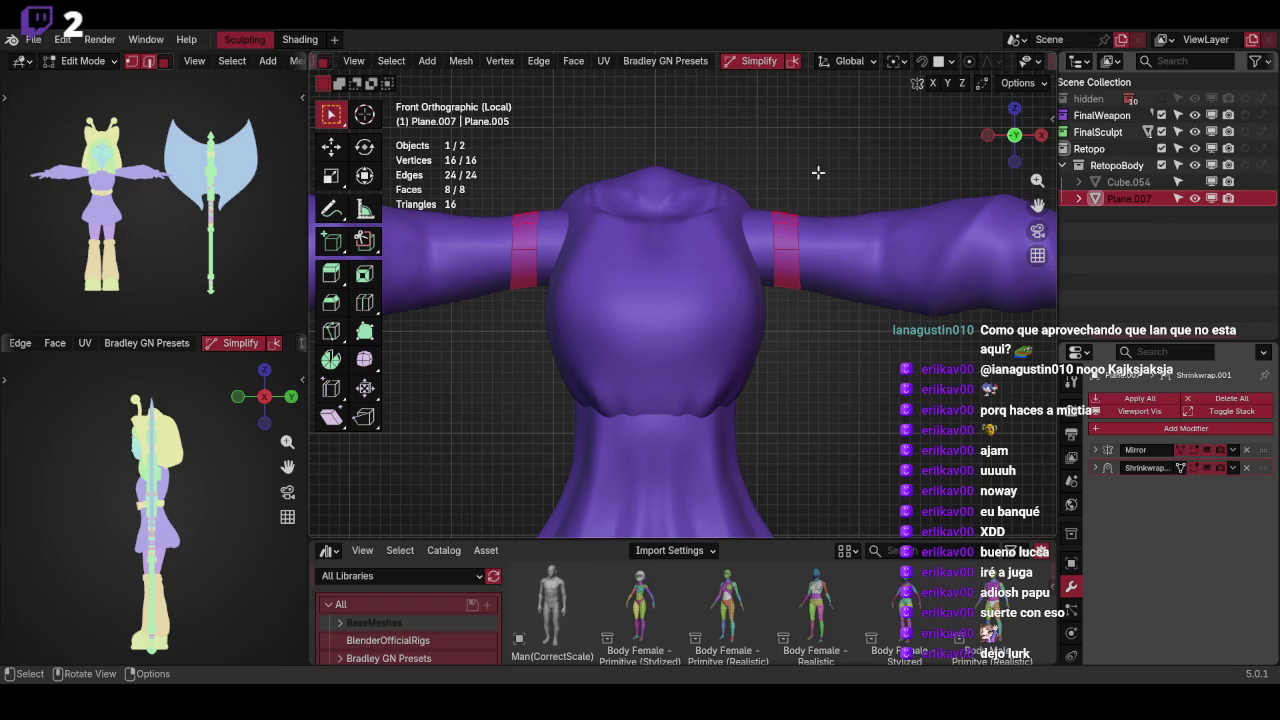
# Duplicate an arm band in X-ray, rotate it and scale it up by 2.79
pyautogui.hotkey('alt', 'z')
pyautogui.moveTo(760, 184); pyautogui.dragTo(812, 231)
pyautogui.hotkey('shift', 'd')
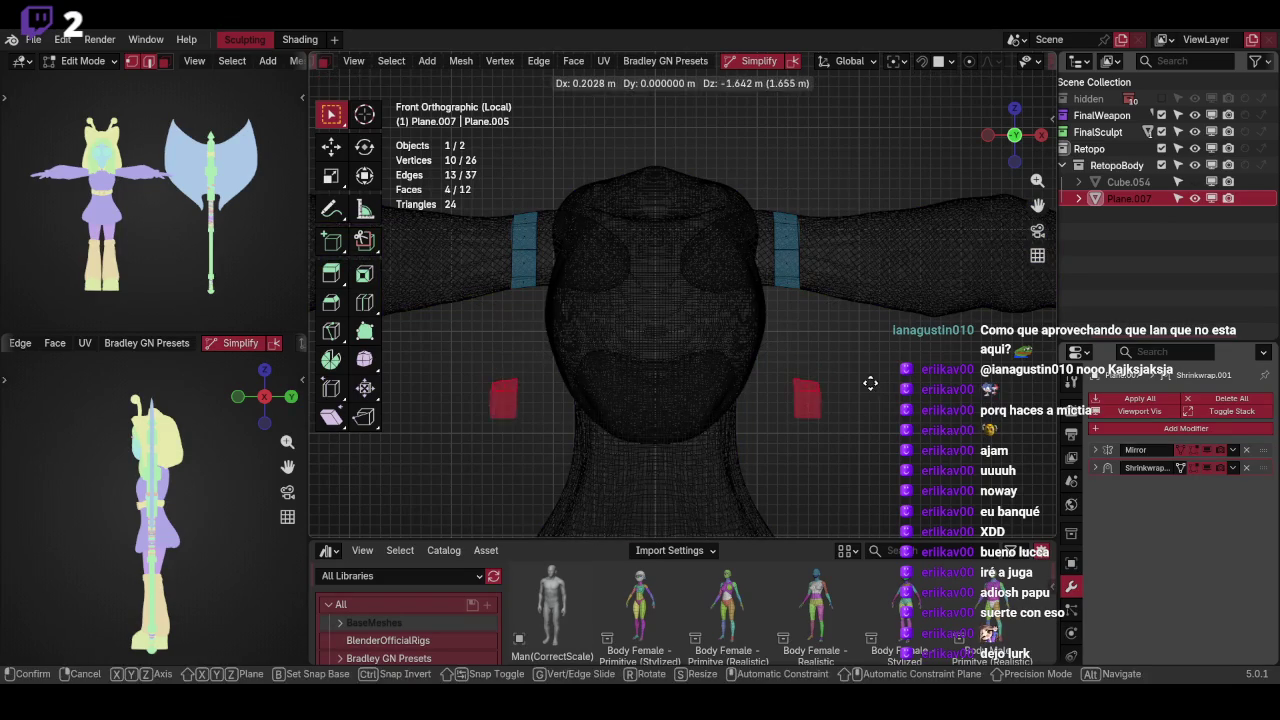
pyautogui.click(855, 390)
pyautogui.press('r')
pyautogui.click(860, 410)
pyautogui.press('s')
pyautogui.click(897, 343)
pyautogui.press('KP_3')
pyautogui.press('KP_1')
# Rotate and move the duplicated band to wrap the dress below the chest
pyautogui.press('g')
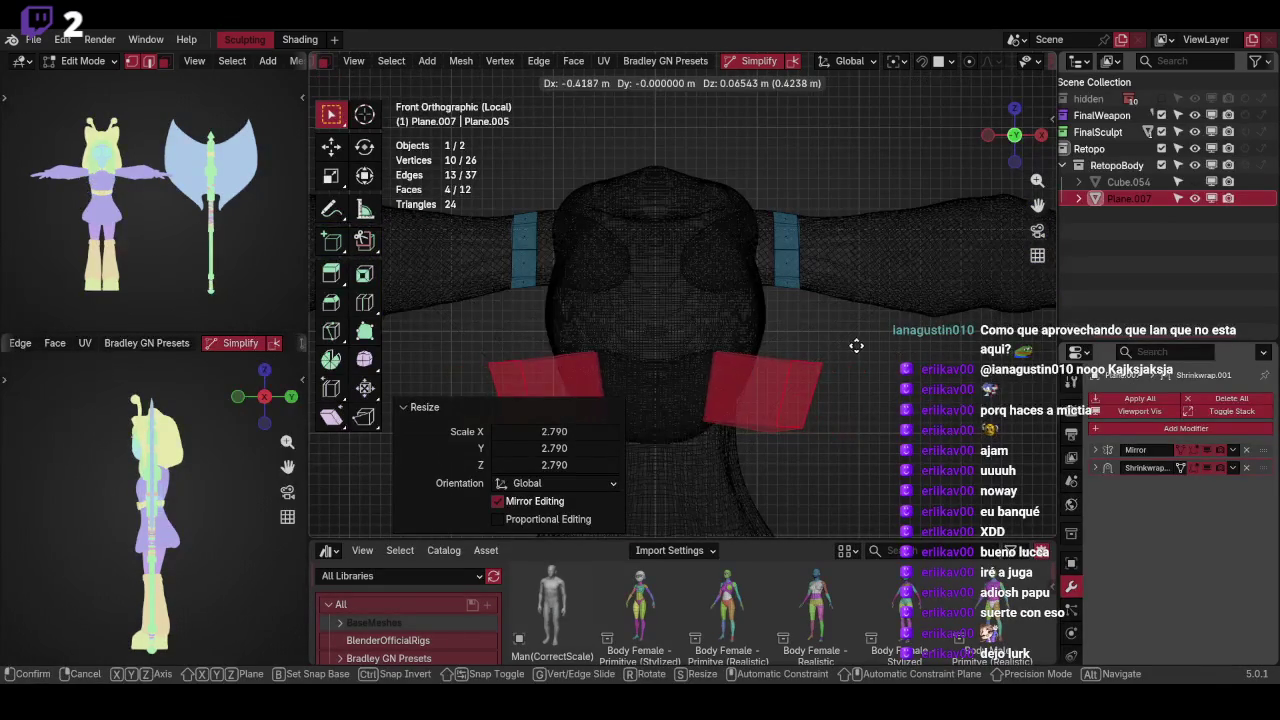
pyautogui.click(836, 343)
pyautogui.hotkey('shift', 'z')
pyautogui.press('r')
pyautogui.click(888, 338)
pyautogui.press('g')
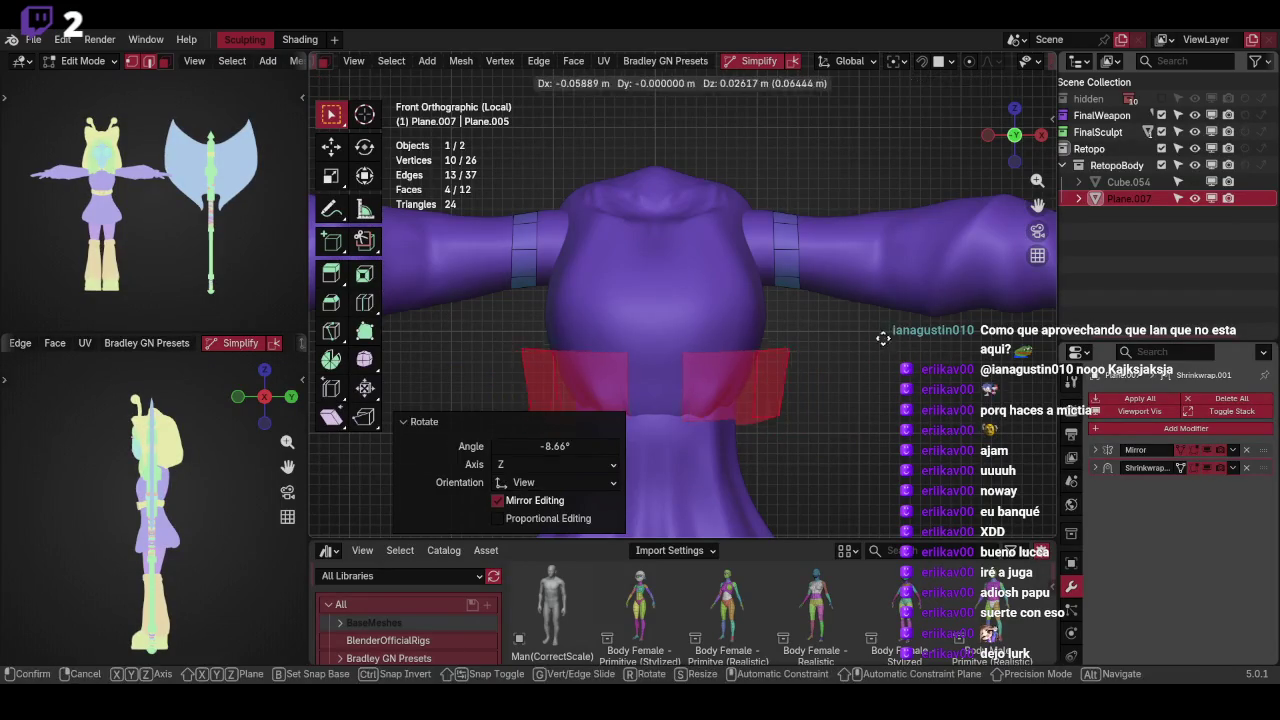
pyautogui.click(914, 328)
pyautogui.click(1111, 452)
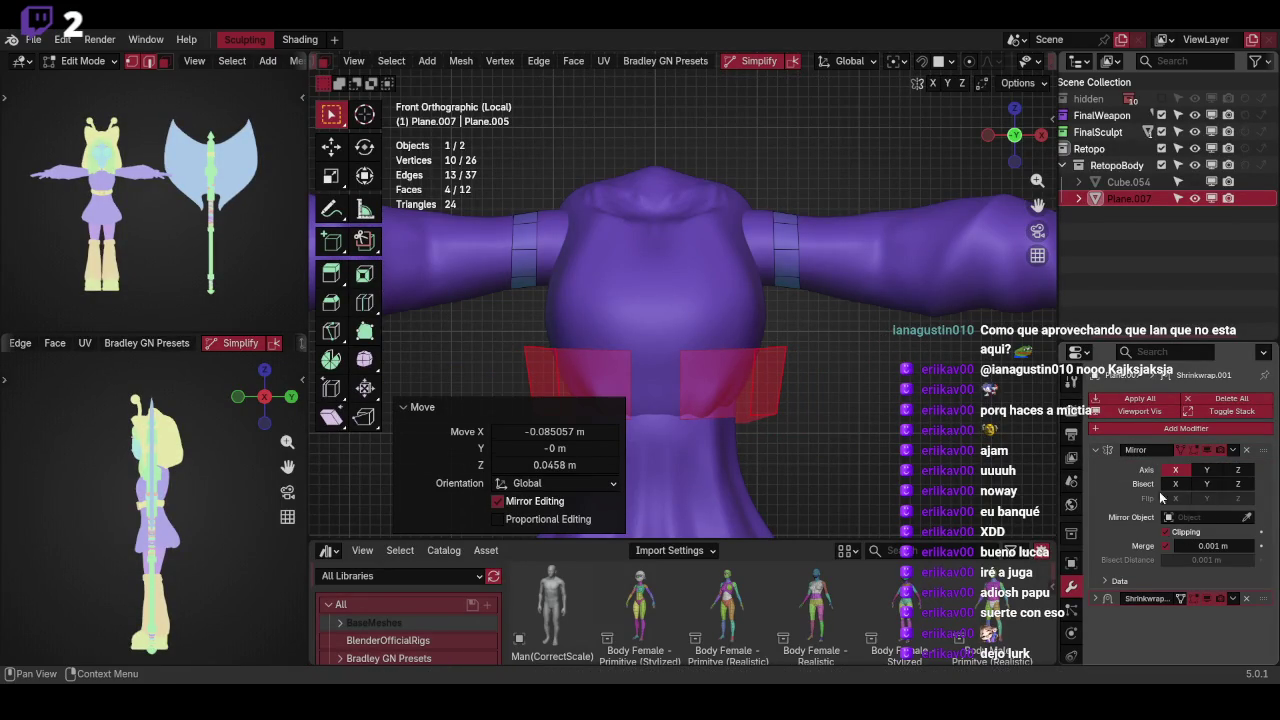
pyautogui.press('g')
pyautogui.click(800, 372)
# Narrow the waist band to 0.792 along Y, then enlarge it evenly by 1.311
pyautogui.press('KP_3')
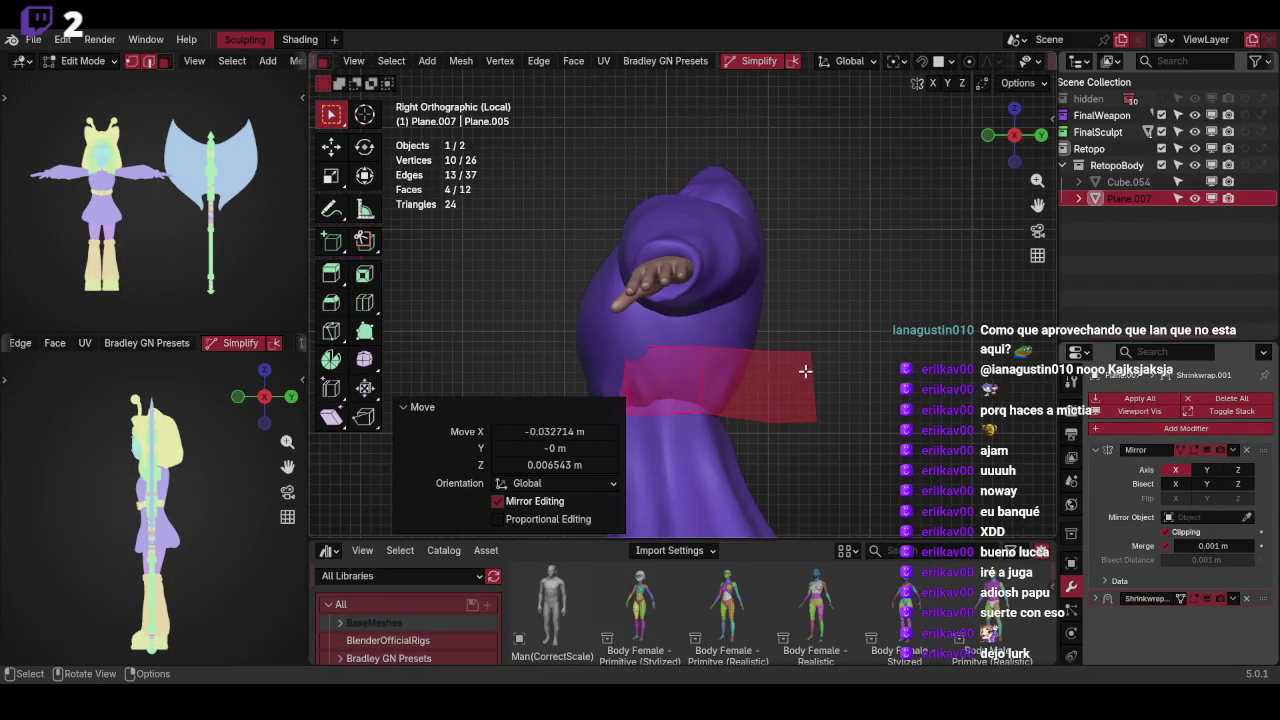
pyautogui.press('g')
pyautogui.press('y')
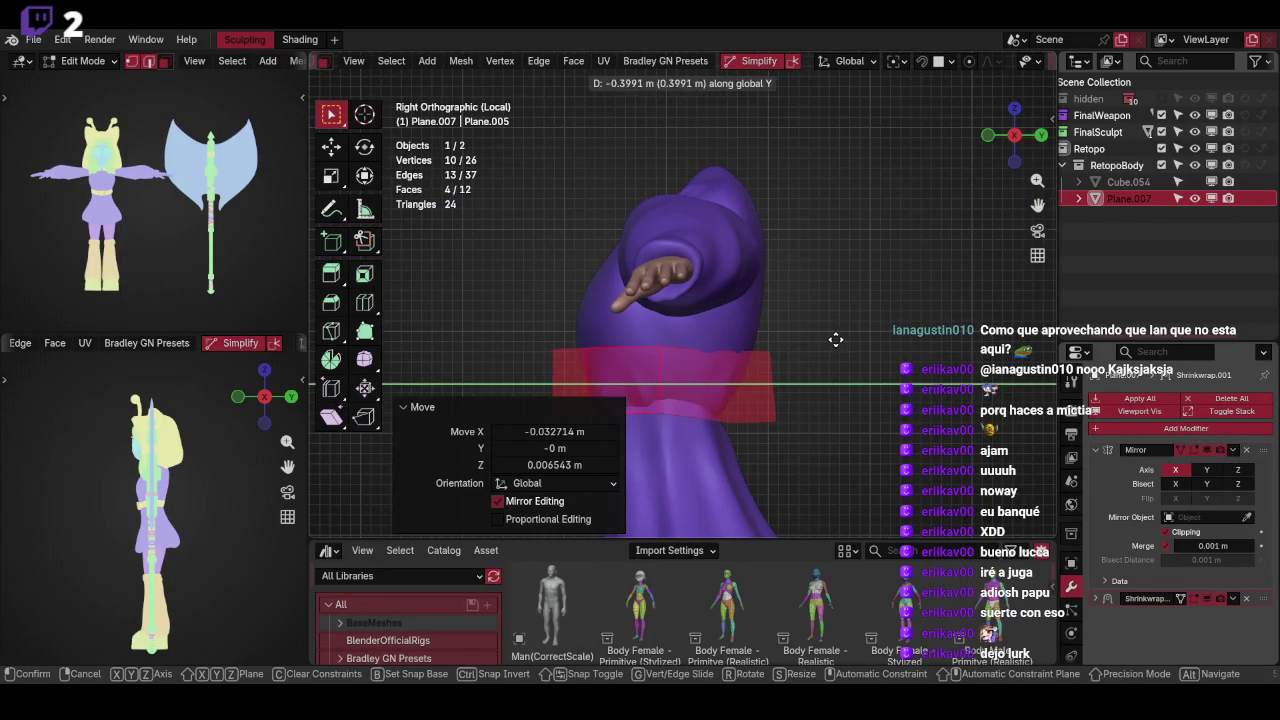
pyautogui.press('s')
pyautogui.press('y')
pyautogui.click(812, 353)
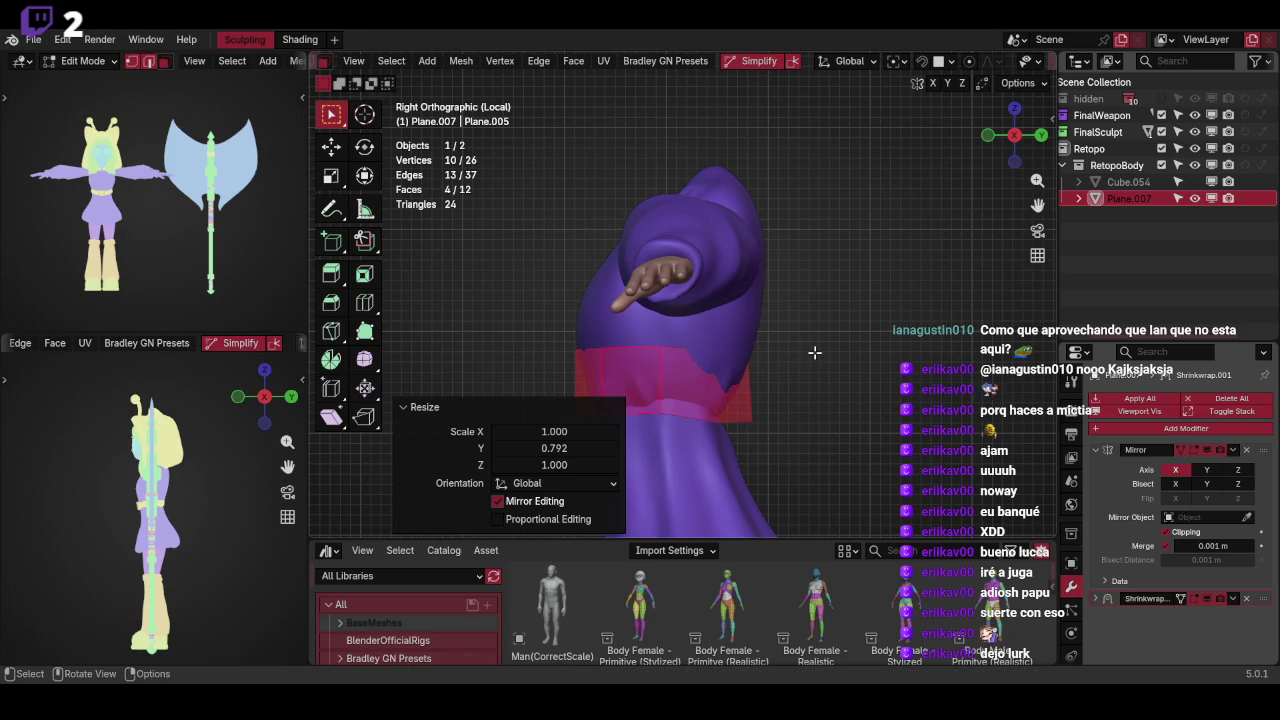
pyautogui.press('s')
pyautogui.click(855, 334)
pyautogui.press('KP_1')
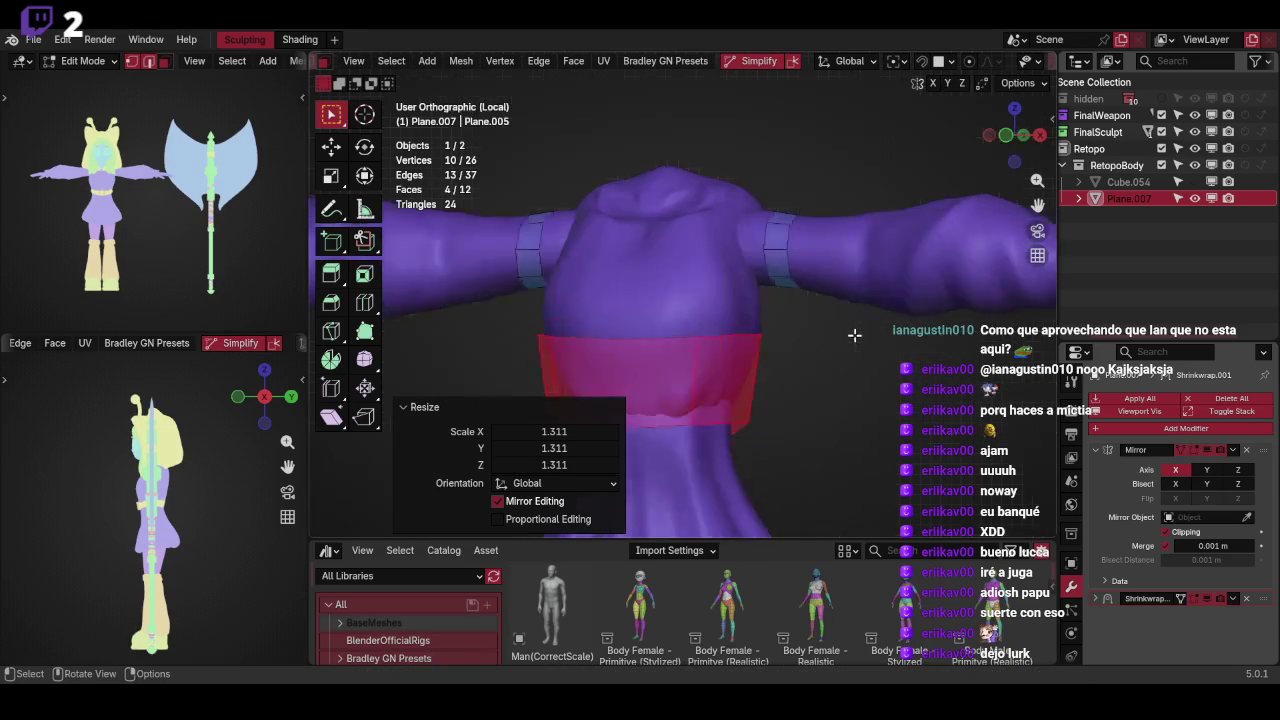
pyautogui.hotkey('ctrl', 'Tab')
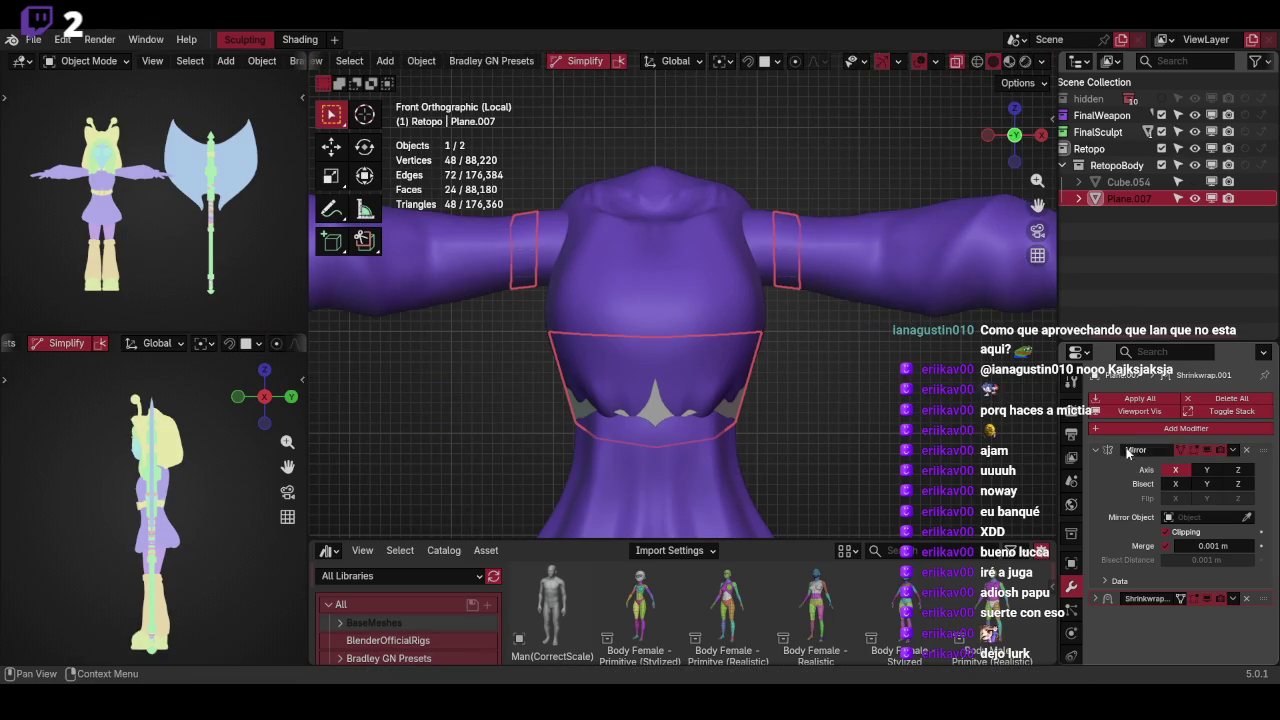
# Apply the Mirror modifier and enter edit mode on the retopo mesh in front see-through view
pyautogui.click(1096, 450)
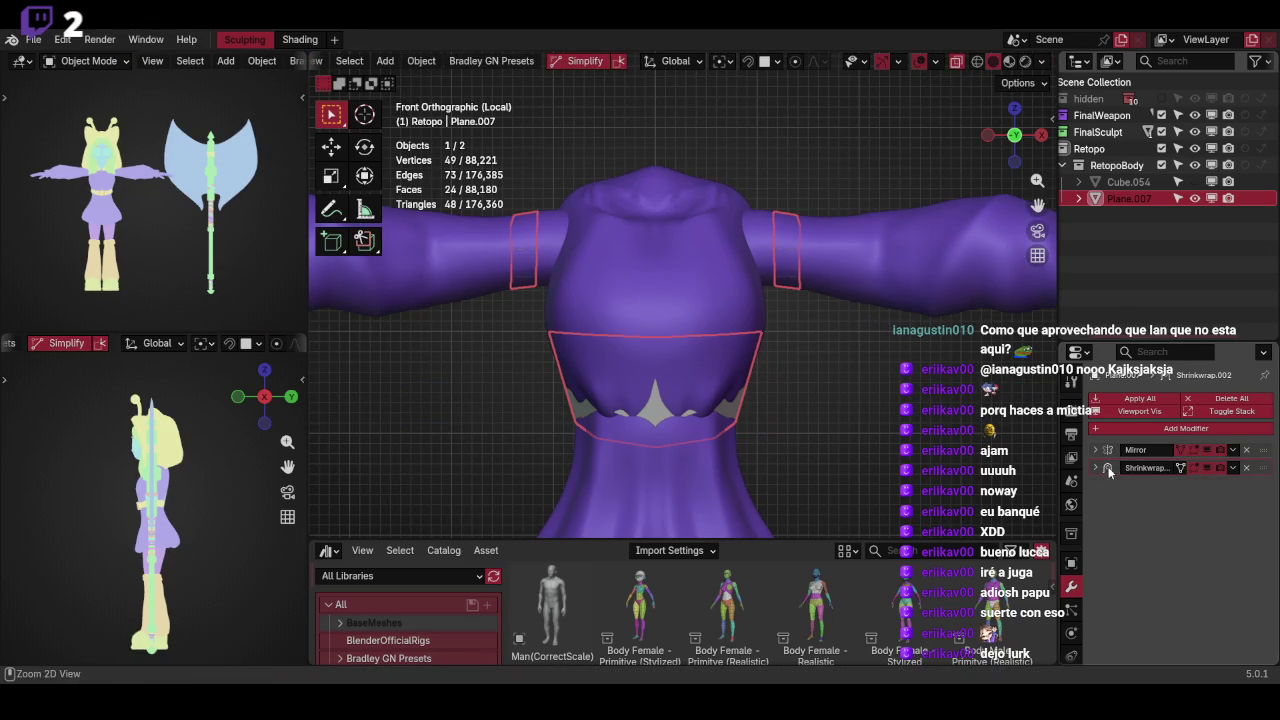
pyautogui.hotkey('ctrl', 'a')
pyautogui.hotkey('ctrl', 'Tab')
pyautogui.click(840, 311)
pyautogui.moveTo(840, 311); pyautogui.dragTo(740, 348, button='middle')
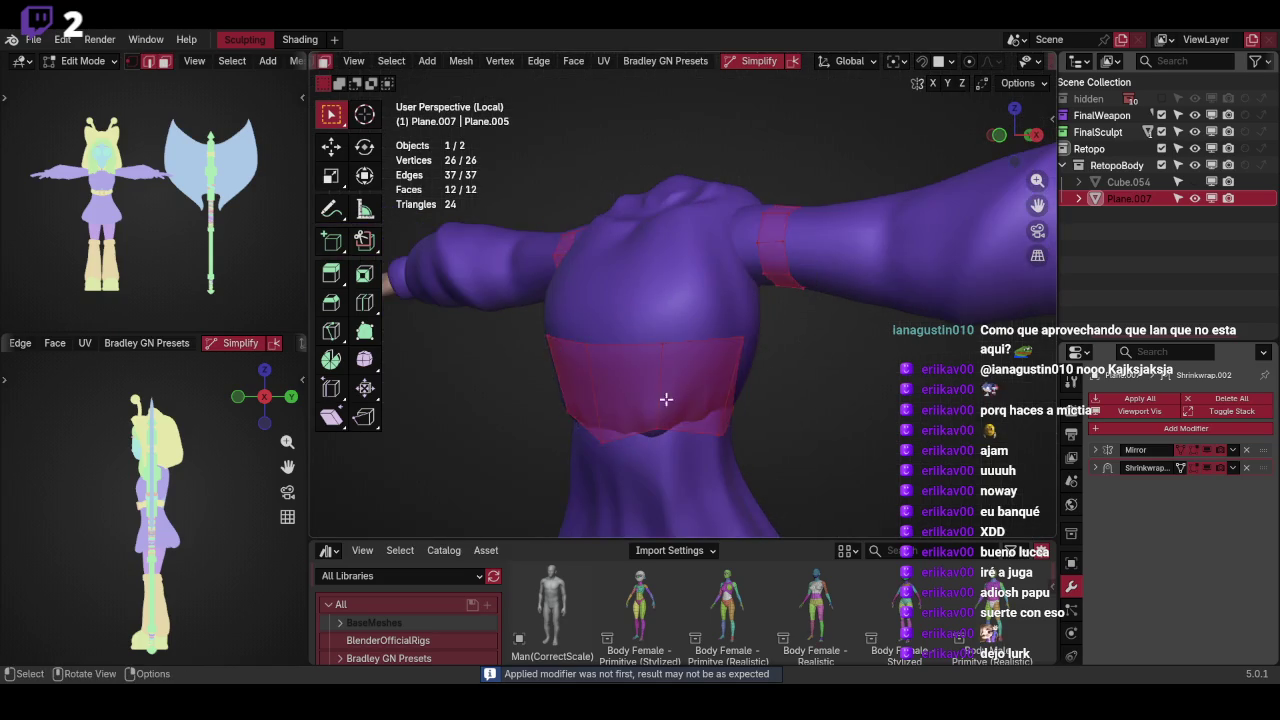
pyautogui.press('KP_1')
pyautogui.hotkey('alt', 'z')
# Flatten the waist band's bottom edge along Z and shift it vertically
pyautogui.moveTo(563, 383); pyautogui.dragTo(770, 450)
pyautogui.press('s')
pyautogui.press('z')
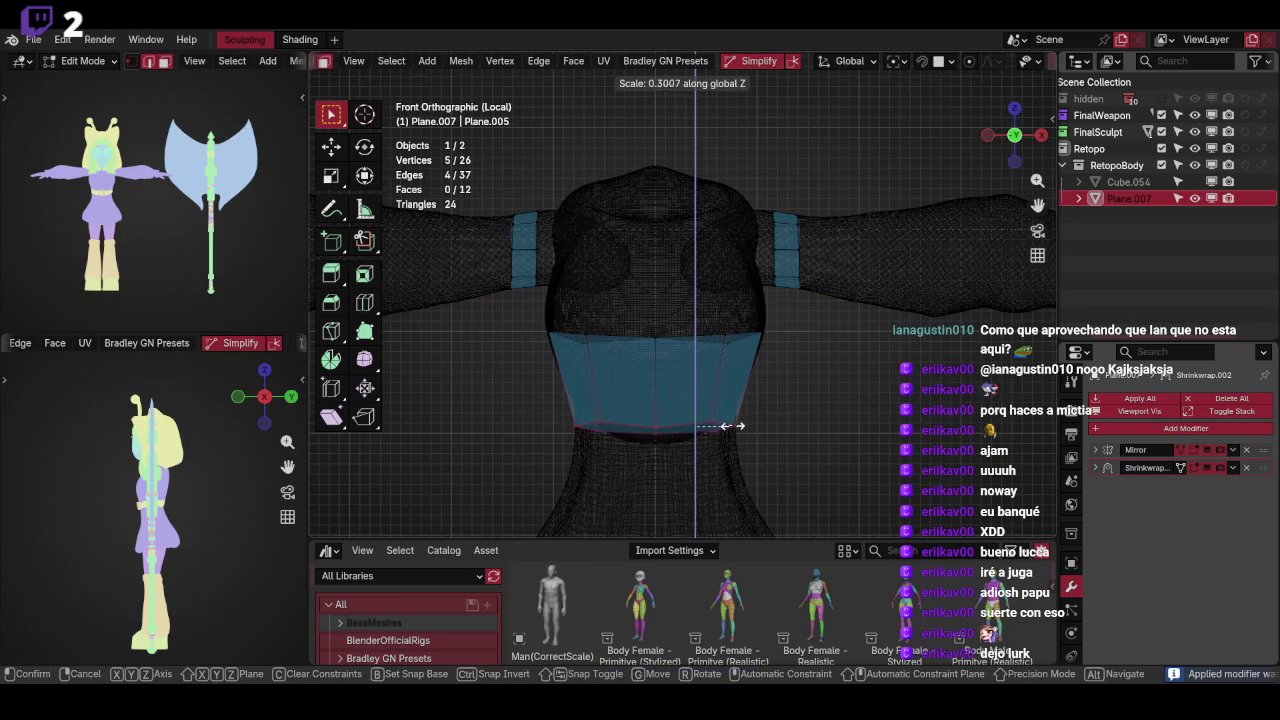
pyautogui.click(731, 410)
pyautogui.hotkey('alt', 'z')
pyautogui.press('g')
pyautogui.press('z')
pyautogui.click(803, 389)
# Flatten the band's top edge to zero Z height and slide it along the band
pyautogui.moveTo(803, 389)
pyautogui.mouseDown(button='middle')
pyautogui.moveTo(806, 352)
pyautogui.moveTo(768, 311)
pyautogui.mouseUp(button='middle')
pyautogui.hotkey('alt', 'z')
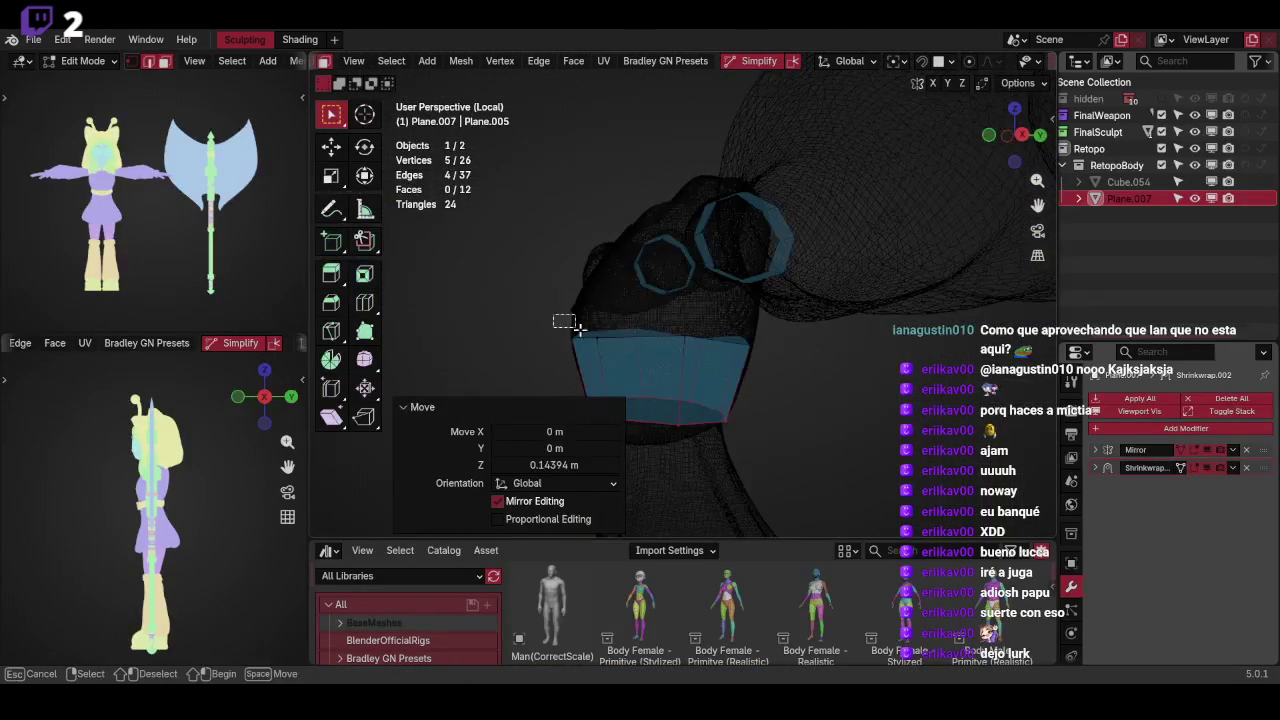
pyautogui.moveTo(575, 325); pyautogui.dragTo(806, 358)
pyautogui.press('s')
pyautogui.press('z')
pyautogui.press('Return')
pyautogui.press('KP_1')
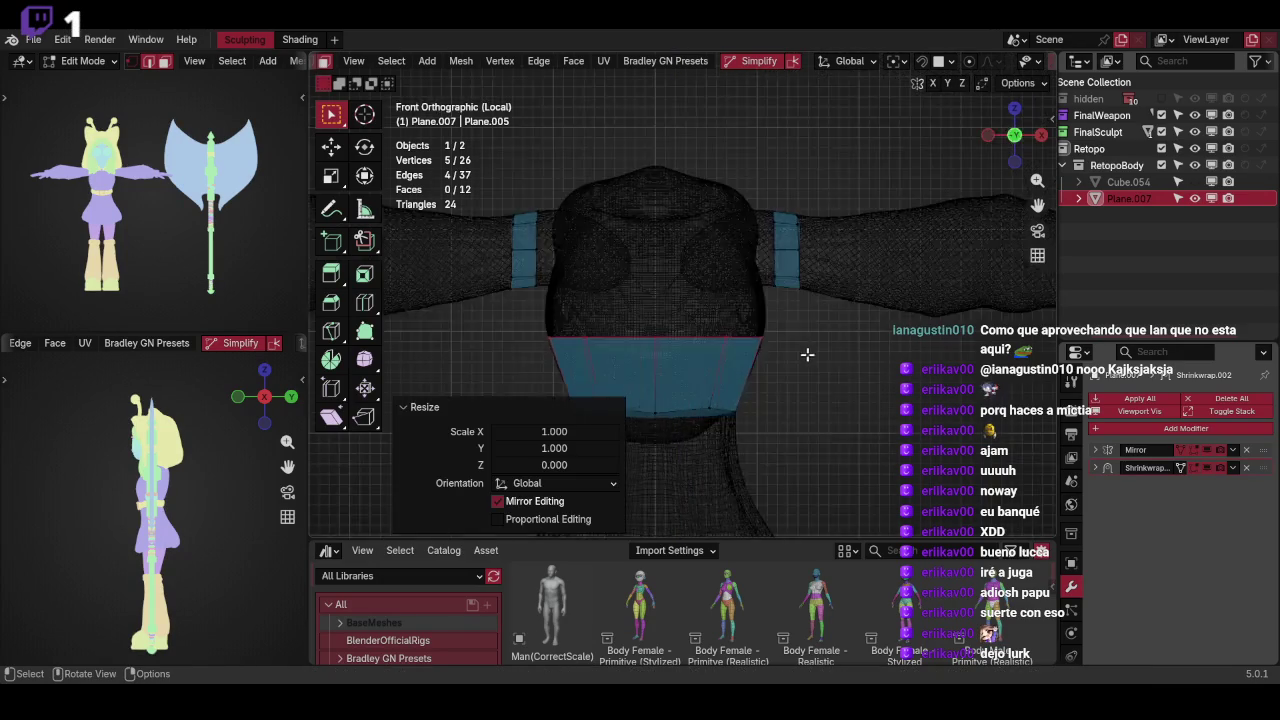
pyautogui.press('KP_3')
pyautogui.press('g')
pyautogui.press('g')
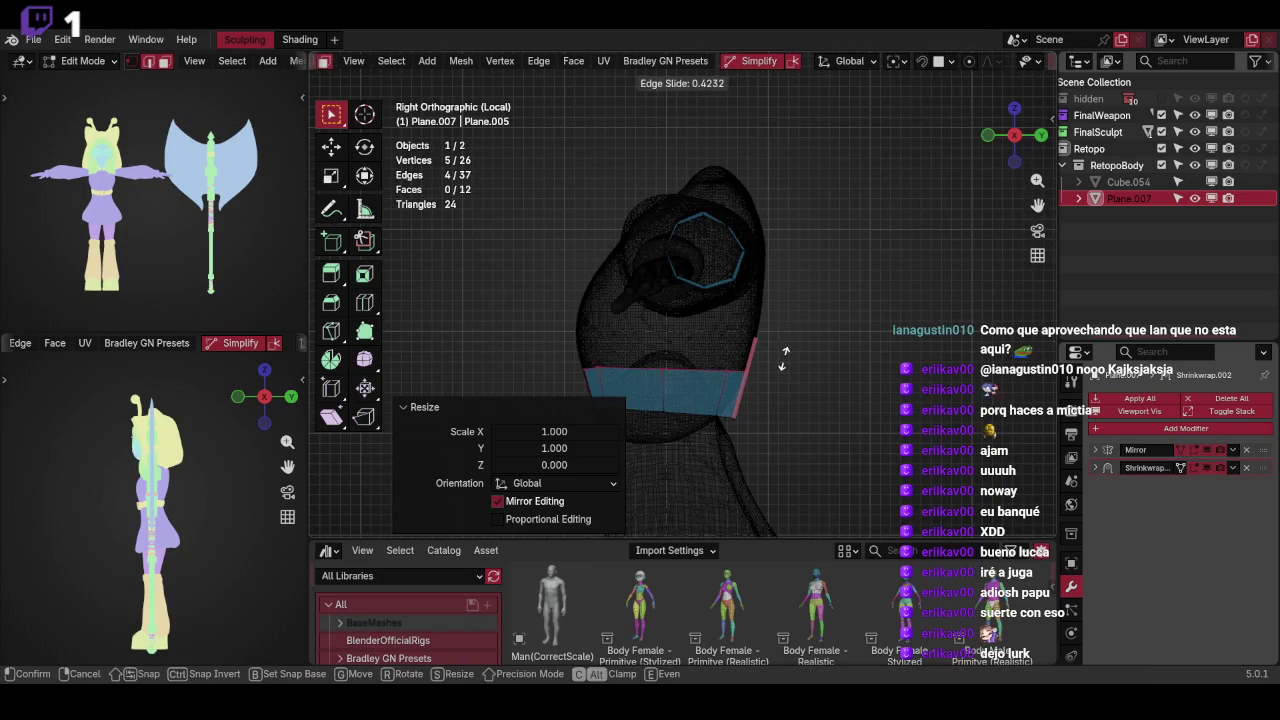
pyautogui.click(785, 360)
pyautogui.hotkey('alt', 'z')
pyautogui.moveTo(785, 360)
pyautogui.mouseDown(button='middle')
pyautogui.moveTo(808, 305)
pyautogui.moveTo(875, 280)
pyautogui.mouseUp(button='middle')
# Evenly space the waist band vertices with LoopTools Space
pyautogui.rightClick(886, 221)
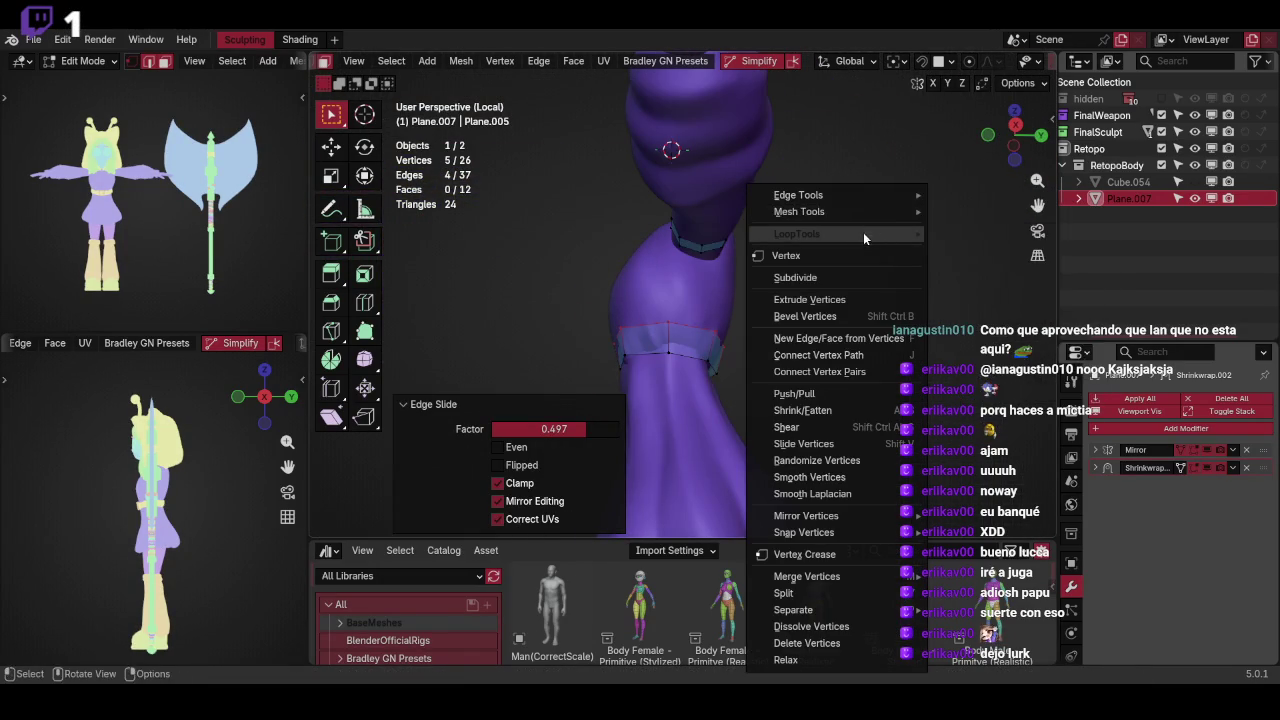
pyautogui.click(966, 350)
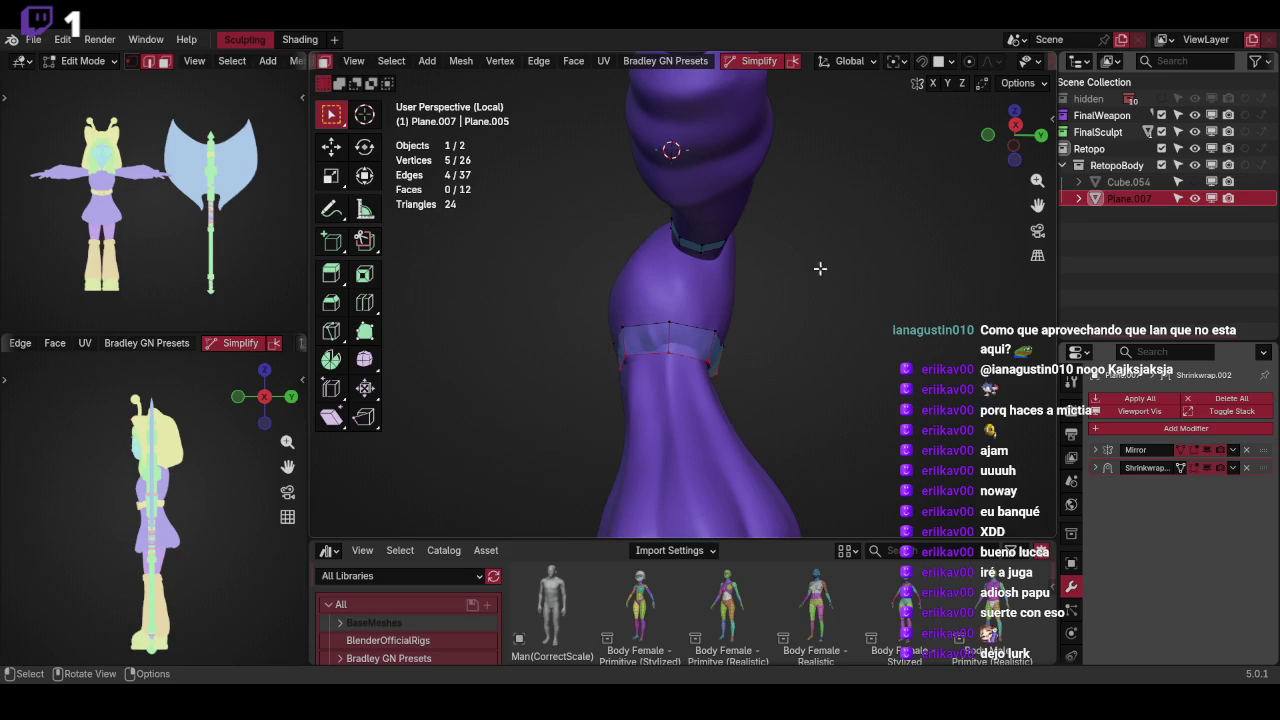
pyautogui.rightClick(822, 236)
pyautogui.click(970, 353)
pyautogui.moveTo(970, 353); pyautogui.dragTo(983, 82, button='middle')
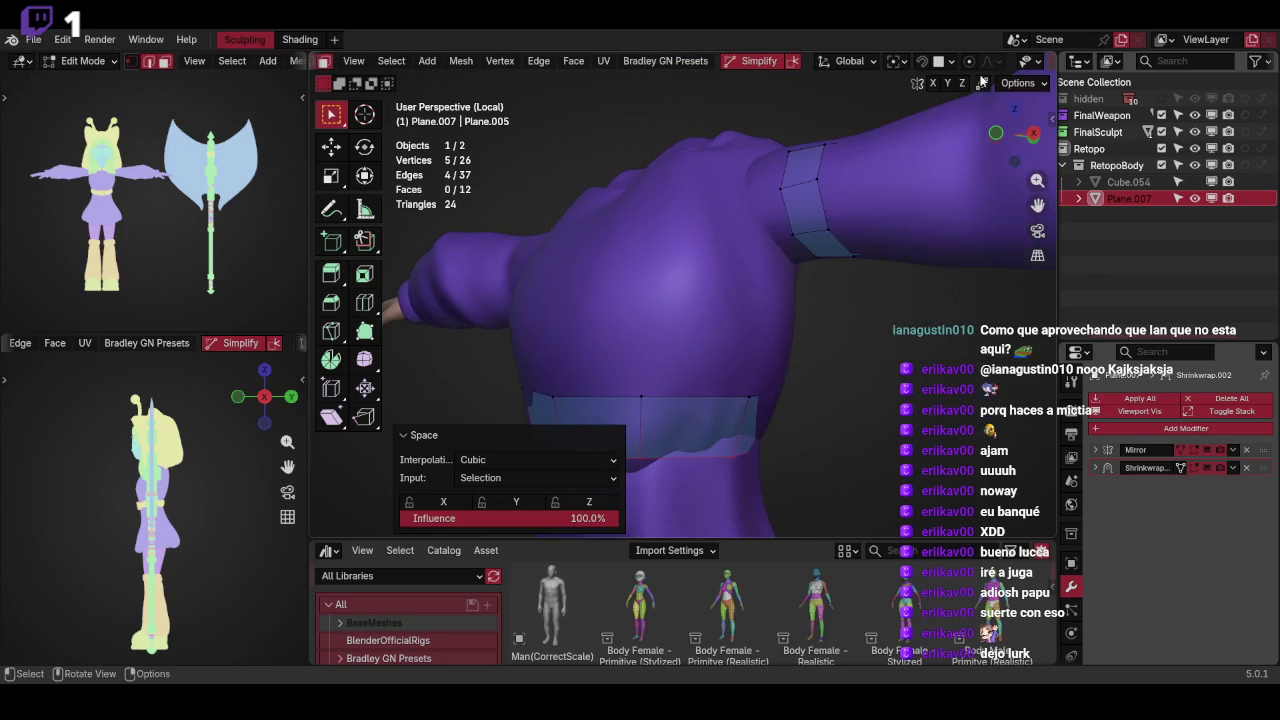
# Turn on surface snapping and snap the band's front face onto the dress
pyautogui.click(924, 66)
pyautogui.hotkey('ctrl', 'Tab')
pyautogui.moveTo(780, 250)
pyautogui.mouseDown(button='middle')
pyautogui.moveTo(763, 294)
pyautogui.moveTo(774, 340)
pyautogui.moveTo(833, 332)
pyautogui.moveTo(719, 399)
pyautogui.mouseUp(button='middle')
pyautogui.click(731, 374)
pyautogui.press('g')
pyautogui.click(731, 374)
# Rotate and nudge the front face to hug the dress, undoing the last rotation
pyautogui.press('r')
pyautogui.click(745, 330)
pyautogui.press('g')
pyautogui.click(776, 336)
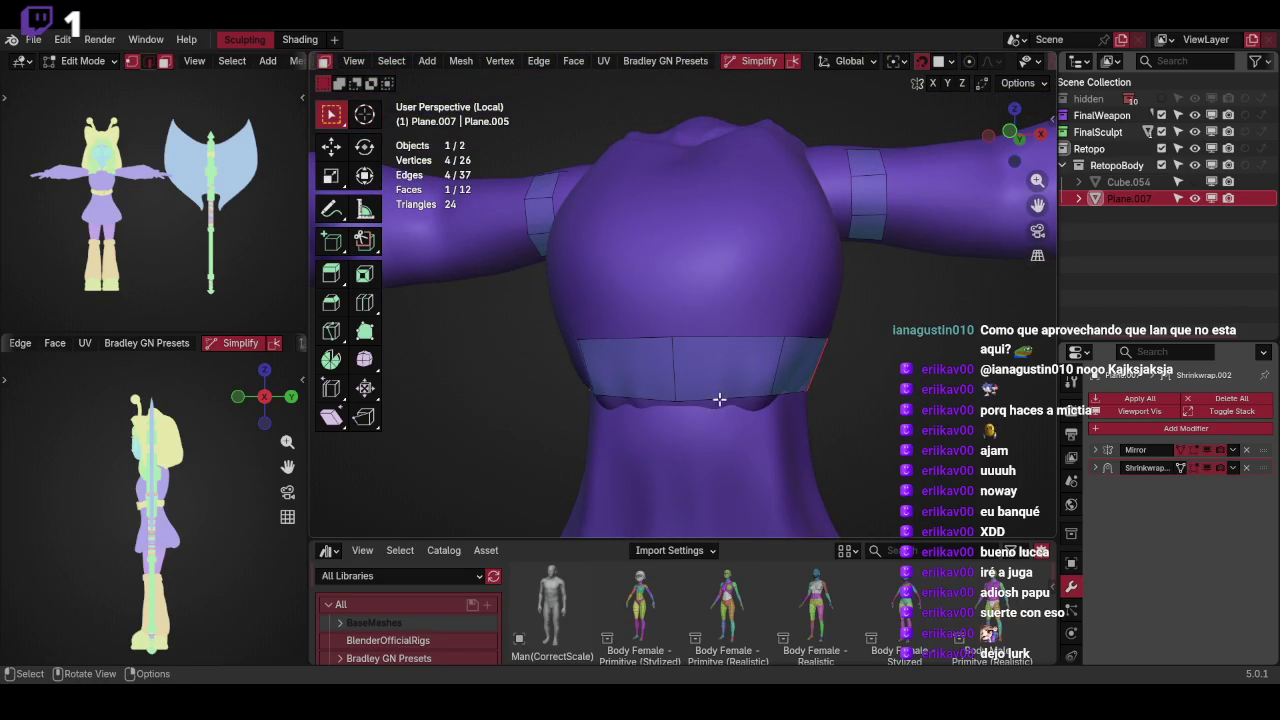
pyautogui.click(812, 355)
pyautogui.hotkey('ctrl', 'z')
# Reposition the selected band geometry with several moves and a roughly -10° rotation
pyautogui.moveTo(821, 346)
pyautogui.mouseDown(button='middle')
pyautogui.moveTo(838, 307)
pyautogui.moveTo(811, 331)
pyautogui.moveTo(829, 314)
pyautogui.moveTo(795, 332)
pyautogui.moveTo(735, 323)
pyautogui.moveTo(737, 343)
pyautogui.moveTo(777, 314)
pyautogui.moveTo(741, 356)
pyautogui.mouseUp(button='middle')
pyautogui.press('g')
pyautogui.click(803, 326)
pyautogui.press('r')
pyautogui.click(803, 304)
pyautogui.press('g')
pyautogui.click(737, 343)
pyautogui.press('g')
pyautogui.click(748, 343)
pyautogui.moveTo(824, 315)
pyautogui.mouseDown(button='middle')
pyautogui.moveTo(777, 309)
pyautogui.moveTo(820, 320)
pyautogui.moveTo(836, 341)
pyautogui.moveTo(723, 340)
pyautogui.moveTo(791, 303)
pyautogui.moveTo(771, 289)
pyautogui.moveTo(800, 340)
pyautogui.moveTo(754, 320)
pyautogui.moveTo(677, 394)
pyautogui.moveTo(764, 355)
pyautogui.mouseUp(button='middle')
# Extrude four rows of faces upward from the band's top edge over the chest
pyautogui.press('e')
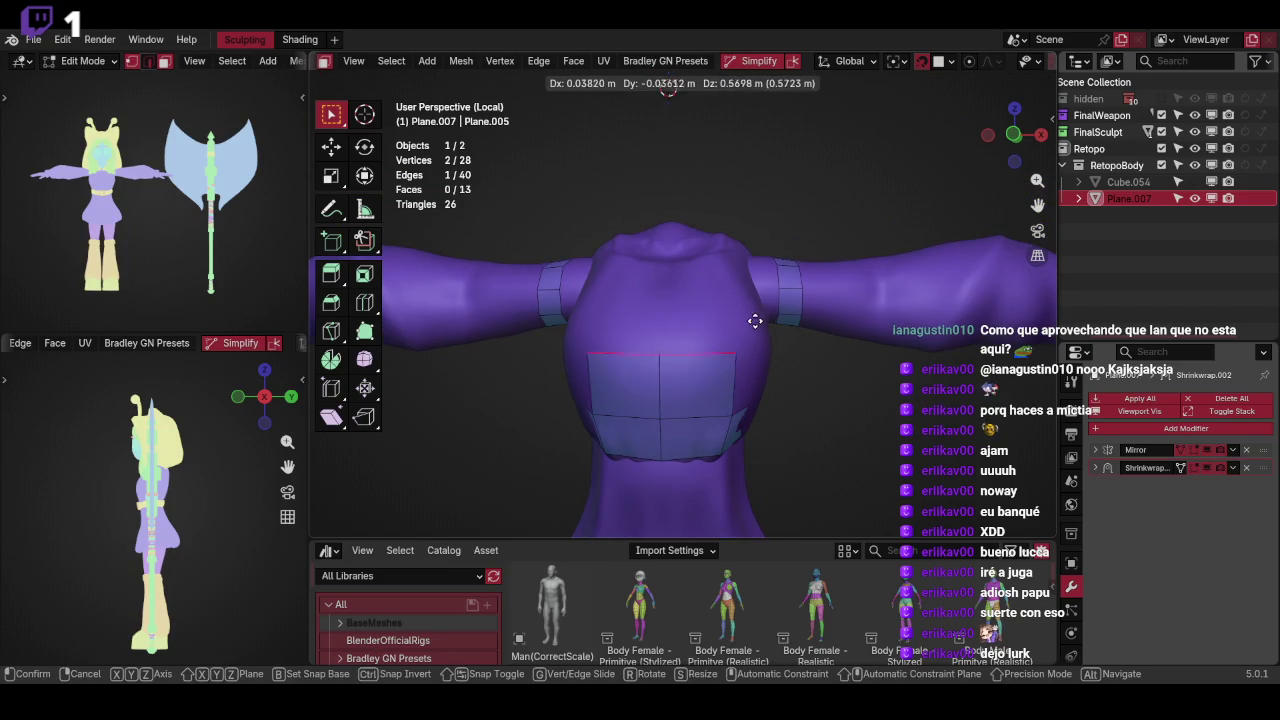
pyautogui.click(755, 330)
pyautogui.press('e')
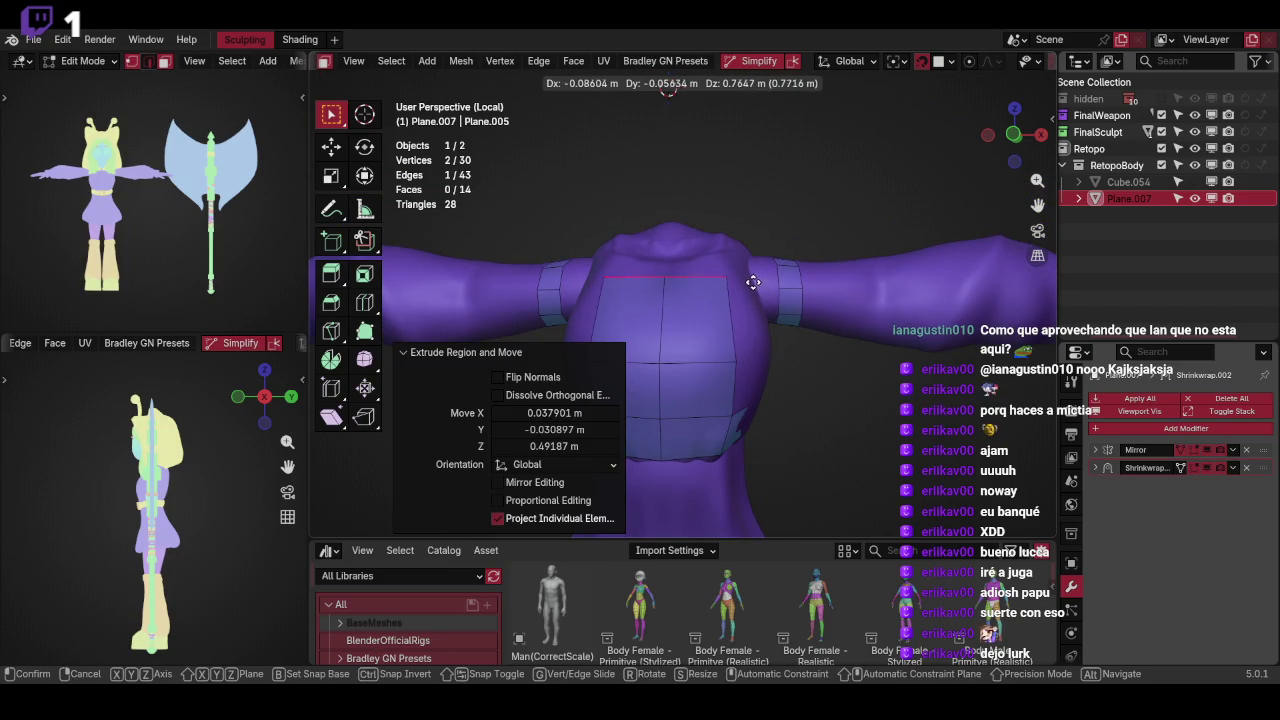
pyautogui.click(753, 282)
pyautogui.moveTo(753, 282)
pyautogui.mouseDown(button='middle')
pyautogui.moveTo(751, 337)
pyautogui.moveTo(777, 354)
pyautogui.moveTo(731, 337)
pyautogui.moveTo(766, 334)
pyautogui.moveTo(723, 397)
pyautogui.moveTo(825, 331)
pyautogui.moveTo(689, 337)
pyautogui.moveTo(886, 294)
pyautogui.moveTo(826, 371)
pyautogui.moveTo(846, 312)
pyautogui.mouseUp(button='middle')
pyautogui.press('e')
pyautogui.click(748, 336)
pyautogui.press('e')
pyautogui.click(807, 328)
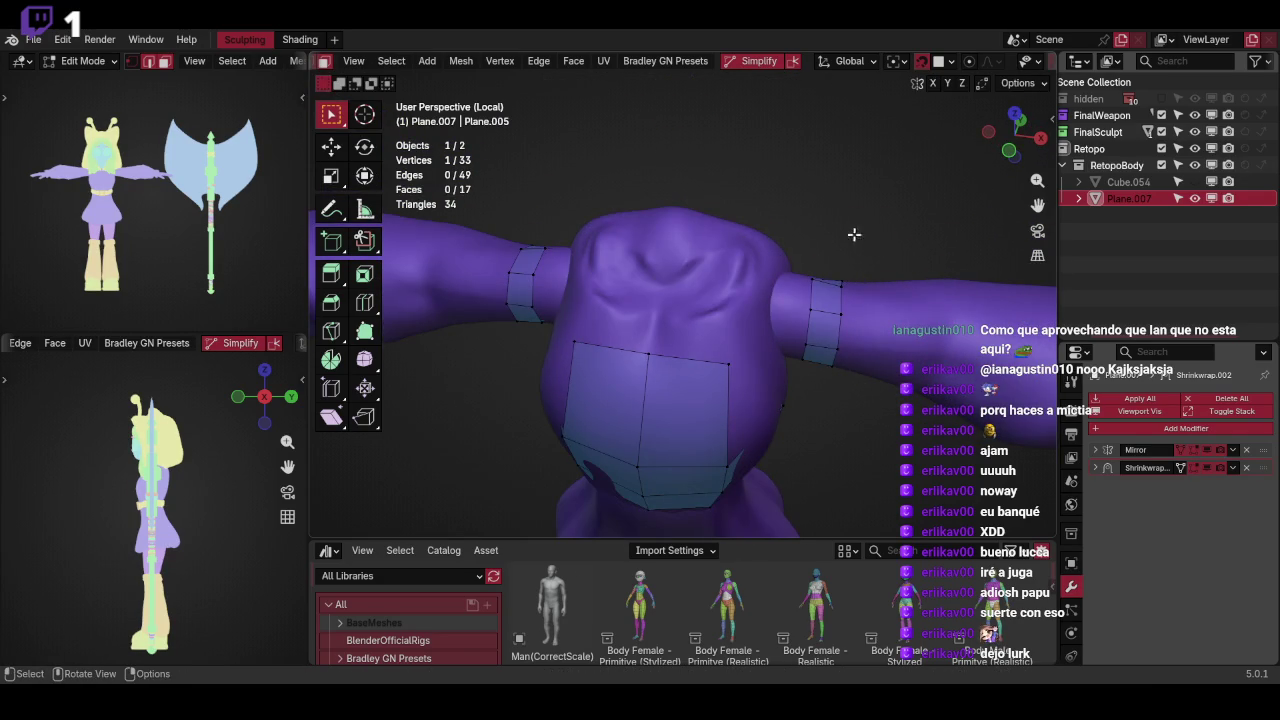
pyautogui.moveTo(872, 318)
pyautogui.mouseDown(button='middle')
pyautogui.moveTo(826, 274)
pyautogui.moveTo(771, 283)
pyautogui.moveTo(804, 307)
pyautogui.moveTo(695, 344)
pyautogui.mouseUp(button='middle')
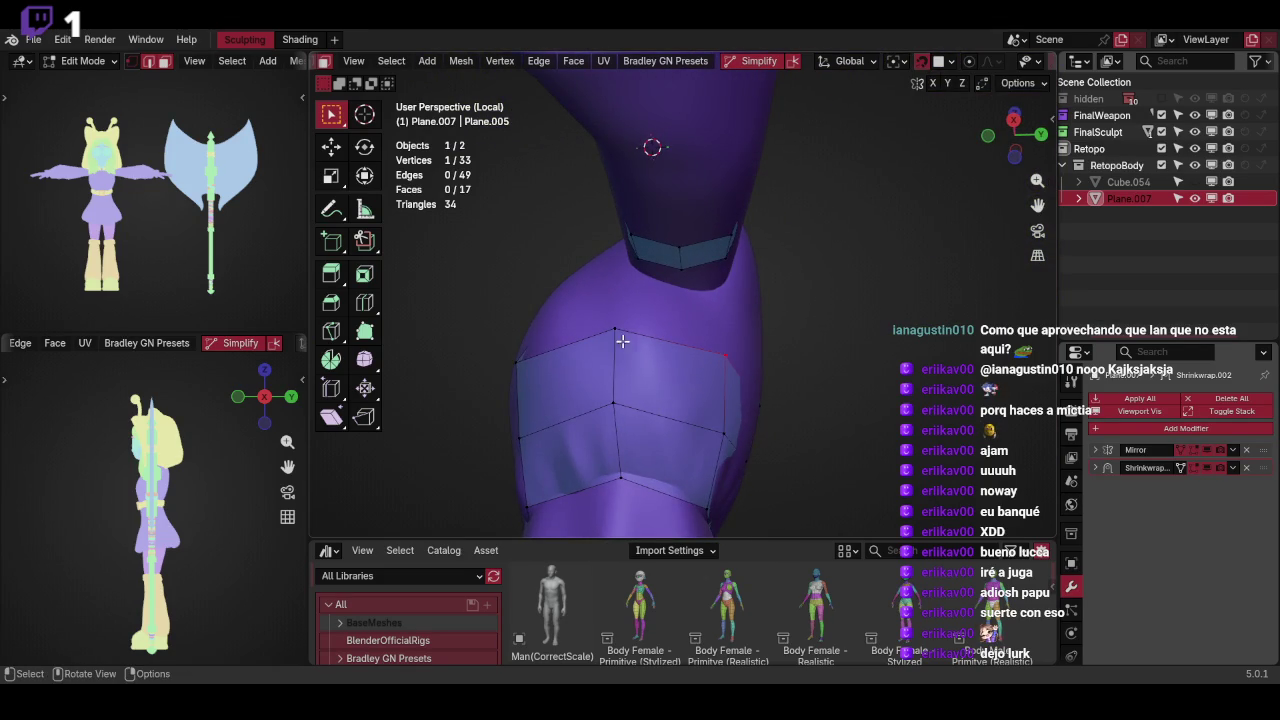
# Place the new chest edge loop and move its vertices into position
pyautogui.press('g')
pyautogui.click(654, 451)
pyautogui.moveTo(654, 451)
pyautogui.mouseDown(button='middle')
pyautogui.moveTo(769, 383)
pyautogui.moveTo(698, 351)
pyautogui.mouseUp(button='middle')
pyautogui.click(690, 344)
pyautogui.press('g')
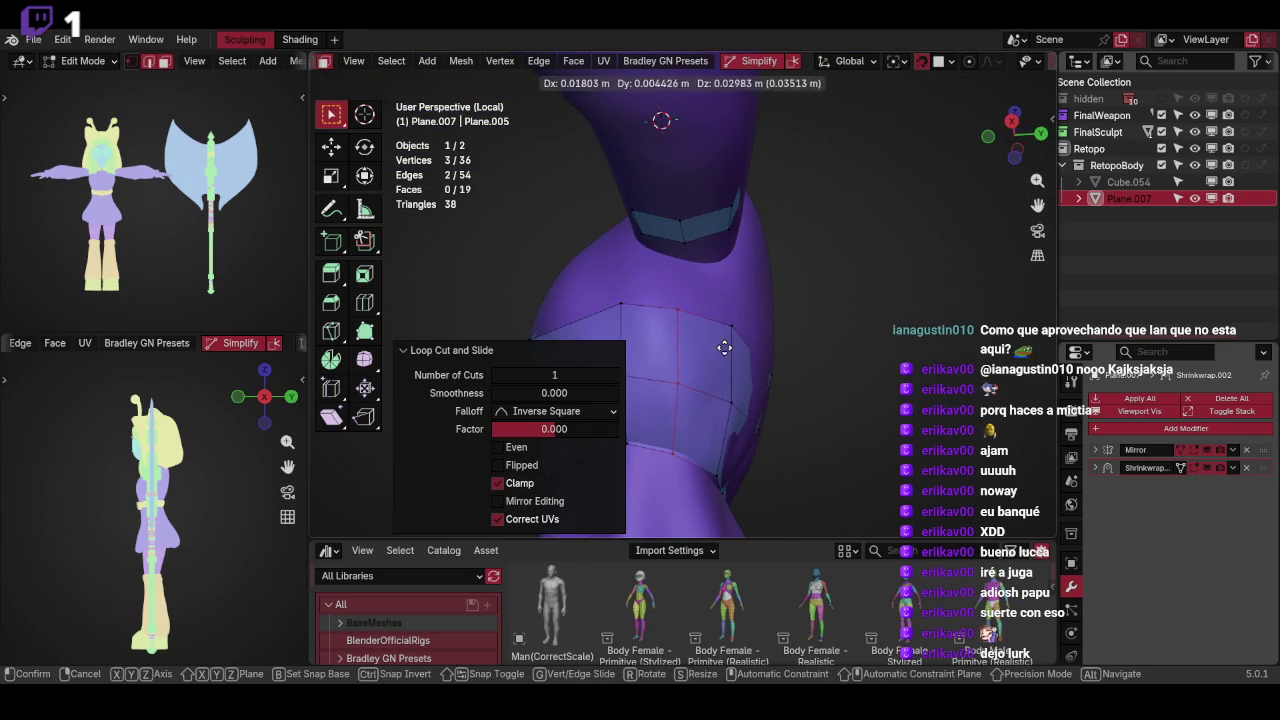
pyautogui.click(696, 264)
# Extrude the neck band edge downward toward the chest and adjust its placement
pyautogui.click(669, 232)
pyautogui.moveTo(671, 223)
pyautogui.mouseDown(button='middle')
pyautogui.moveTo(697, 306)
pyautogui.moveTo(829, 297)
pyautogui.moveTo(789, 323)
pyautogui.moveTo(760, 299)
pyautogui.mouseUp(button='middle')
pyautogui.press('e')
pyautogui.click(756, 306)
pyautogui.press('r')
pyautogui.click(766, 314)
pyautogui.press('g')
pyautogui.click(762, 325)
# Fill the gap between the neck extrusion and the chest band's upper edge
pyautogui.keyDown('shift'); pyautogui.click(734, 326); pyautogui.keyUp('shift')
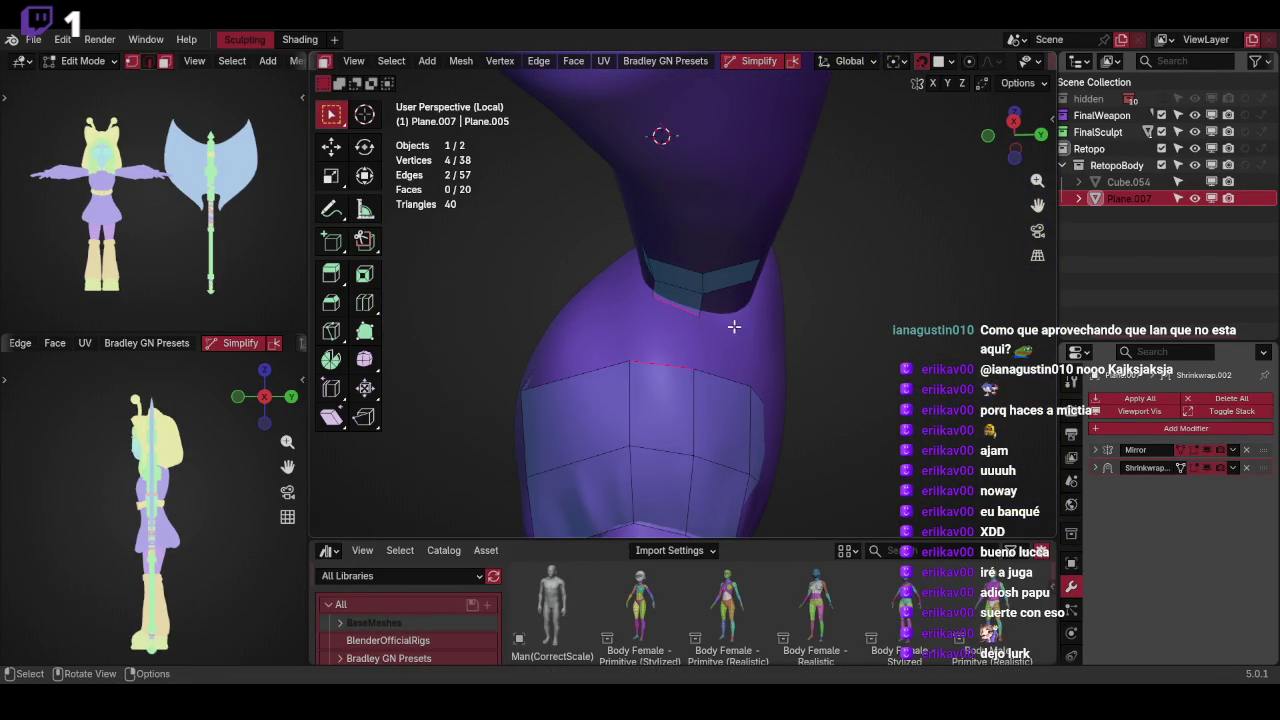
pyautogui.moveTo(711, 299); pyautogui.dragTo(751, 295, button='middle')
pyautogui.press('f')
pyautogui.click(748, 310)
# Fill new faces from the chest patch toward the shoulder
pyautogui.hotkey('ctrl', 'Tab')
pyautogui.click(779, 290)
pyautogui.moveTo(779, 290)
pyautogui.mouseDown(button='middle')
pyautogui.moveTo(749, 329)
pyautogui.moveTo(751, 349)
pyautogui.moveTo(734, 331)
pyautogui.moveTo(779, 292)
pyautogui.mouseUp(button='middle')
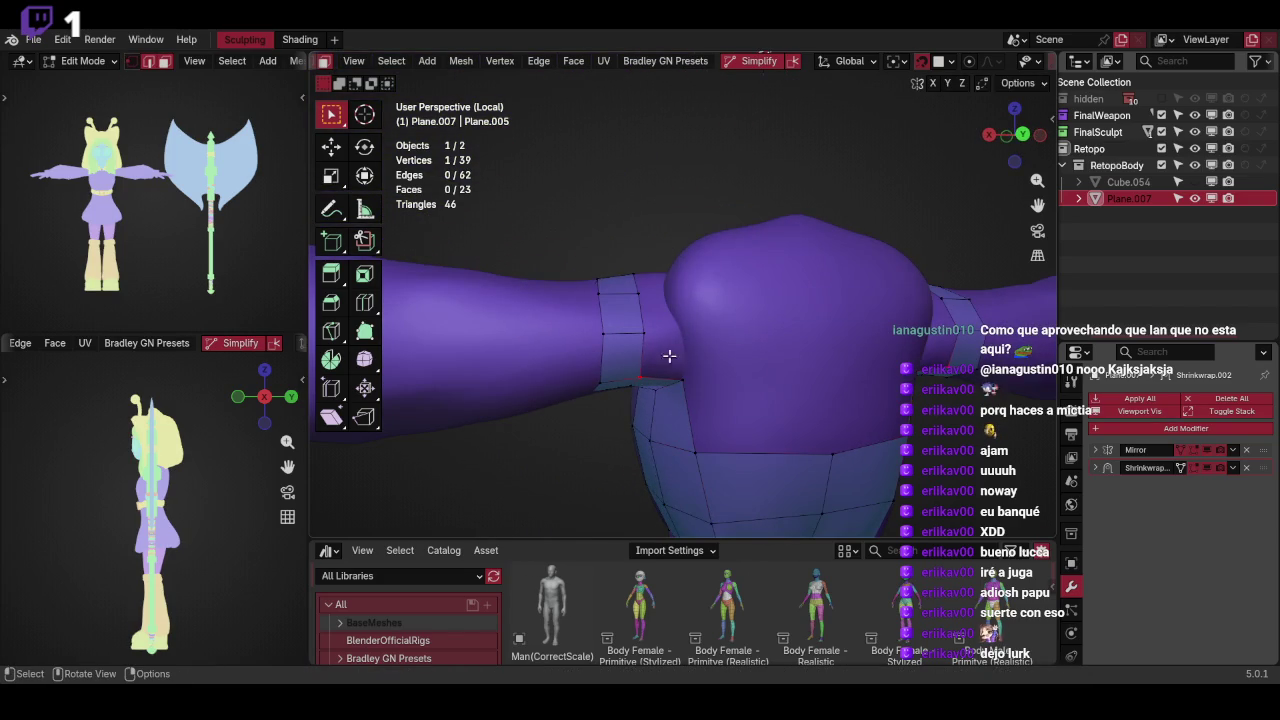
pyautogui.press('f')
pyautogui.click(729, 331)
pyautogui.moveTo(729, 331)
pyautogui.mouseDown(button='middle')
pyautogui.moveTo(737, 354)
pyautogui.moveTo(676, 366)
pyautogui.moveTo(733, 351)
pyautogui.moveTo(711, 374)
pyautogui.moveTo(740, 253)
pyautogui.moveTo(783, 286)
pyautogui.moveTo(757, 326)
pyautogui.moveTo(771, 366)
pyautogui.moveTo(749, 306)
pyautogui.moveTo(777, 300)
pyautogui.moveTo(740, 327)
pyautogui.moveTo(777, 320)
pyautogui.mouseUp(button='middle')
pyautogui.press('f')
pyautogui.click(727, 351)
# Fill more faces along the shoulder toward the upper-arm sleeve band
pyautogui.press('f')
pyautogui.click(720, 354)
pyautogui.press('f')
pyautogui.click(766, 354)
pyautogui.press('f')
pyautogui.click(762, 363)
pyautogui.keyDown('shift'); pyautogui.click(752, 284); pyautogui.keyUp('shift')
# Extrude and rotate the upper arm edge, then add a centred edge loop through the shoulder faces
pyautogui.press('e')
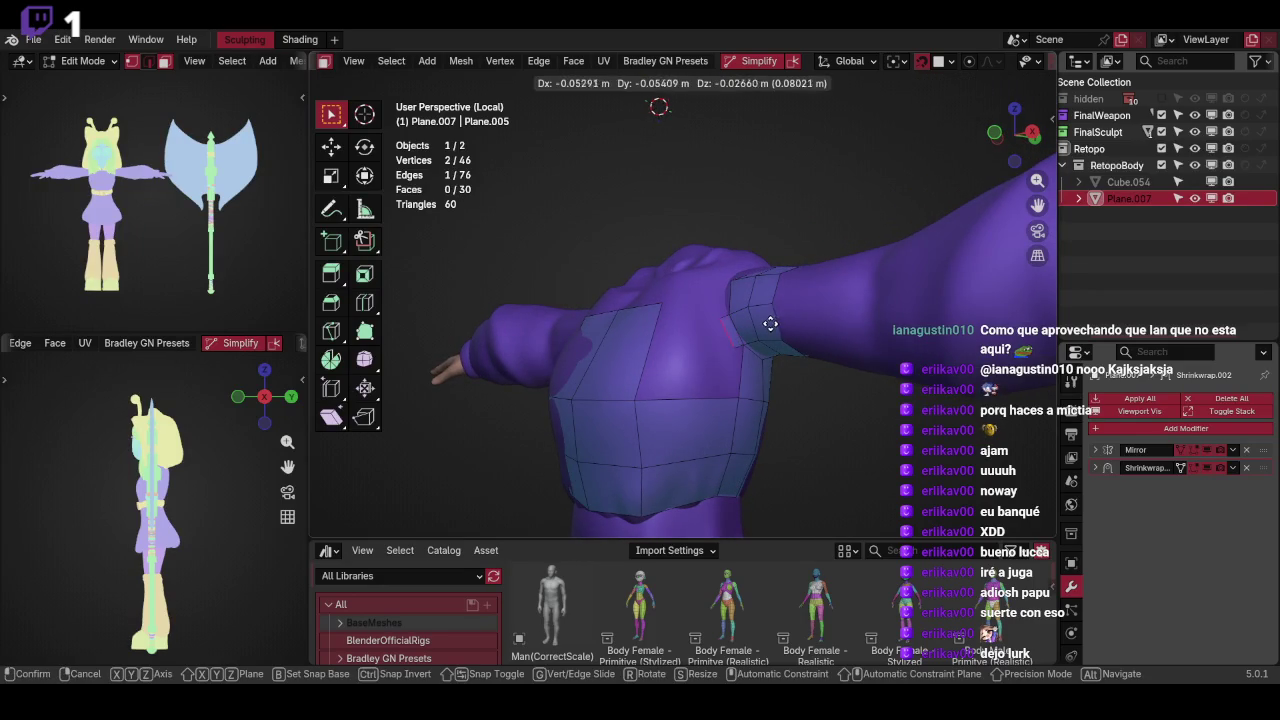
pyautogui.click(747, 334)
pyautogui.press('r')
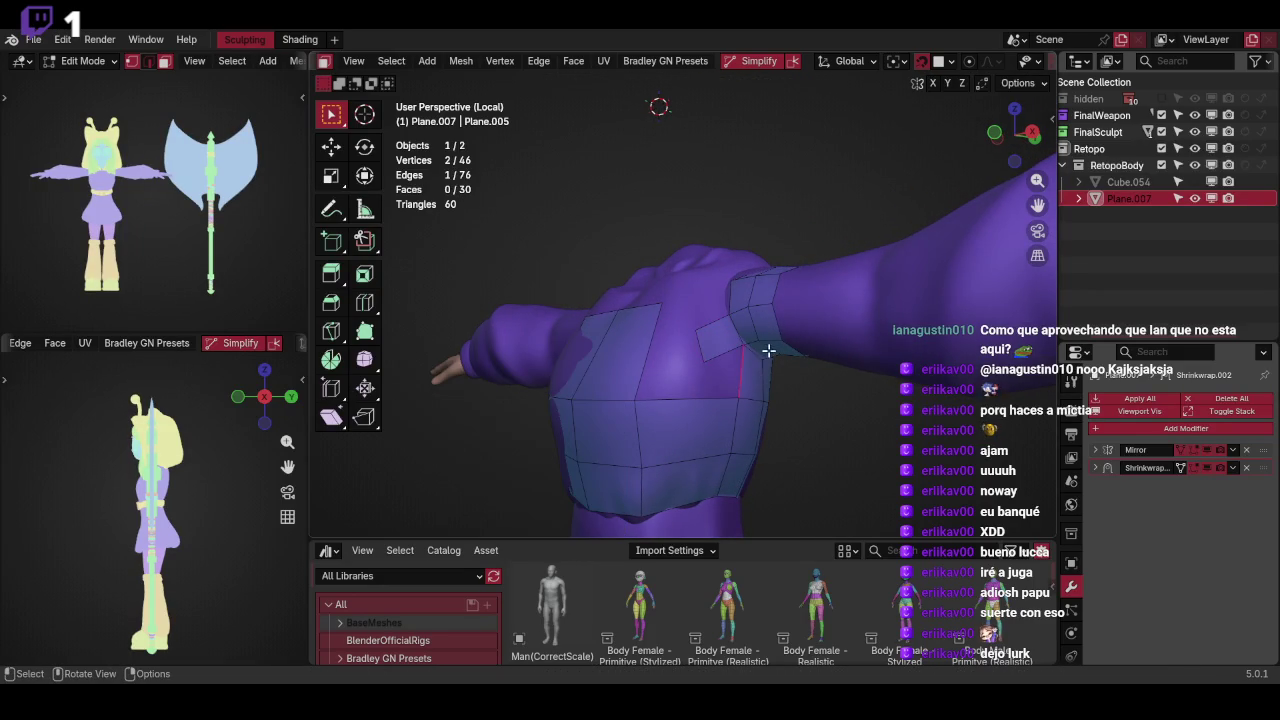
pyautogui.hotkey('ctrl', 'r')
pyautogui.click(748, 397)
pyautogui.rightClick(748, 397)
pyautogui.moveTo(748, 397); pyautogui.dragTo(740, 370, button='middle')
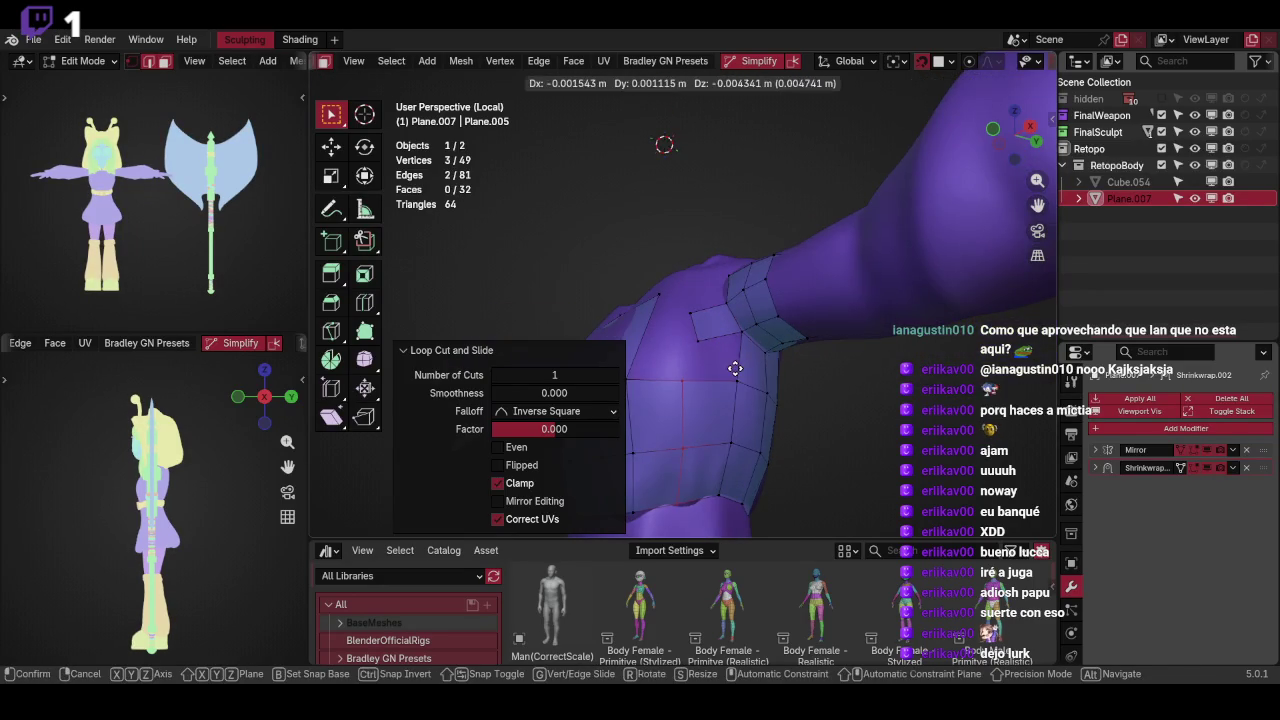
# Reposition the shoulder vertices and slide the edge down along the mesh
pyautogui.press('g')
pyautogui.click(737, 368)
pyautogui.moveTo(744, 322)
pyautogui.mouseDown(button='middle')
pyautogui.moveTo(757, 337)
pyautogui.moveTo(666, 299)
pyautogui.moveTo(677, 306)
pyautogui.mouseUp(button='middle')
pyautogui.press('g')
pyautogui.press('g')
pyautogui.click(729, 316)
# Add a centred loop cut across the chest and move it and a vertex into place
pyautogui.hotkey('ctrl', 'r')
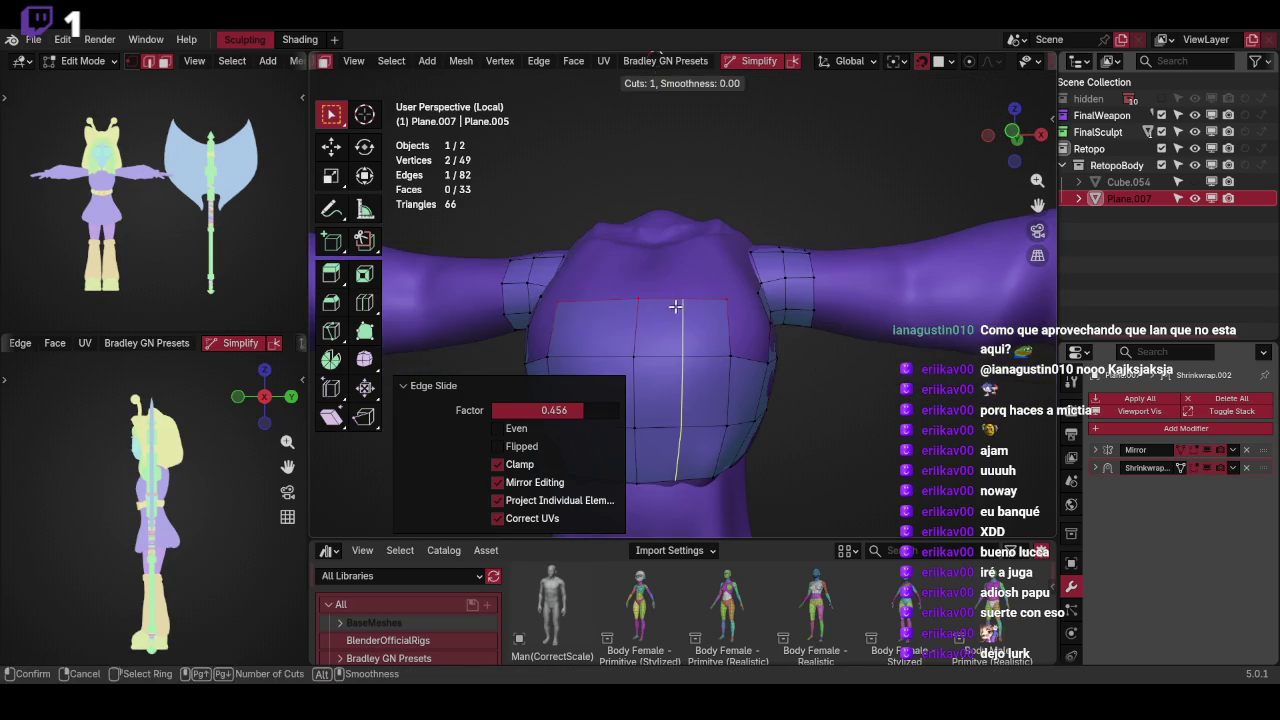
pyautogui.click(677, 306)
pyautogui.rightClick(677, 306)
pyautogui.press('g')
pyautogui.click(761, 326)
pyautogui.moveTo(761, 326); pyautogui.dragTo(722, 305, button='middle')
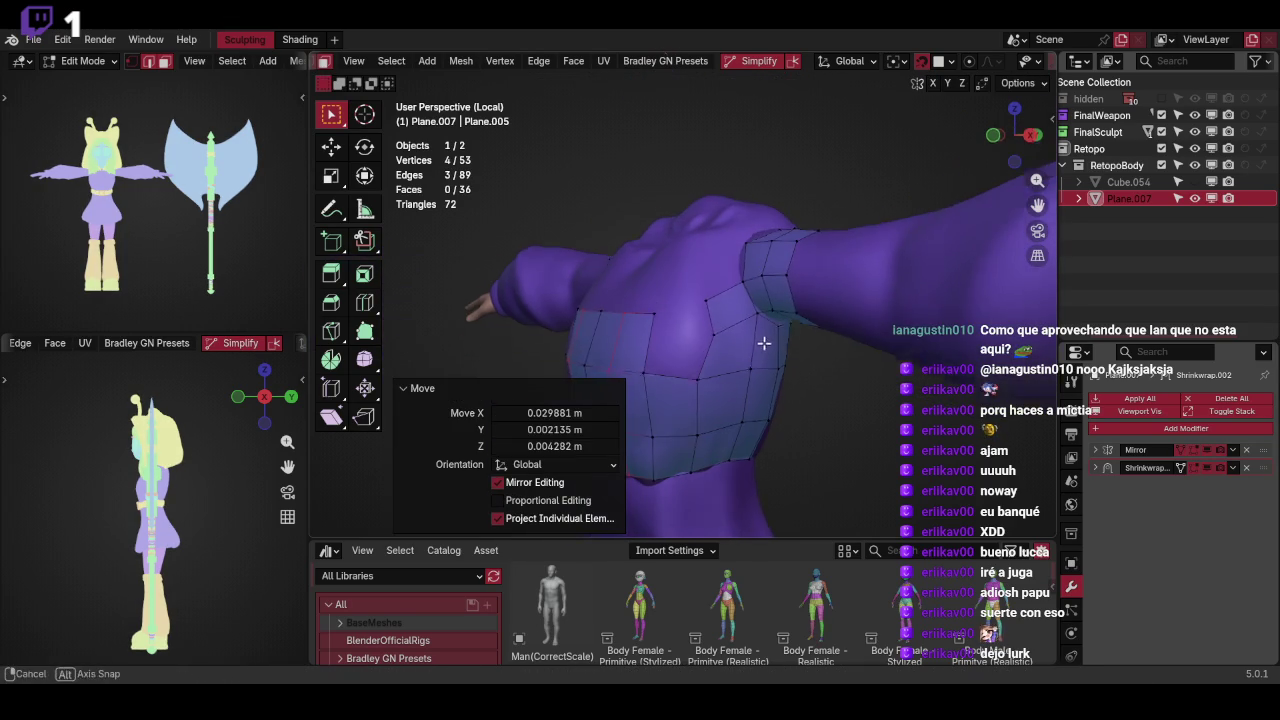
pyautogui.click(651, 322)
pyautogui.press('g')
pyautogui.click(695, 320)
pyautogui.click(683, 372)
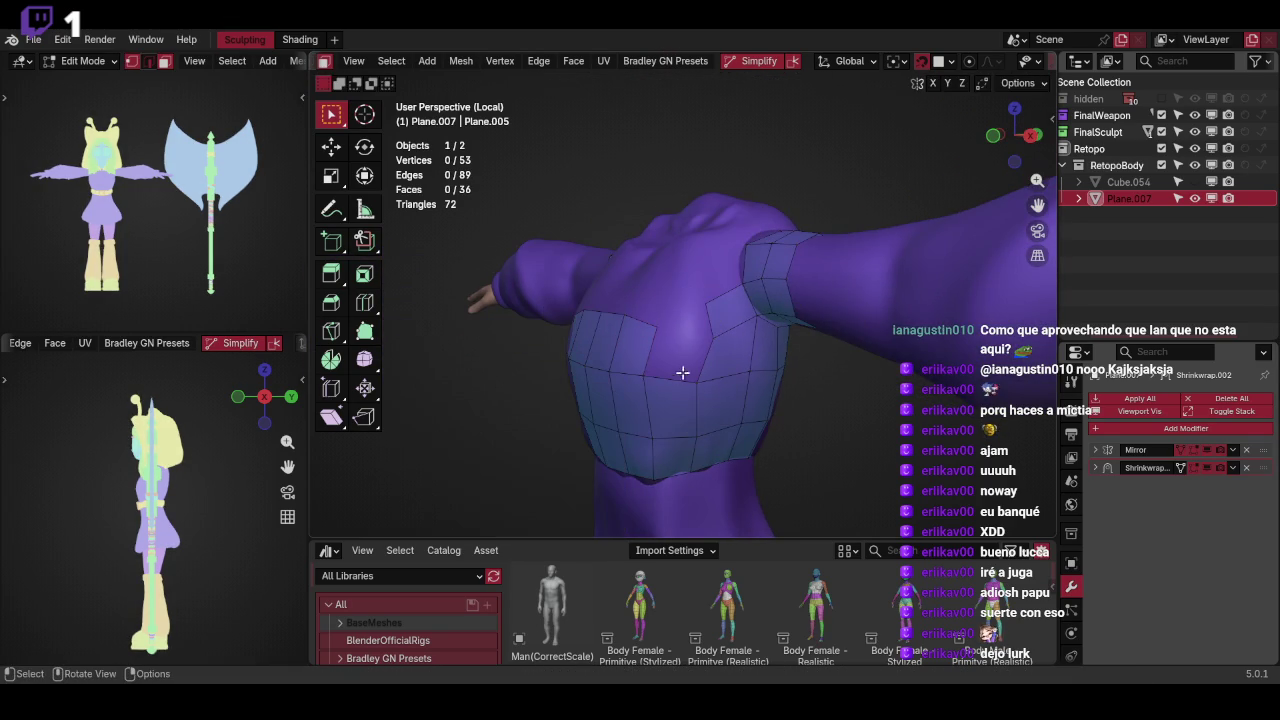
# In vertex mode, extrude a new vertex and two more faces at the shoulder
pyautogui.press('1')
pyautogui.press('e')
pyautogui.click(743, 277)
pyautogui.press('g')
pyautogui.click(784, 331)
pyautogui.press('e')
pyautogui.click(714, 326)
# Extrude the shoulder edge further toward the front and slide it into place
pyautogui.moveTo(645, 329); pyautogui.dragTo(734, 316, button='middle')
pyautogui.press('e')
pyautogui.click(734, 316)
pyautogui.press('g')
# Reshape the shoulder geometry: rotate it, scale it to 0.856, and reposition a vertex
pyautogui.press('g')
pyautogui.click(705, 330)
pyautogui.moveTo(705, 330); pyautogui.dragTo(741, 321, button='middle')
pyautogui.press('r')
pyautogui.click(763, 309)
pyautogui.press('s')
pyautogui.click(736, 350)
pyautogui.press('r')
pyautogui.click(712, 340)
pyautogui.click(705, 344)
# Rotate and move the chest vertices to fit the torso
pyautogui.press('g')
pyautogui.click(742, 339)
pyautogui.moveTo(740, 366); pyautogui.dragTo(697, 431, button='middle')
pyautogui.press('r')
pyautogui.click(737, 366)
# Slide the shortest-path edges and vertex pairs to smooth the shoulder-to-sleeve join
pyautogui.press('g')
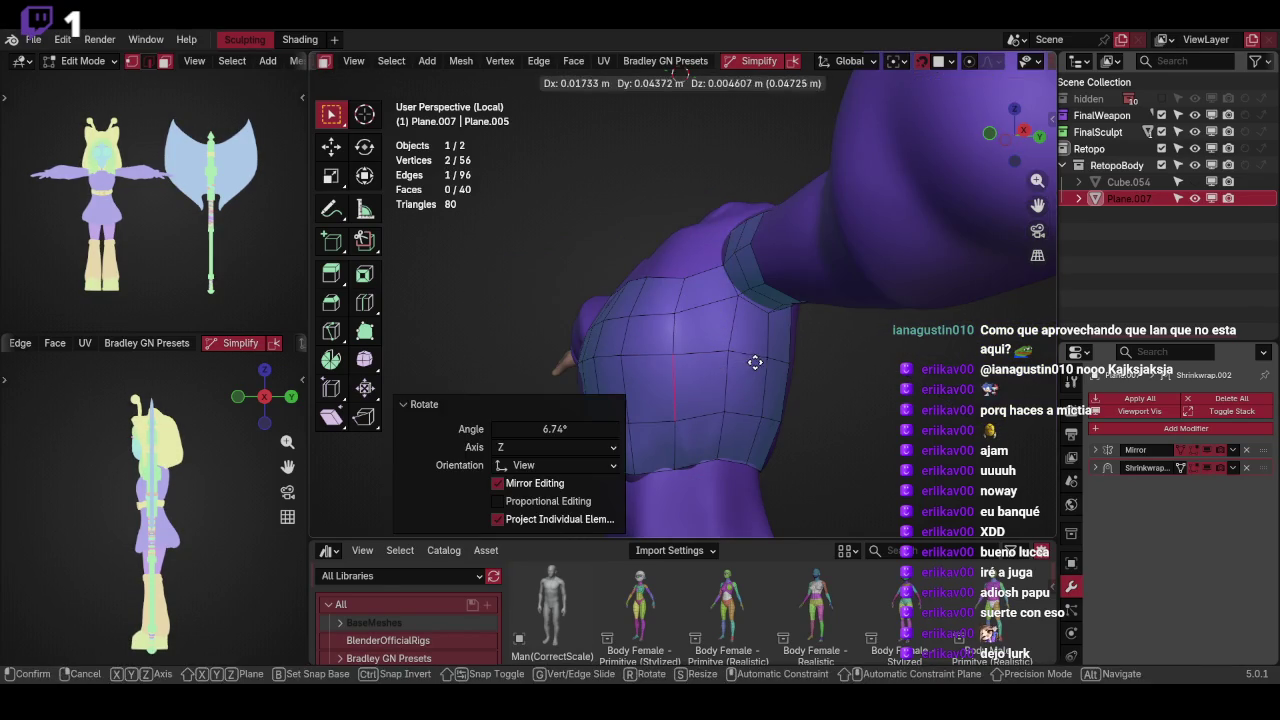
pyautogui.click(755, 362)
pyautogui.moveTo(755, 362); pyautogui.dragTo(843, 366, button='middle')
pyautogui.moveTo(737, 337); pyautogui.dragTo(677, 337, button='middle')
pyautogui.keyDown('ctrl'); pyautogui.click(763, 320); pyautogui.keyUp('ctrl')
pyautogui.press('g')
pyautogui.press('g')
pyautogui.click(770, 333)
pyautogui.moveTo(770, 333)
pyautogui.mouseDown(button='middle')
pyautogui.moveTo(743, 323)
pyautogui.moveTo(820, 380)
pyautogui.moveTo(766, 286)
pyautogui.moveTo(843, 403)
pyautogui.moveTo(814, 340)
pyautogui.moveTo(857, 303)
pyautogui.moveTo(829, 294)
pyautogui.moveTo(862, 310)
pyautogui.mouseUp(button='middle')
pyautogui.keyDown('shift'); pyautogui.click(742, 323); pyautogui.keyUp('shift')
pyautogui.press('g')
pyautogui.press('g')
pyautogui.click(742, 323)
pyautogui.click(704, 351)
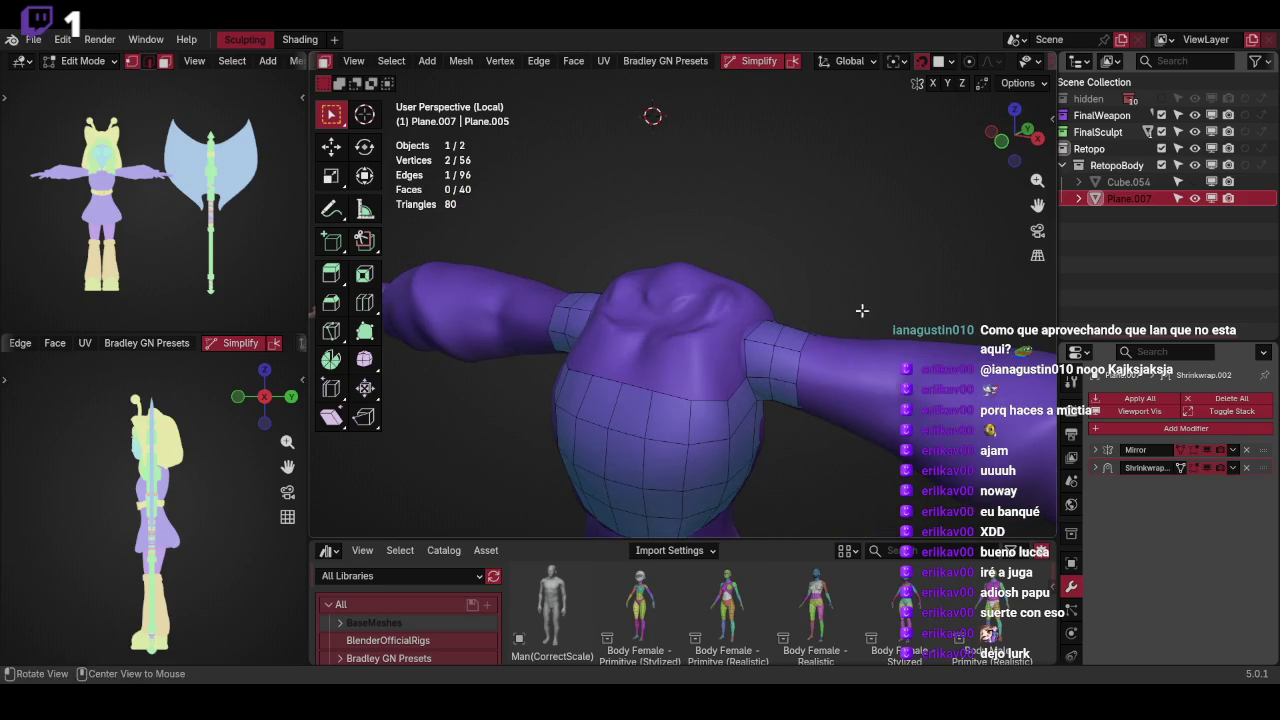
# Rip the selected vertex to open the mesh, then undo the rip
pyautogui.moveTo(844, 264)
pyautogui.mouseDown(button='middle')
pyautogui.moveTo(757, 306)
pyautogui.moveTo(769, 359)
pyautogui.moveTo(728, 322)
pyautogui.mouseUp(button='middle')
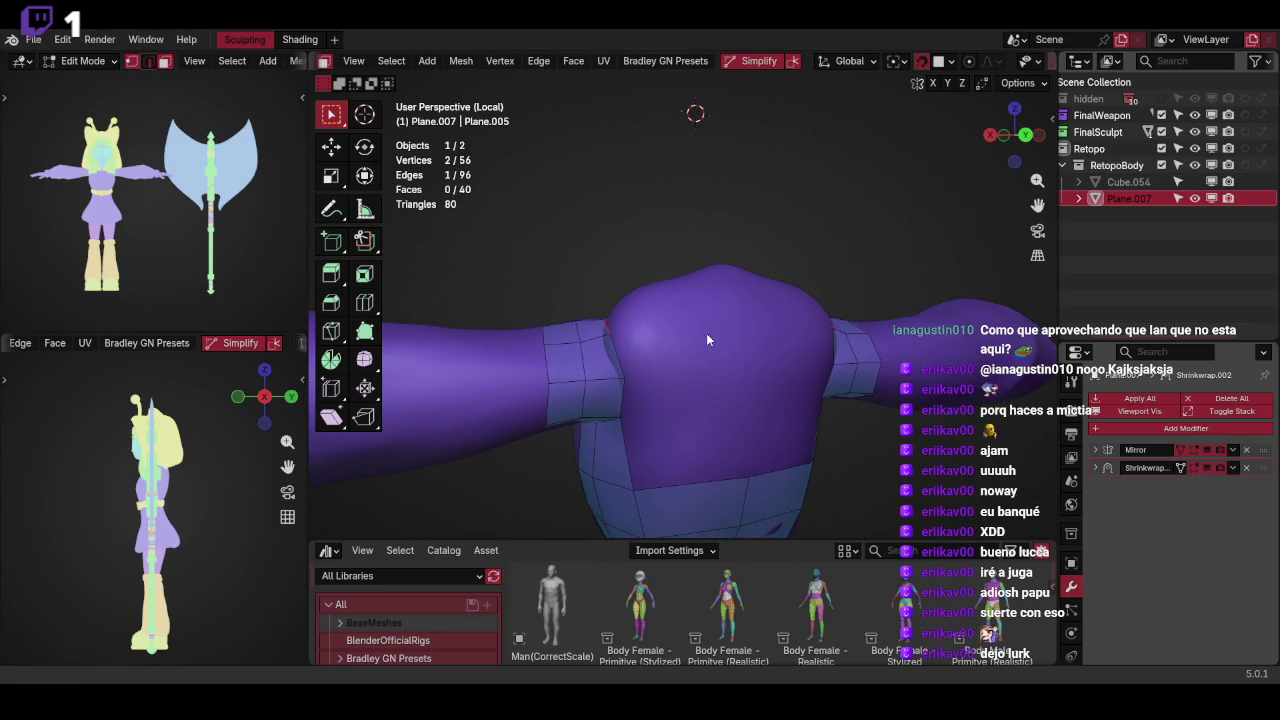
pyautogui.moveTo(706, 340); pyautogui.dragTo(700, 357, button='middle')
pyautogui.hotkey('ctrl', 'Tab')
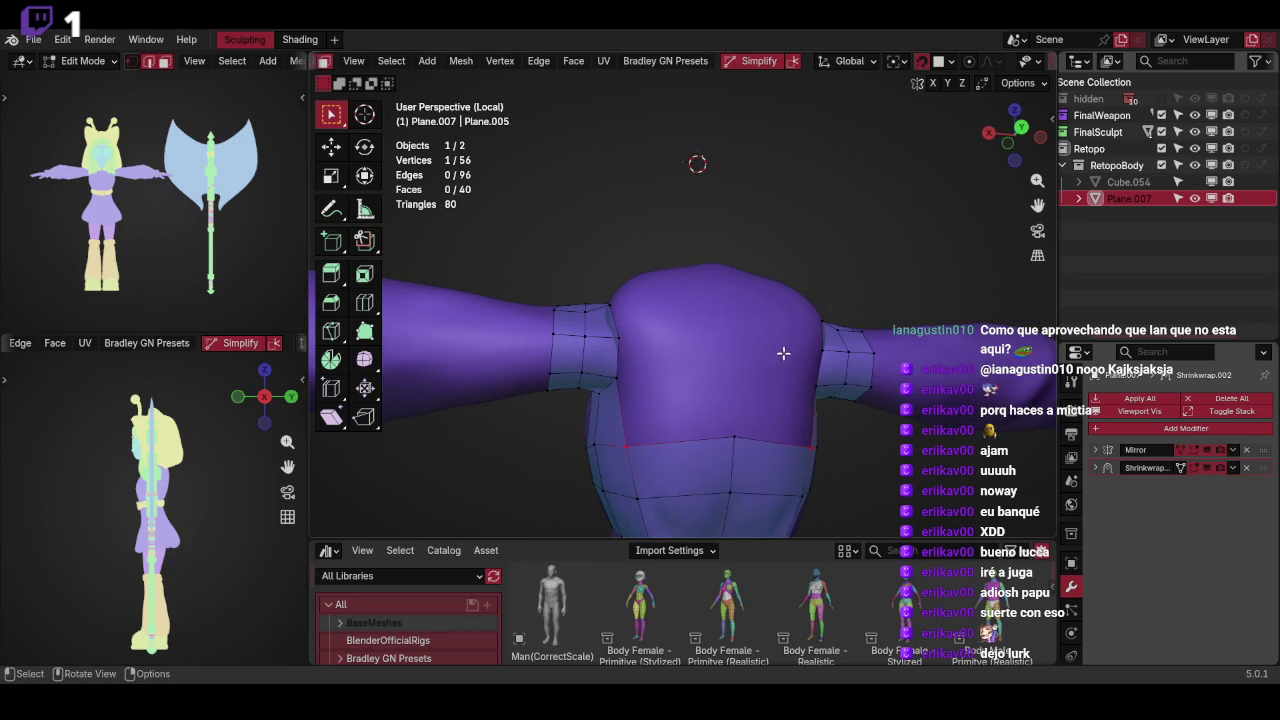
pyautogui.hotkey('alt', 'v')
pyautogui.click(805, 356)
pyautogui.moveTo(791, 343); pyautogui.dragTo(810, 362, button='middle')
pyautogui.hotkey('ctrl', 'z')
# Rip the selected vertices and extrude new faces onto the back
pyautogui.moveTo(728, 342); pyautogui.dragTo(651, 354, button='middle')
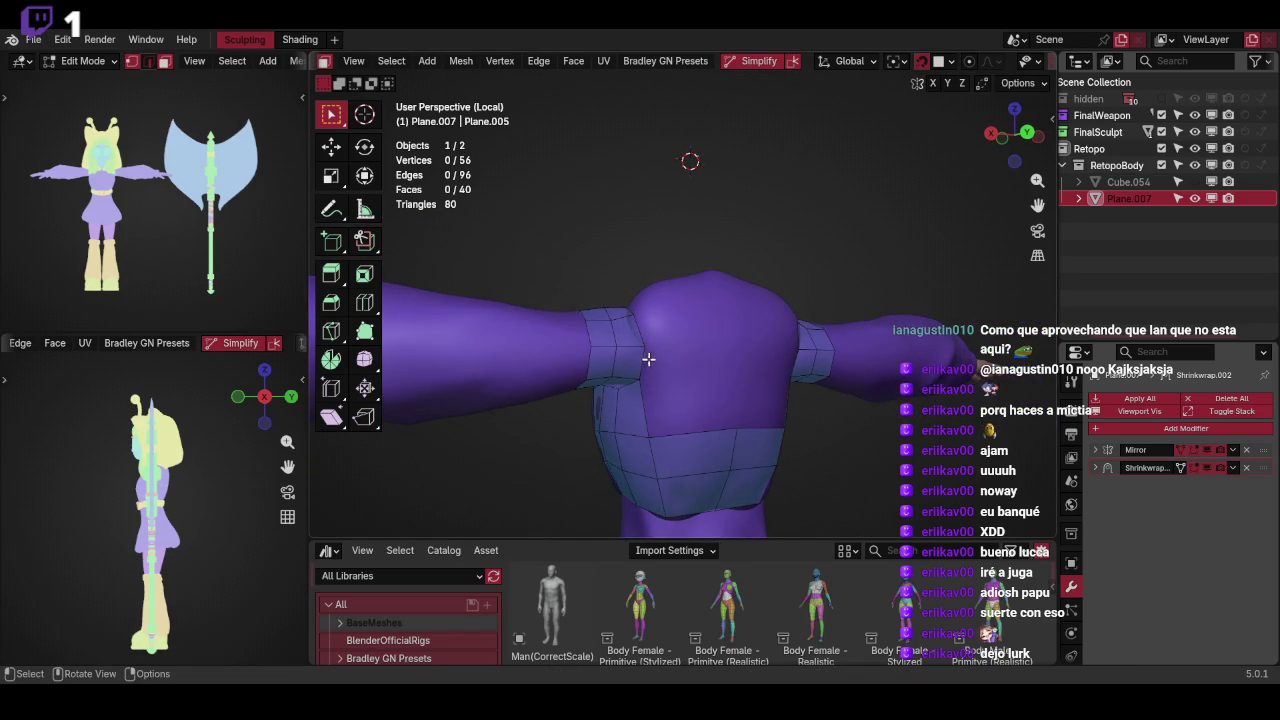
pyautogui.hotkey('alt', 'v')
pyautogui.click(749, 345)
pyautogui.press('e')
pyautogui.click(791, 345)
pyautogui.moveTo(756, 372); pyautogui.dragTo(754, 360, button='middle')
# Add a loop cut across the new faces and move it into place
pyautogui.hotkey('ctrl', 'r')
pyautogui.click(754, 360)
pyautogui.click(745, 365)
pyautogui.press('g')
pyautogui.click(735, 368)
pyautogui.click(725, 372)
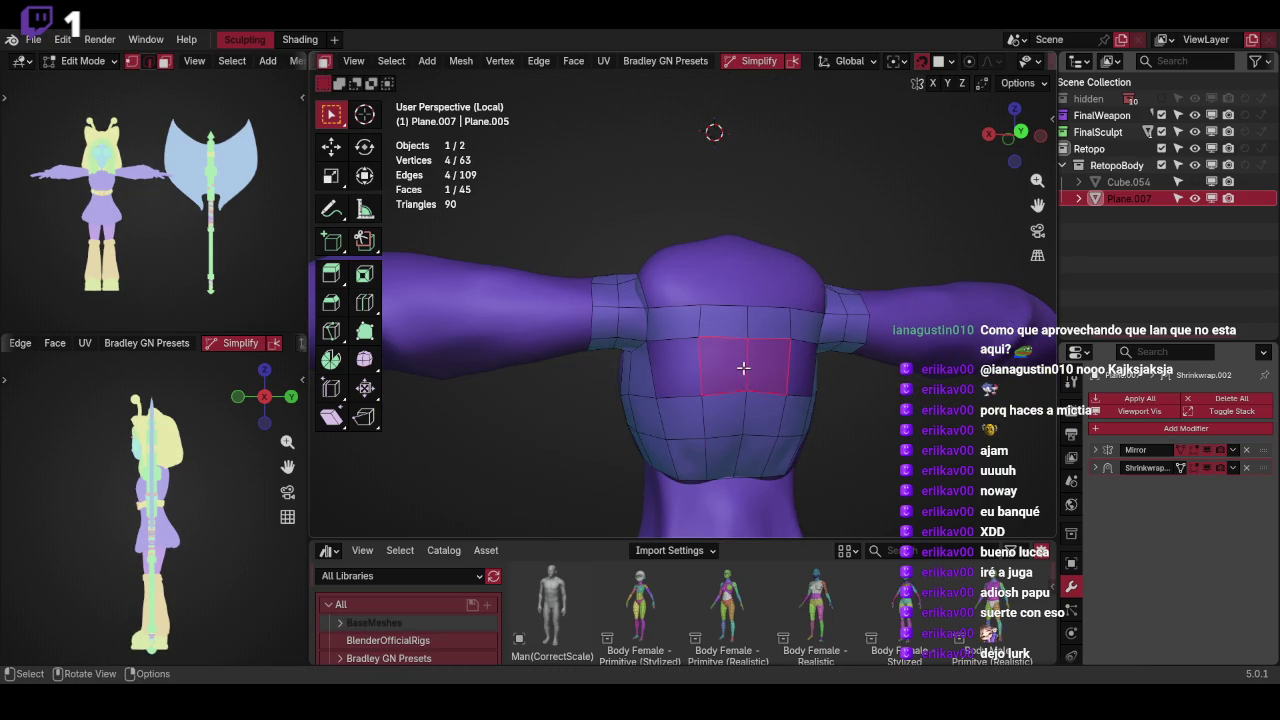
# Bevel the two vertical back edges to 0.157 m, checking with undo and redo
pyautogui.moveTo(716, 371); pyautogui.dragTo(765, 320, button='middle')
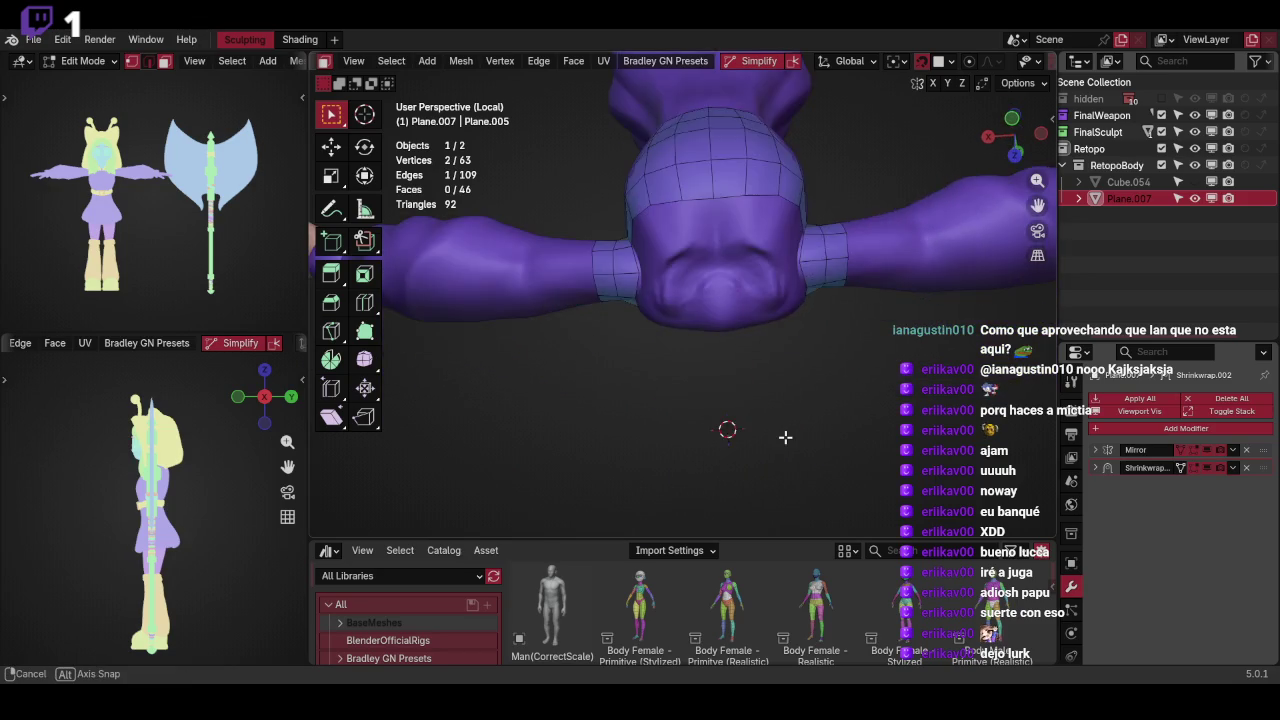
pyautogui.moveTo(758, 346)
pyautogui.mouseDown(button='middle')
pyautogui.moveTo(777, 246)
pyautogui.moveTo(796, 301)
pyautogui.mouseUp(button='middle')
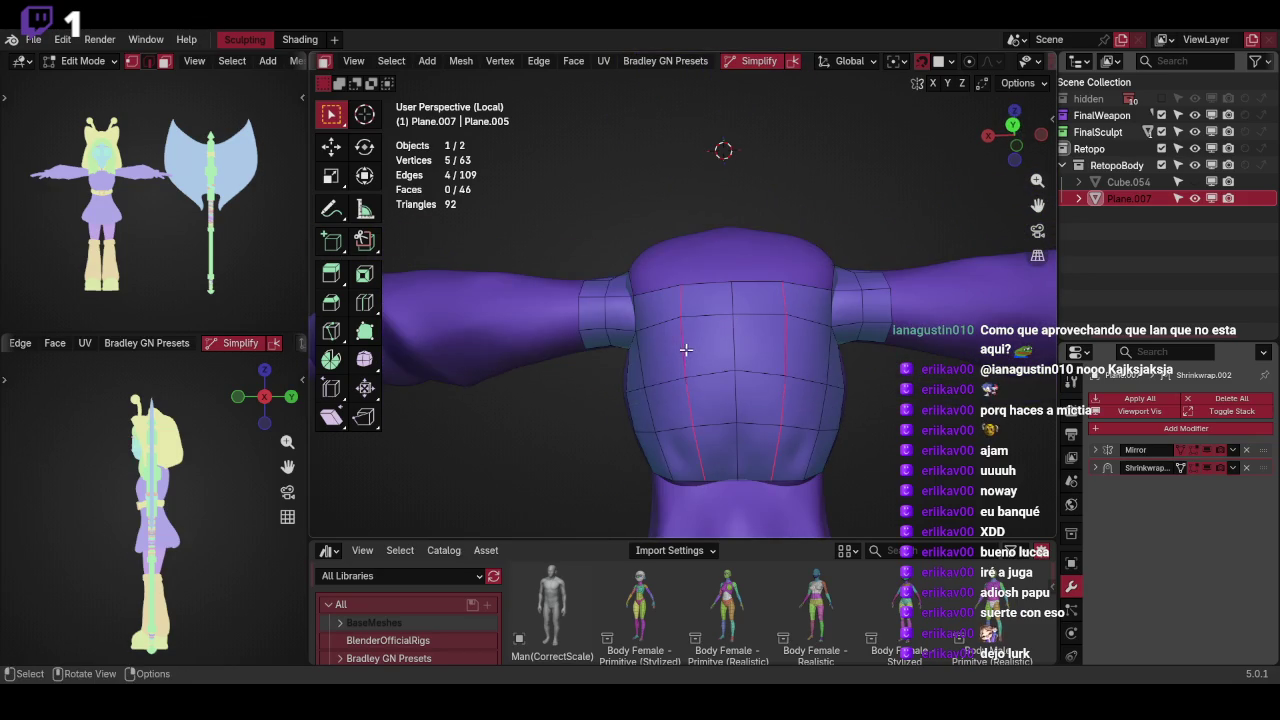
pyautogui.hotkey('ctrl', 'b')
pyautogui.click(777, 332)
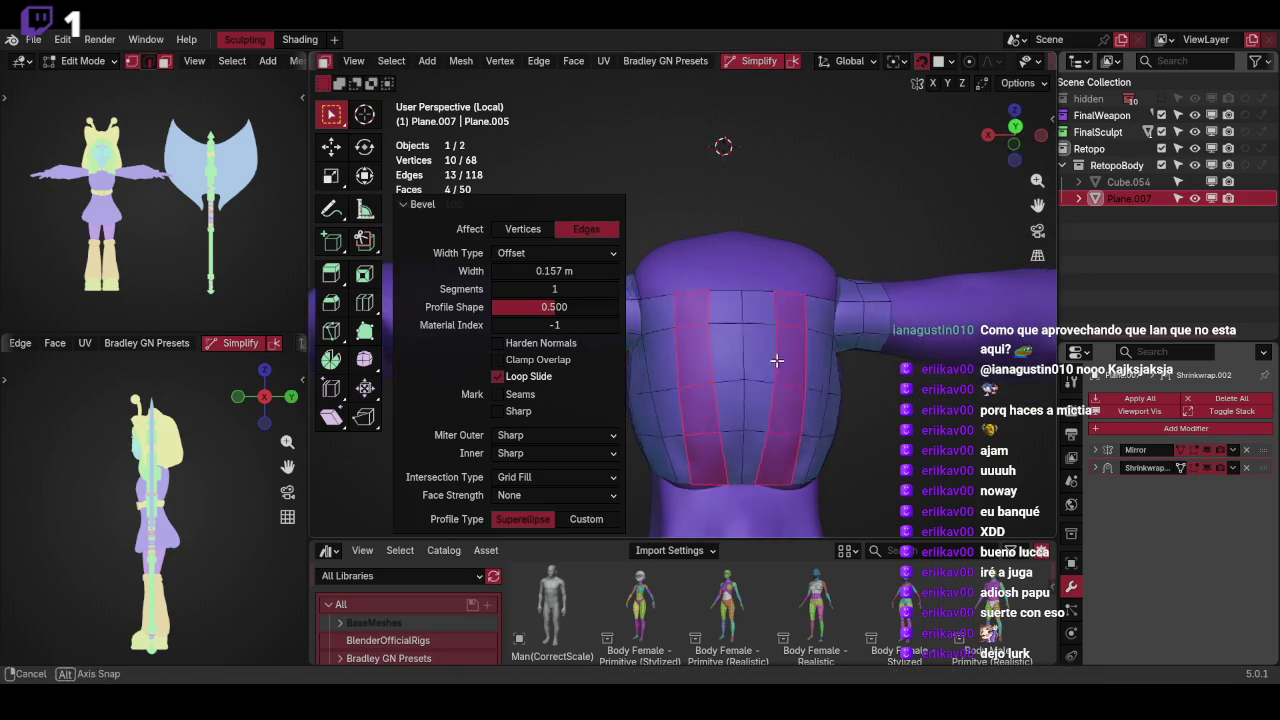
pyautogui.moveTo(777, 332); pyautogui.dragTo(728, 408, button='middle')
pyautogui.hotkey('ctrl', 'z')
pyautogui.hotkey('ctrl', 'z')
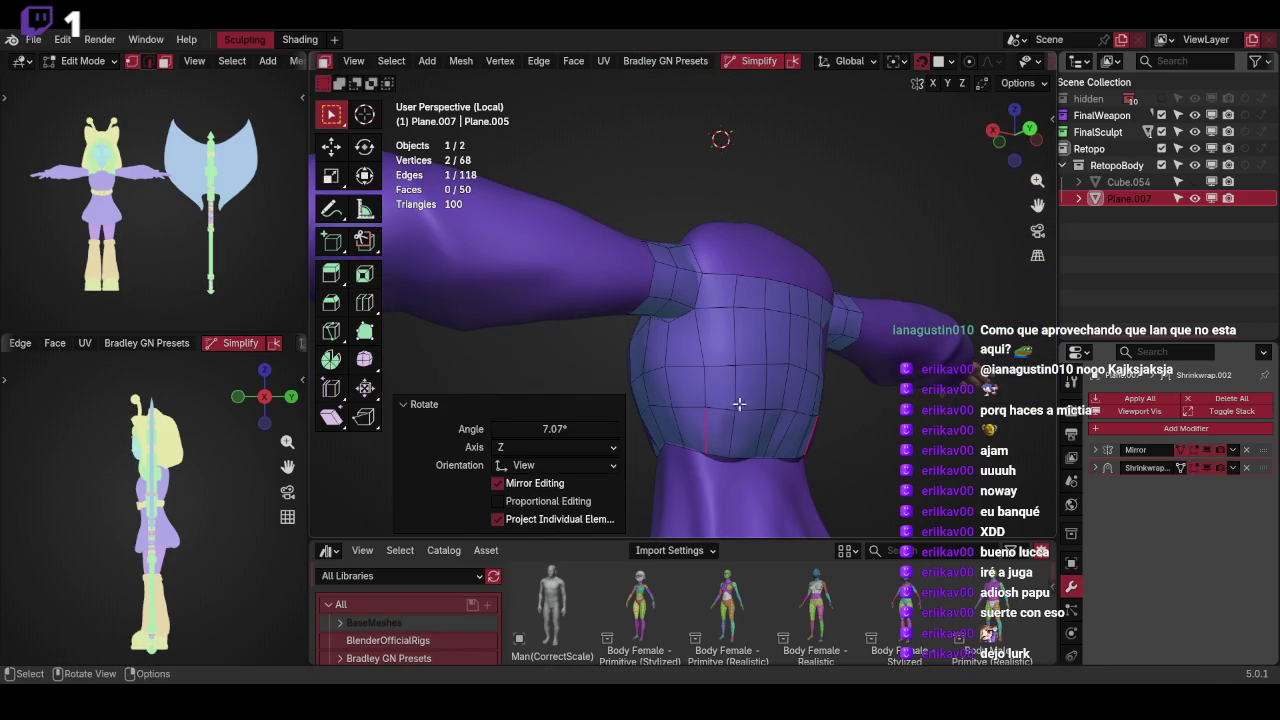
pyautogui.hotkey('ctrl', 'shift', 'z')
pyautogui.moveTo(737, 363)
pyautogui.mouseDown(button='middle')
pyautogui.moveTo(840, 357)
pyautogui.moveTo(746, 372)
pyautogui.moveTo(829, 337)
pyautogui.moveTo(870, 337)
pyautogui.mouseUp(button='middle')
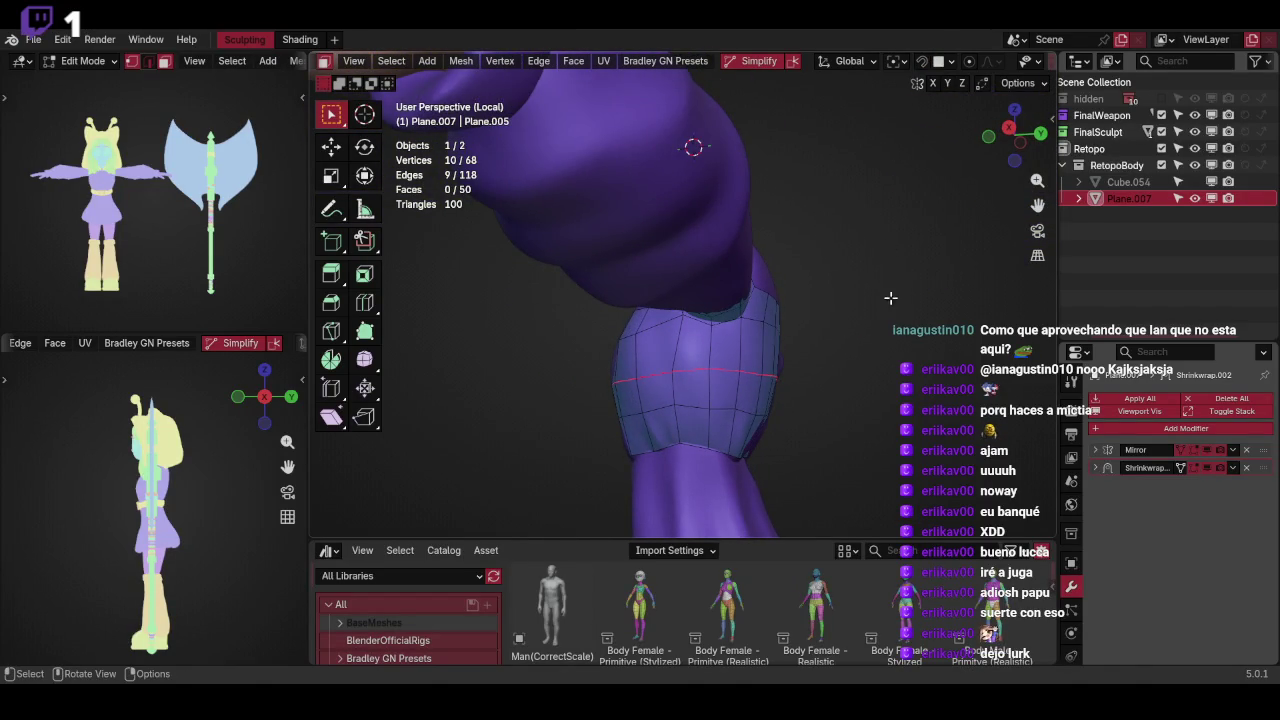
# Rotate and move the top back edge into position
pyautogui.click(693, 147)
pyautogui.moveTo(693, 147)
pyautogui.mouseDown(button='middle')
pyautogui.moveTo(794, 300)
pyautogui.moveTo(829, 326)
pyautogui.moveTo(777, 323)
pyautogui.moveTo(690, 392)
pyautogui.moveTo(763, 366)
pyautogui.moveTo(758, 378)
pyautogui.mouseUp(button='middle')
pyautogui.press('r')
pyautogui.click(690, 391)
pyautogui.press('g')
pyautogui.click(690, 391)
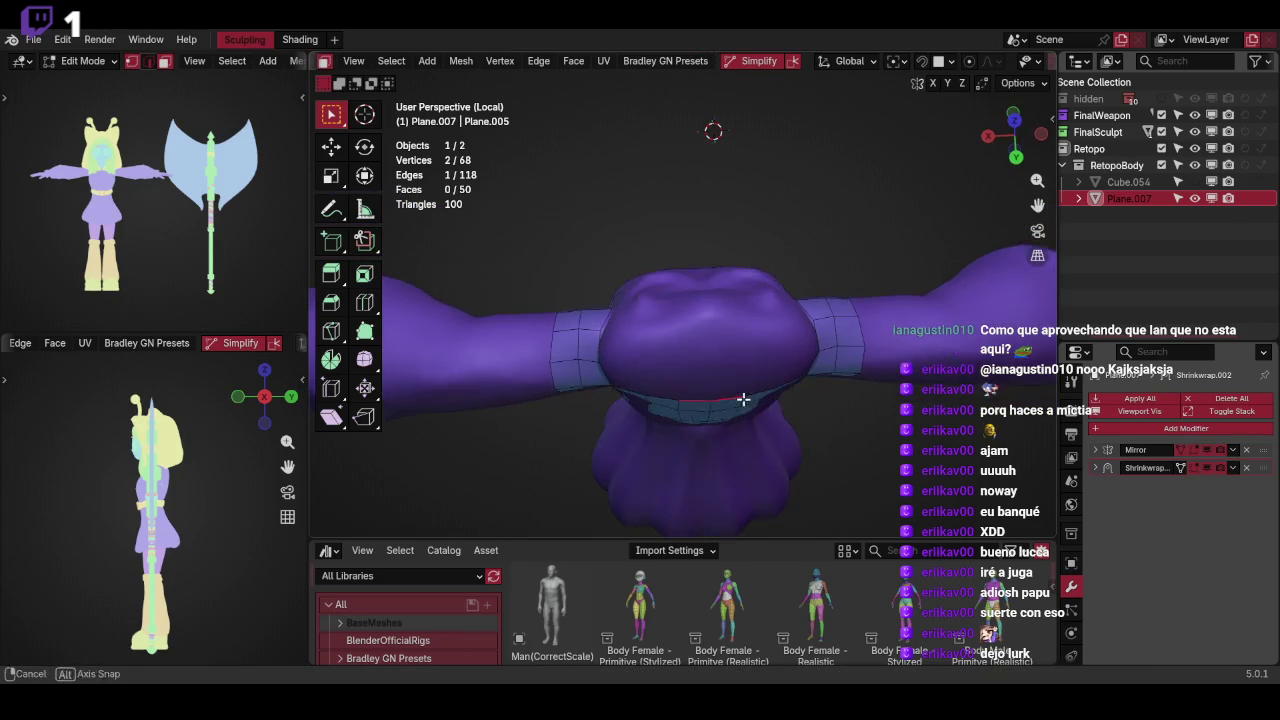
# Extrude the top edge over the shoulder, then move and shrink it
pyautogui.press('e')
pyautogui.click(770, 321)
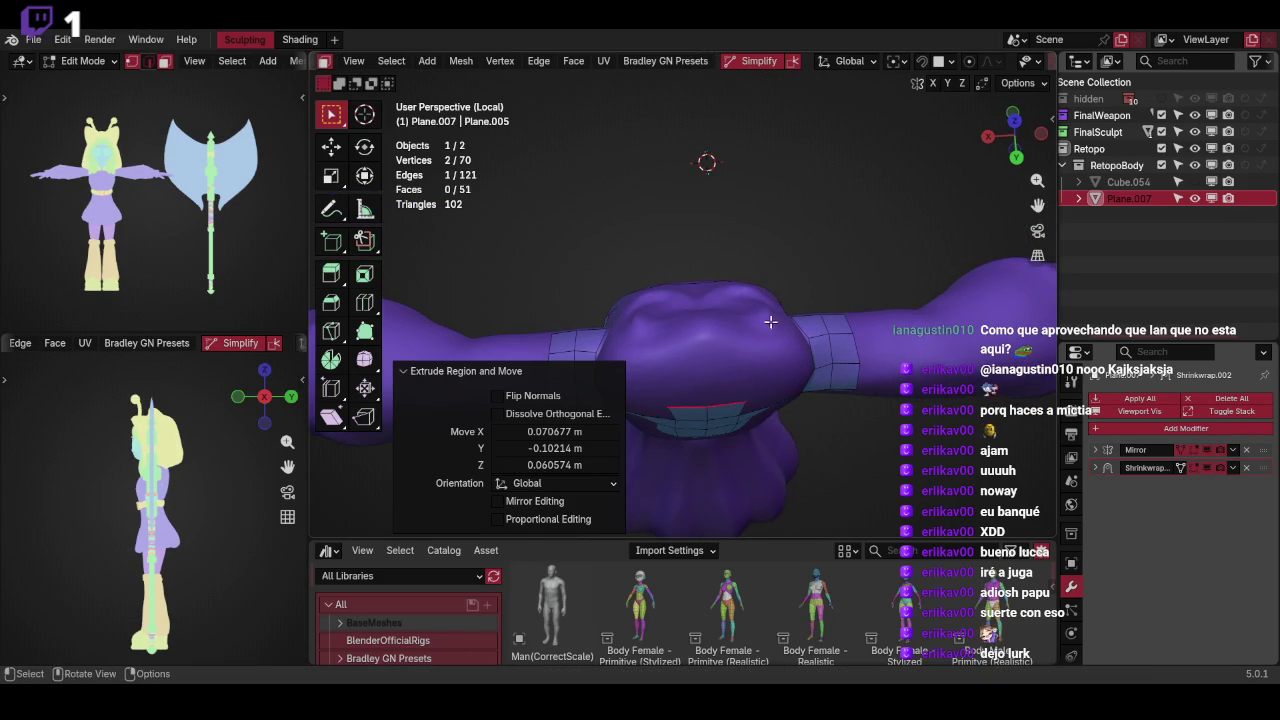
pyautogui.press('g')
pyautogui.click(746, 358)
pyautogui.press('s')
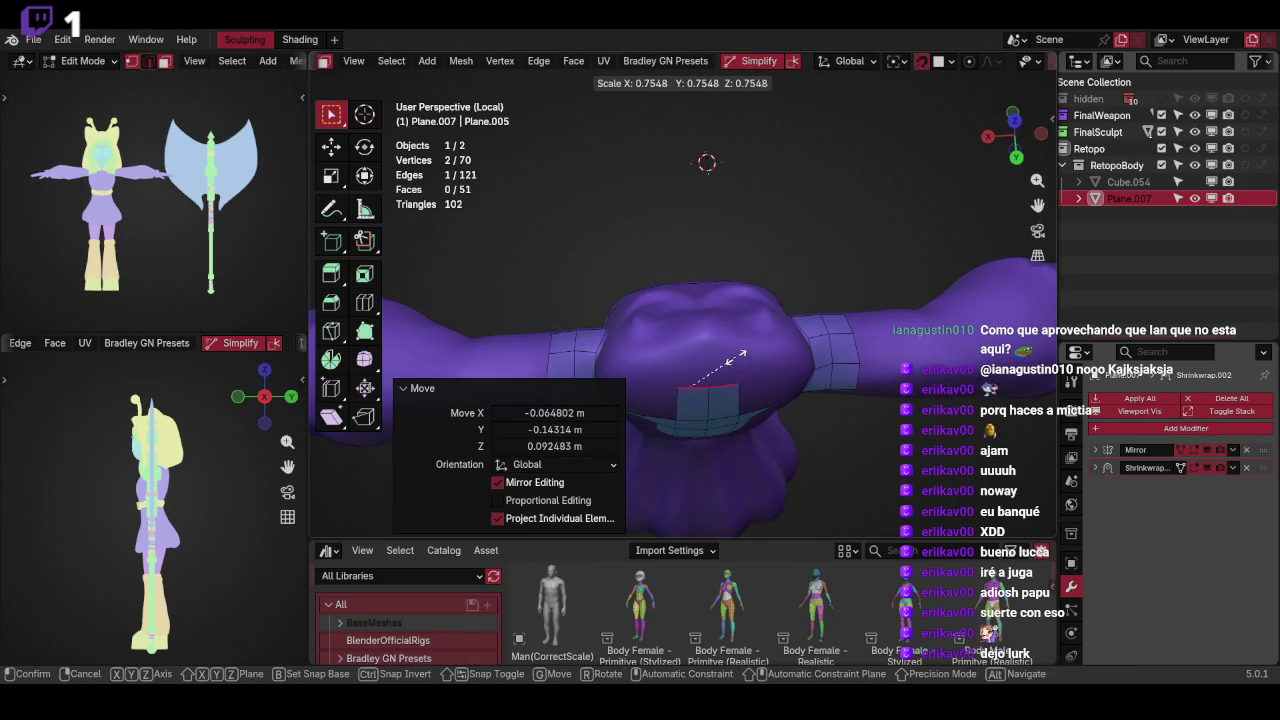
pyautogui.click(746, 358)
# Extrude another row over the shoulder and add a loop cut along the strip
pyautogui.press('e')
pyautogui.moveTo(746, 358)
pyautogui.mouseDown(button='middle')
pyautogui.moveTo(735, 368)
pyautogui.moveTo(708, 278)
pyautogui.mouseUp(button='middle')
pyautogui.click(728, 351)
pyautogui.keyDown('shift'); pyautogui.click(708, 278); pyautogui.keyUp('shift')
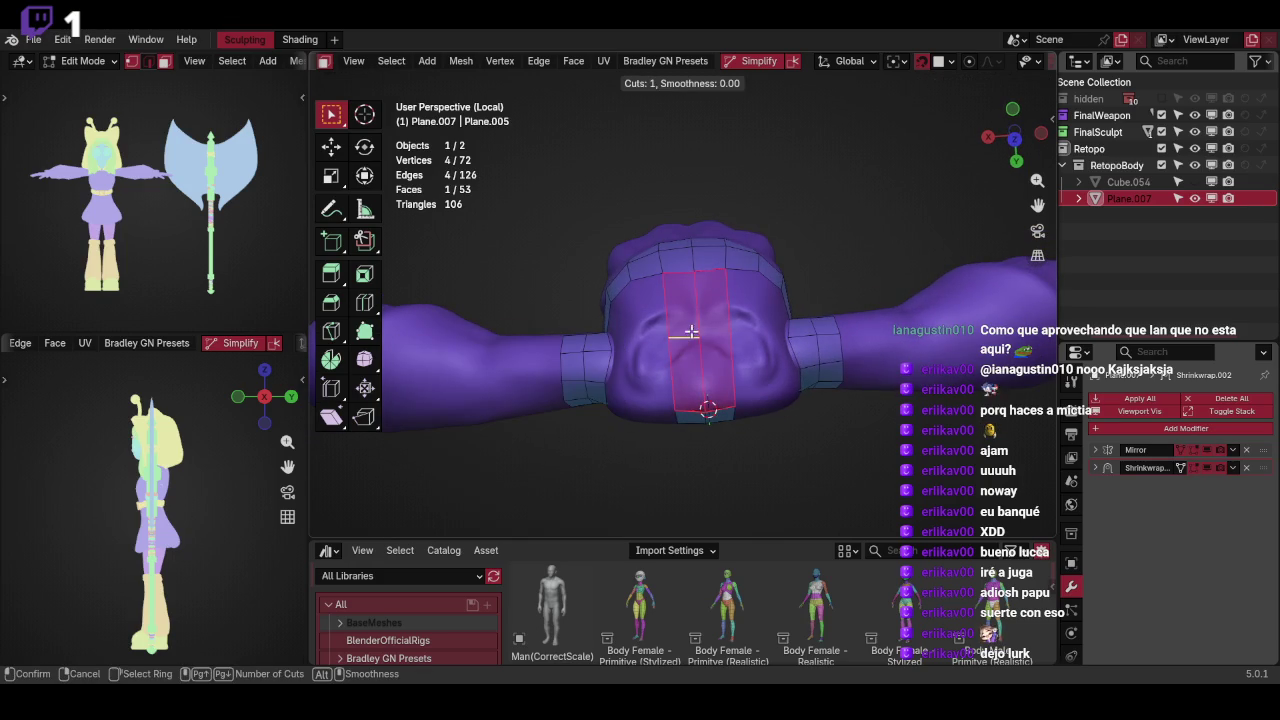
pyautogui.click(708, 410)
pyautogui.press('g')
pyautogui.click(743, 300)
# Fit the shoulder vertex onto the body surface
pyautogui.moveTo(743, 300)
pyautogui.mouseDown(button='middle')
pyautogui.moveTo(848, 330)
pyautogui.moveTo(806, 329)
pyautogui.moveTo(809, 363)
pyautogui.moveTo(760, 311)
pyautogui.moveTo(802, 259)
pyautogui.mouseUp(button='middle')
pyautogui.click(723, 346)
pyautogui.press('f')
pyautogui.click(753, 328)
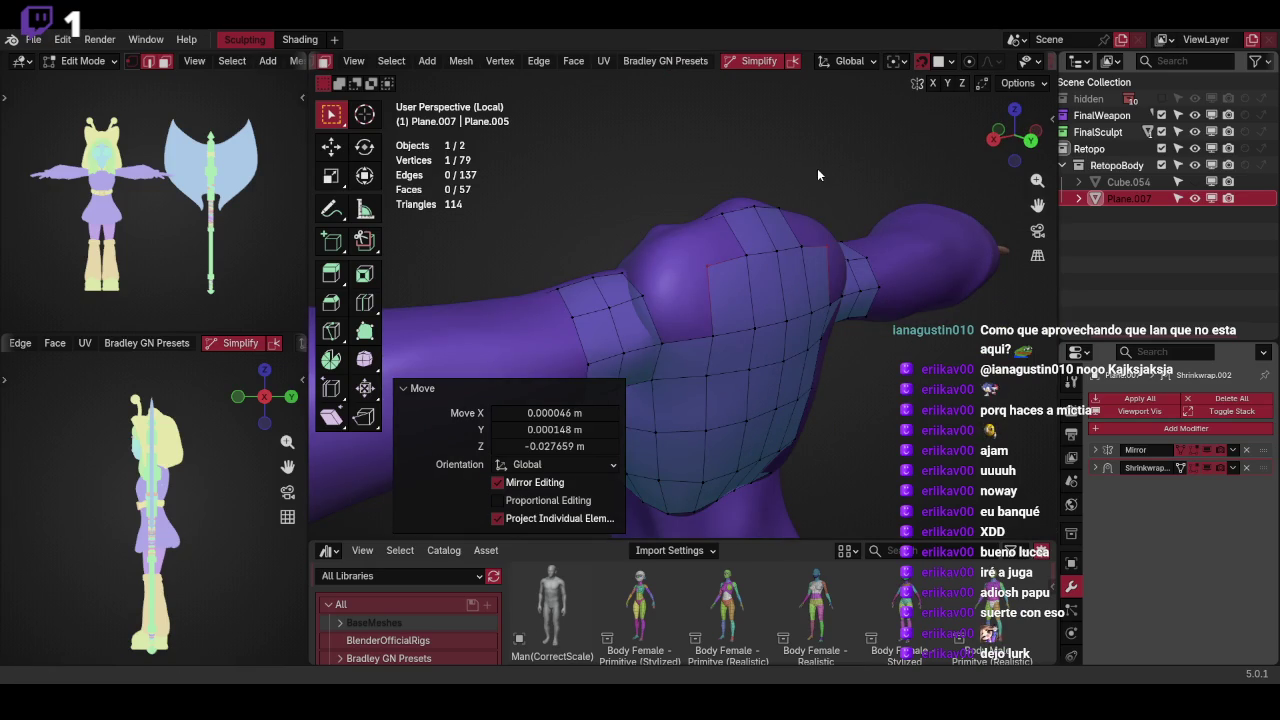
# Fill a new quad face on the shoulder and slide its edge into place
pyautogui.moveTo(817, 175)
pyautogui.mouseDown(button='middle')
pyautogui.moveTo(714, 366)
pyautogui.moveTo(871, 354)
pyautogui.moveTo(816, 320)
pyautogui.mouseUp(button='middle')
pyautogui.click(714, 366)
pyautogui.moveTo(732, 382); pyautogui.dragTo(775, 368, button='middle')
pyautogui.press('f')
pyautogui.click(798, 346)
pyautogui.moveTo(849, 294)
pyautogui.mouseDown(button='middle')
pyautogui.moveTo(715, 298)
pyautogui.moveTo(791, 350)
pyautogui.mouseUp(button='middle')
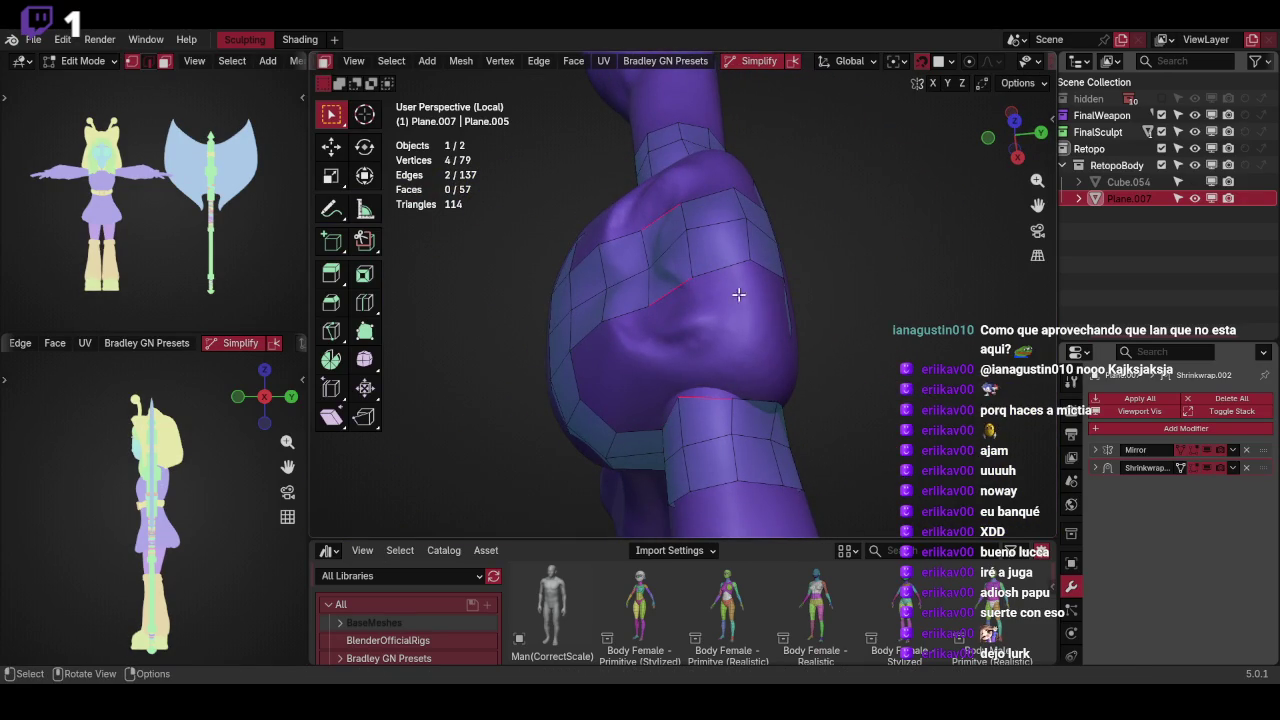
pyautogui.click(703, 318)
# Reposition a shoulder vertex, duplicate a new vertex and fill another face
pyautogui.press('g')
pyautogui.click(737, 314)
pyautogui.moveTo(737, 314)
pyautogui.mouseDown(button='middle')
pyautogui.moveTo(869, 243)
pyautogui.moveTo(834, 286)
pyautogui.mouseUp(button='middle')
pyautogui.press('Tab')
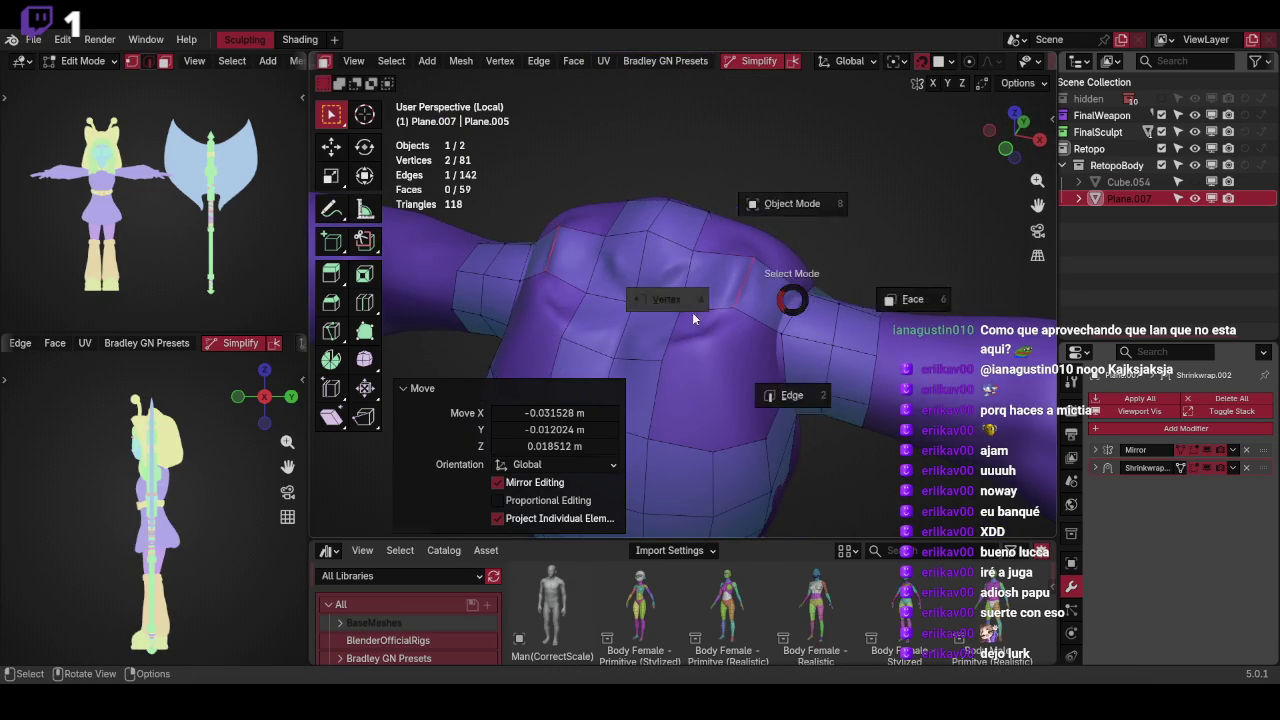
pyautogui.click(674, 309)
pyautogui.hotkey('alt', 'd')
pyautogui.click(773, 325)
pyautogui.press('f')
# Extrude a short edge path on the chest toward the shoulder
pyautogui.moveTo(663, 377)
pyautogui.mouseDown(button='middle')
pyautogui.moveTo(780, 314)
pyautogui.moveTo(859, 386)
pyautogui.moveTo(723, 371)
pyautogui.mouseUp(button='middle')
pyautogui.press('a')
pyautogui.keyDown('alt'); pyautogui.click(704, 338); pyautogui.keyUp('alt')
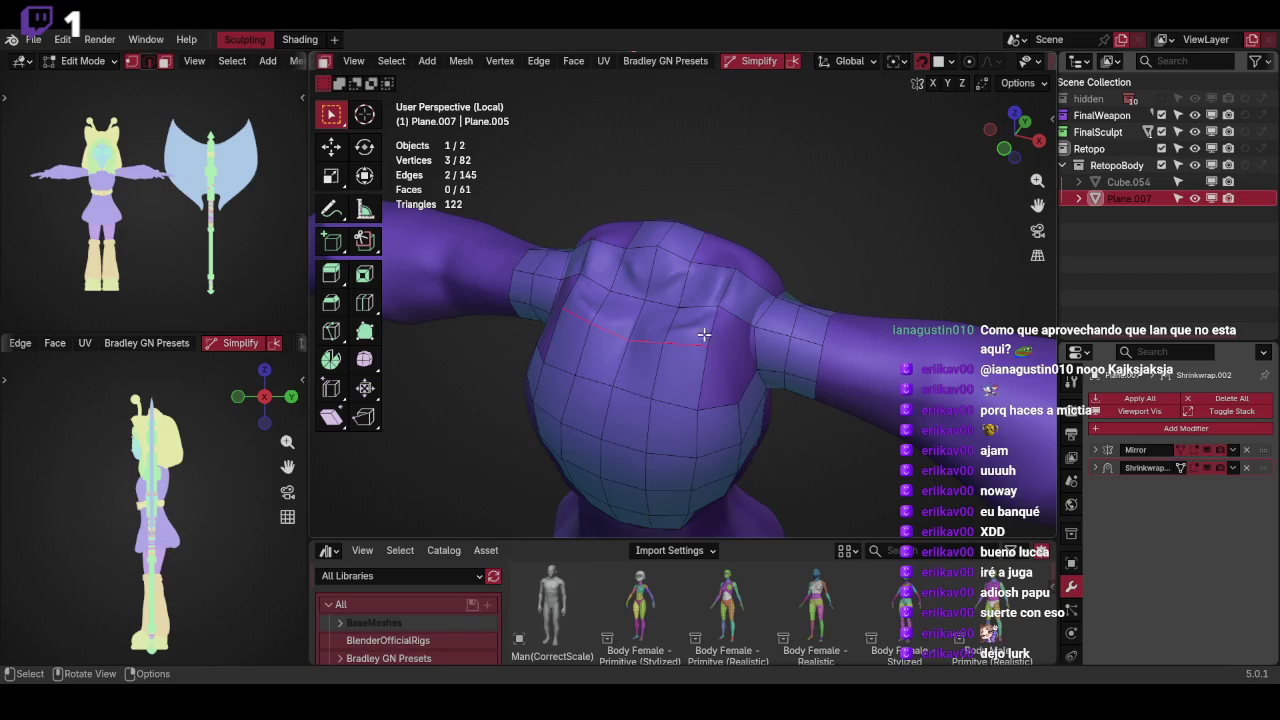
pyautogui.hotkey('ctrl', 'b')
pyautogui.click(751, 341)
pyautogui.press('e')
pyautogui.click(752, 336)
pyautogui.moveTo(752, 336); pyautogui.dragTo(748, 324, button='middle')
# Join vertices diagonally and add a new vertex and faces near the armpit
pyautogui.press('j')
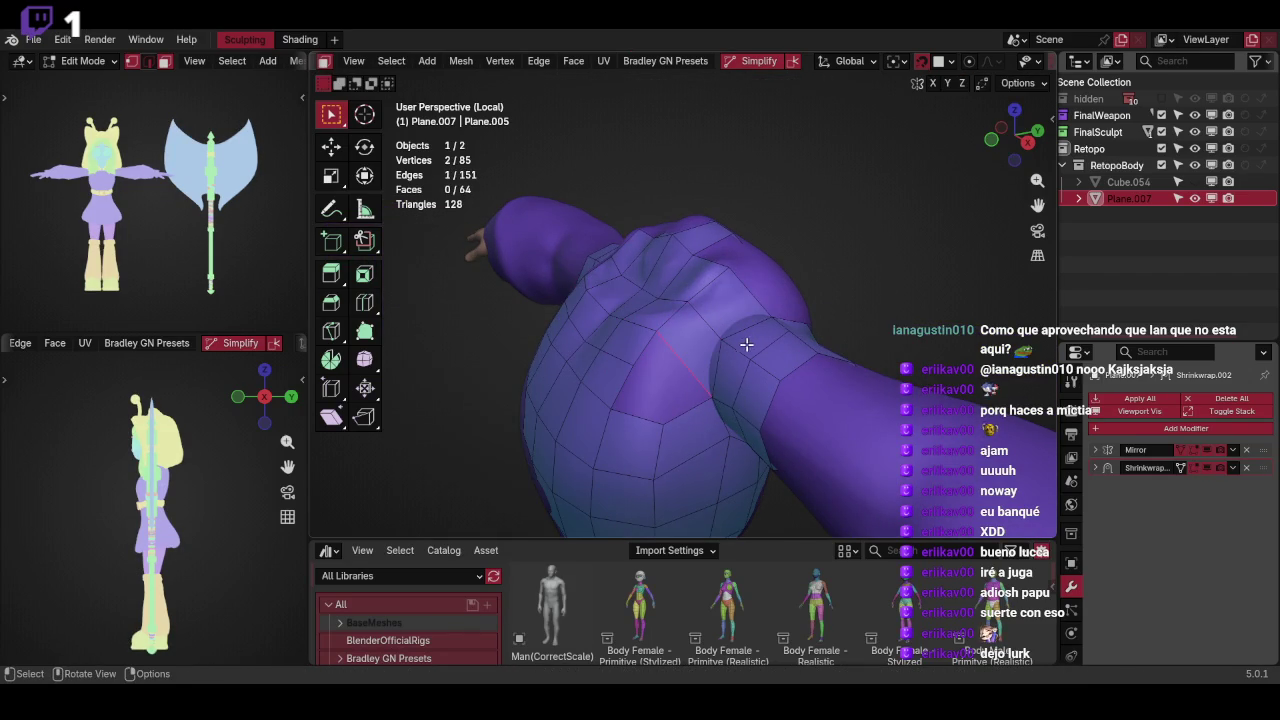
pyautogui.press('j')
pyautogui.press('g')
pyautogui.click(715, 398)
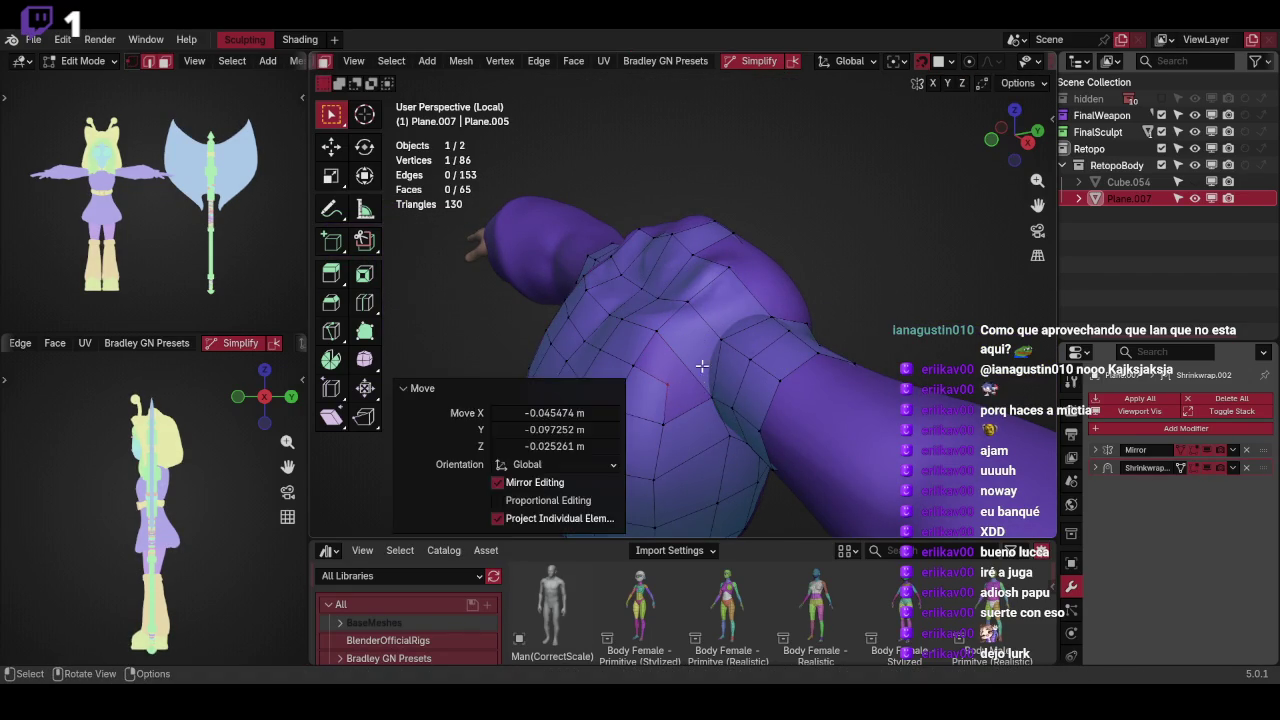
pyautogui.moveTo(735, 388); pyautogui.dragTo(790, 354, button='middle')
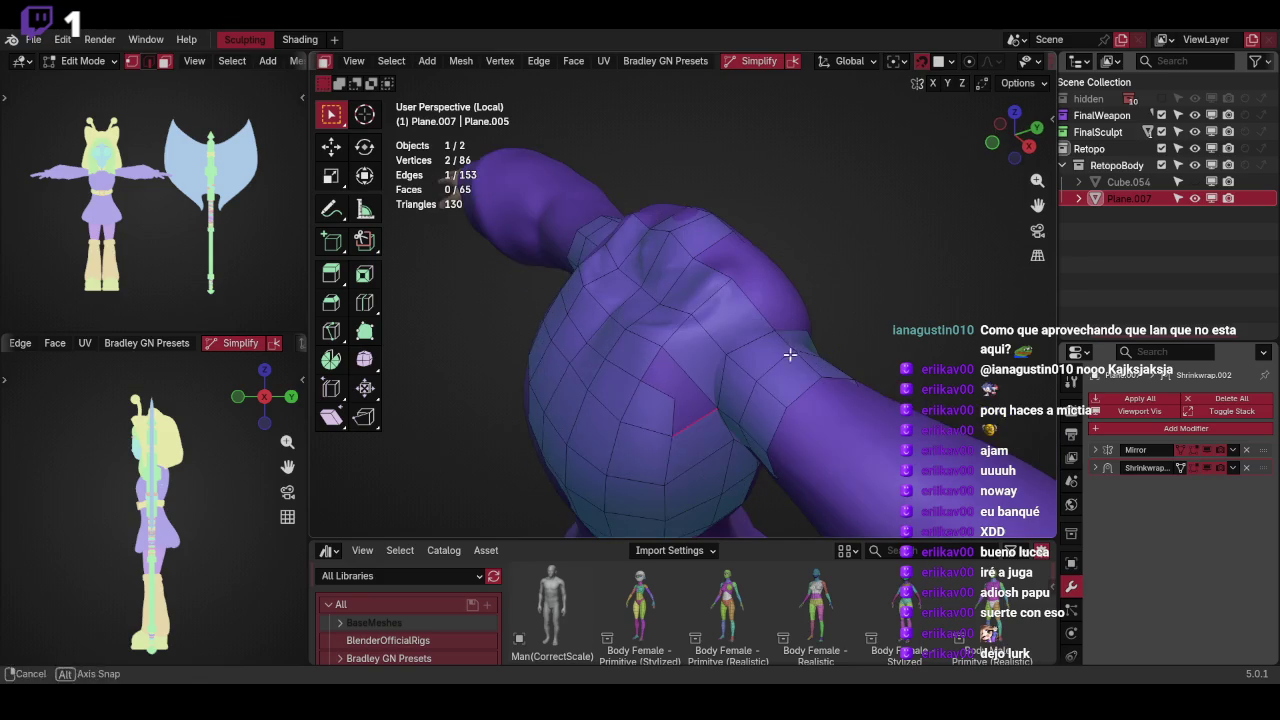
# Add an edge loop across the upper sleeve and slide it into place
pyautogui.click(756, 302)
pyautogui.press('g')
pyautogui.click(766, 314)
pyautogui.click(718, 408)
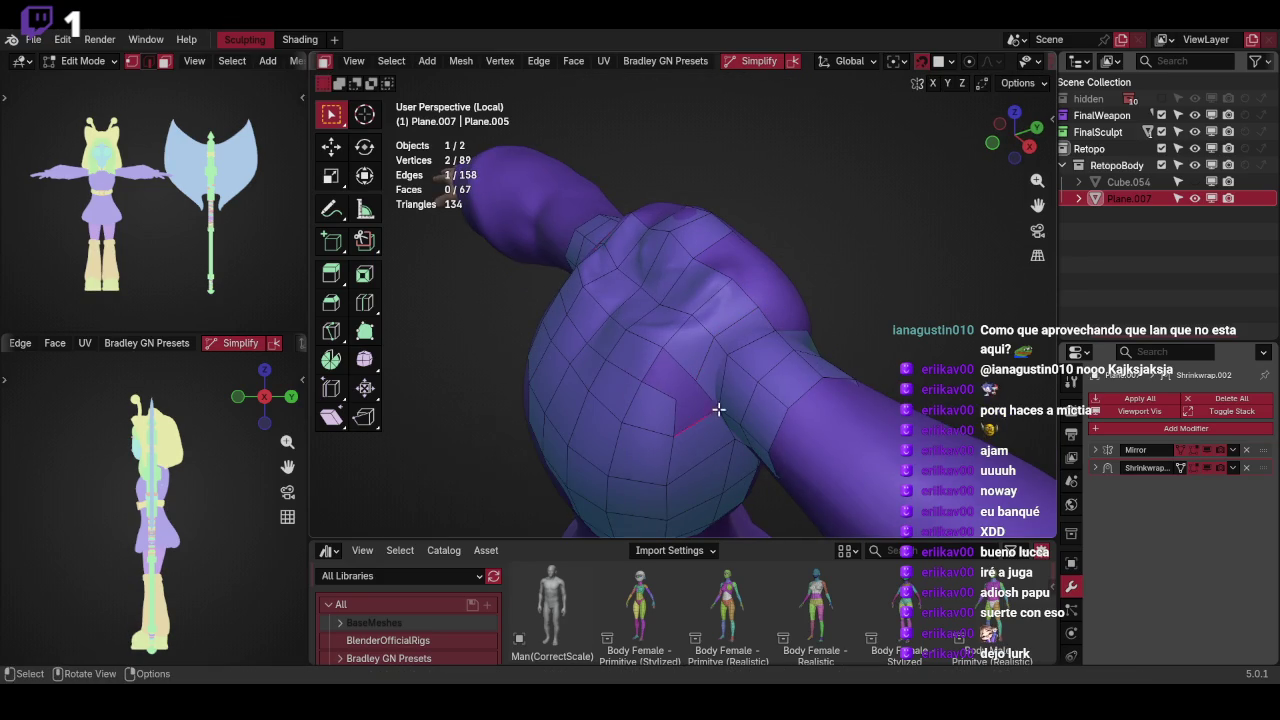
pyautogui.moveTo(753, 367)
pyautogui.mouseDown(button='middle')
pyautogui.moveTo(767, 301)
pyautogui.moveTo(777, 354)
pyautogui.moveTo(840, 379)
pyautogui.mouseUp(button='middle')
# Extrude new faces down the sleeve and adjust one of their vertices
pyautogui.press('e')
pyautogui.click(760, 317)
pyautogui.click(749, 363)
pyautogui.press('g')
pyautogui.click(745, 365)
pyautogui.moveTo(786, 351)
pyautogui.mouseDown(button='middle')
pyautogui.moveTo(809, 326)
pyautogui.moveTo(660, 347)
pyautogui.mouseUp(button='middle')
pyautogui.hotkey('alt', 'a')
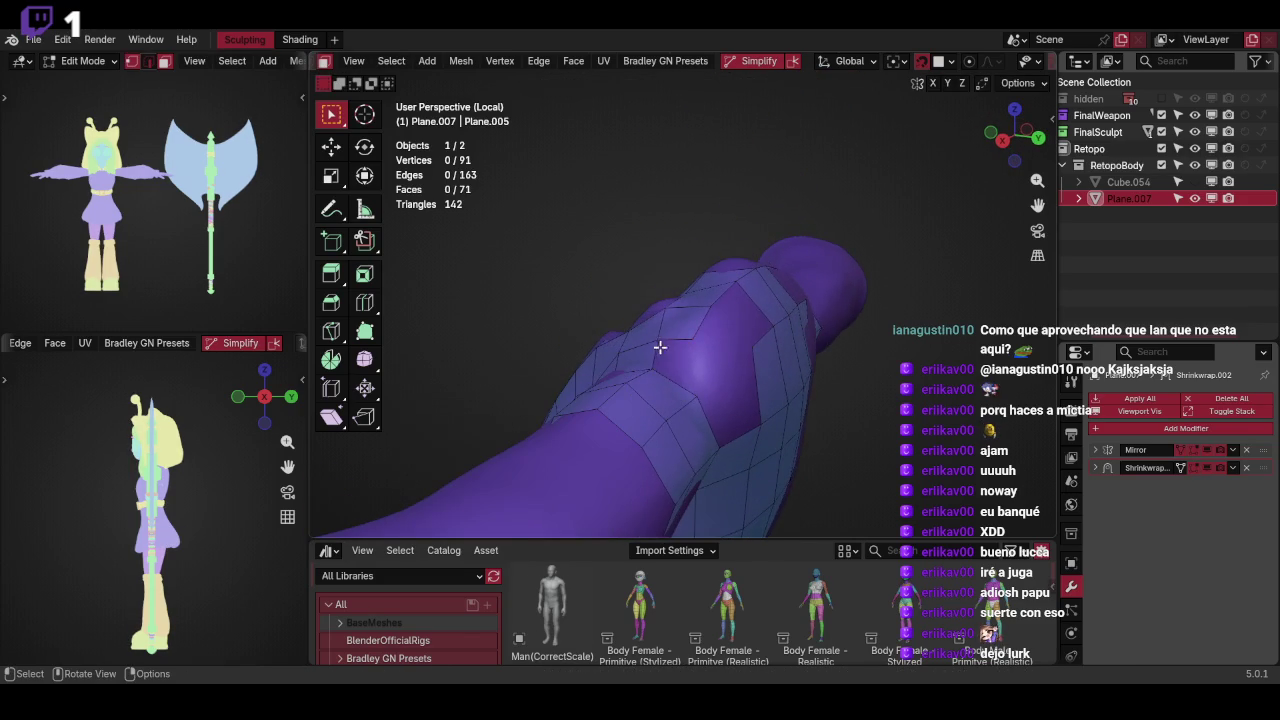
pyautogui.moveTo(803, 301)
pyautogui.mouseDown(button='middle')
pyautogui.moveTo(787, 346)
pyautogui.moveTo(760, 355)
pyautogui.mouseUp(button='middle')
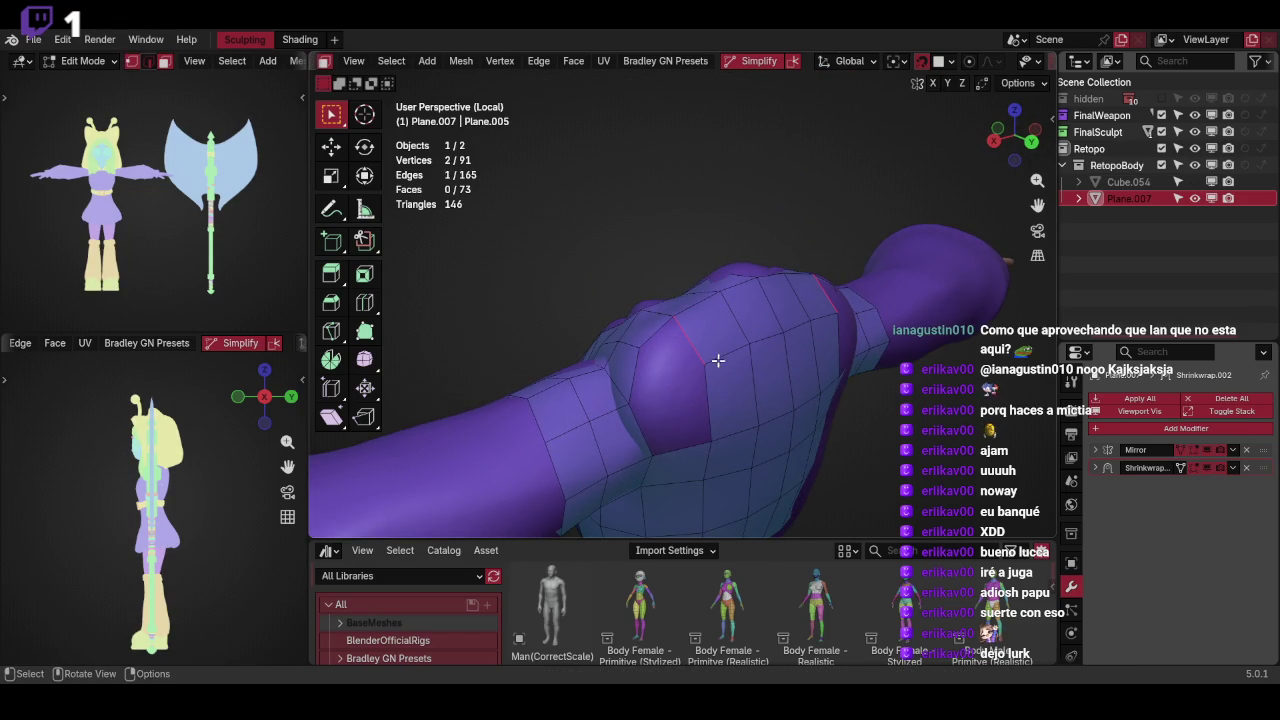
# Add a shoulder vertex and edge-slide the edge path across the back twice
pyautogui.hotkey('alt', 'm')
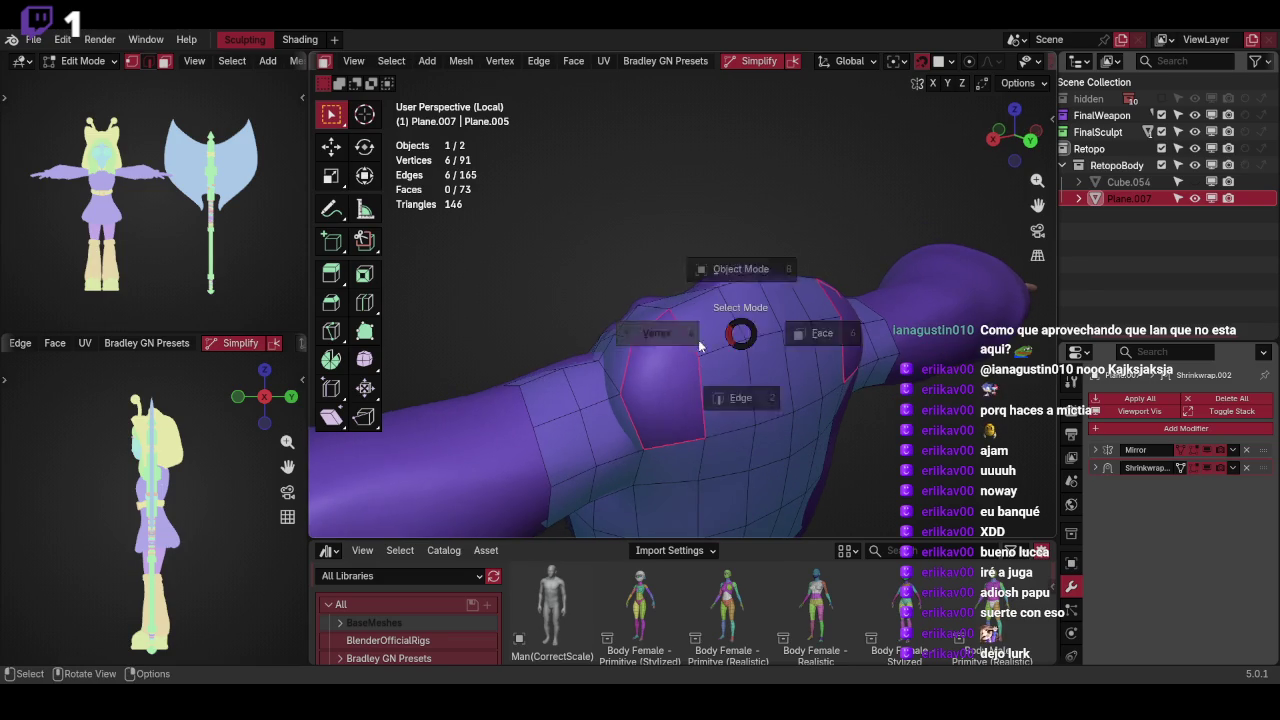
pyautogui.click(708, 328)
pyautogui.click(708, 318)
pyautogui.keyDown('shift'); pyautogui.click(650, 348); pyautogui.keyUp('shift')
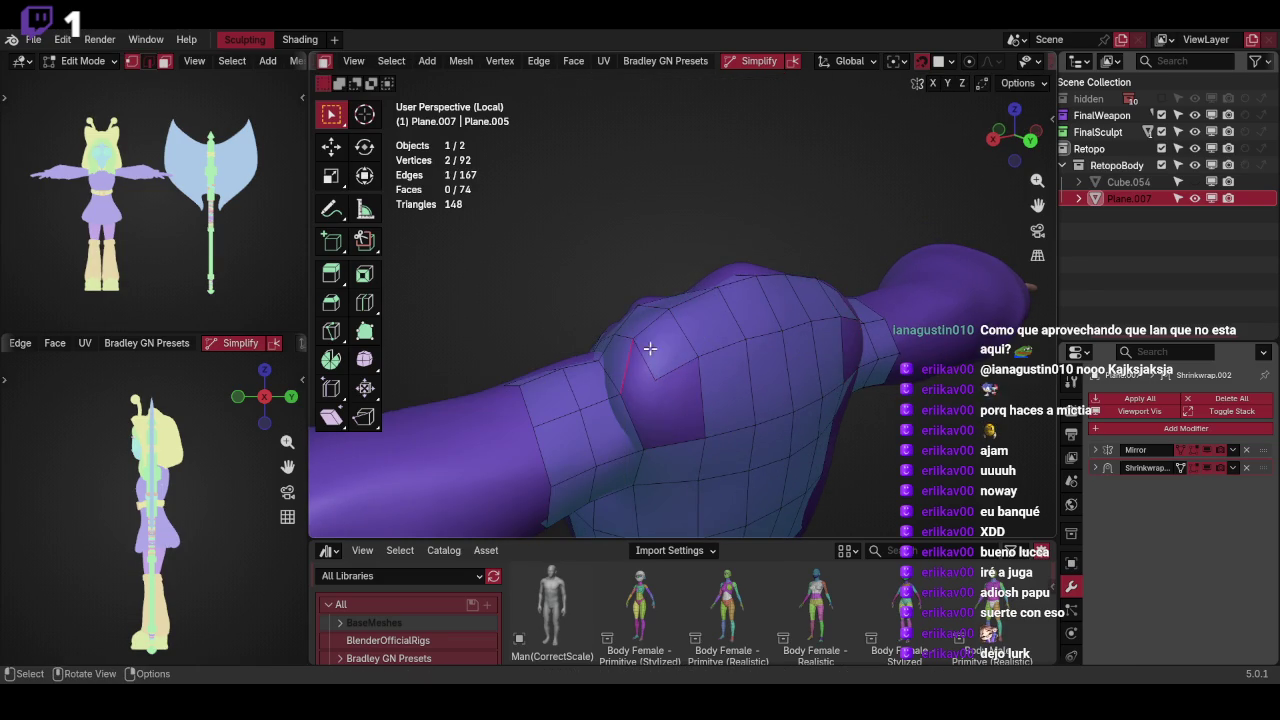
pyautogui.moveTo(755, 342)
pyautogui.mouseDown(button='middle')
pyautogui.moveTo(797, 380)
pyautogui.moveTo(809, 354)
pyautogui.moveTo(722, 302)
pyautogui.moveTo(723, 354)
pyautogui.mouseUp(button='middle')
pyautogui.keyDown('ctrl'); pyautogui.click(693, 356); pyautogui.keyUp('ctrl')
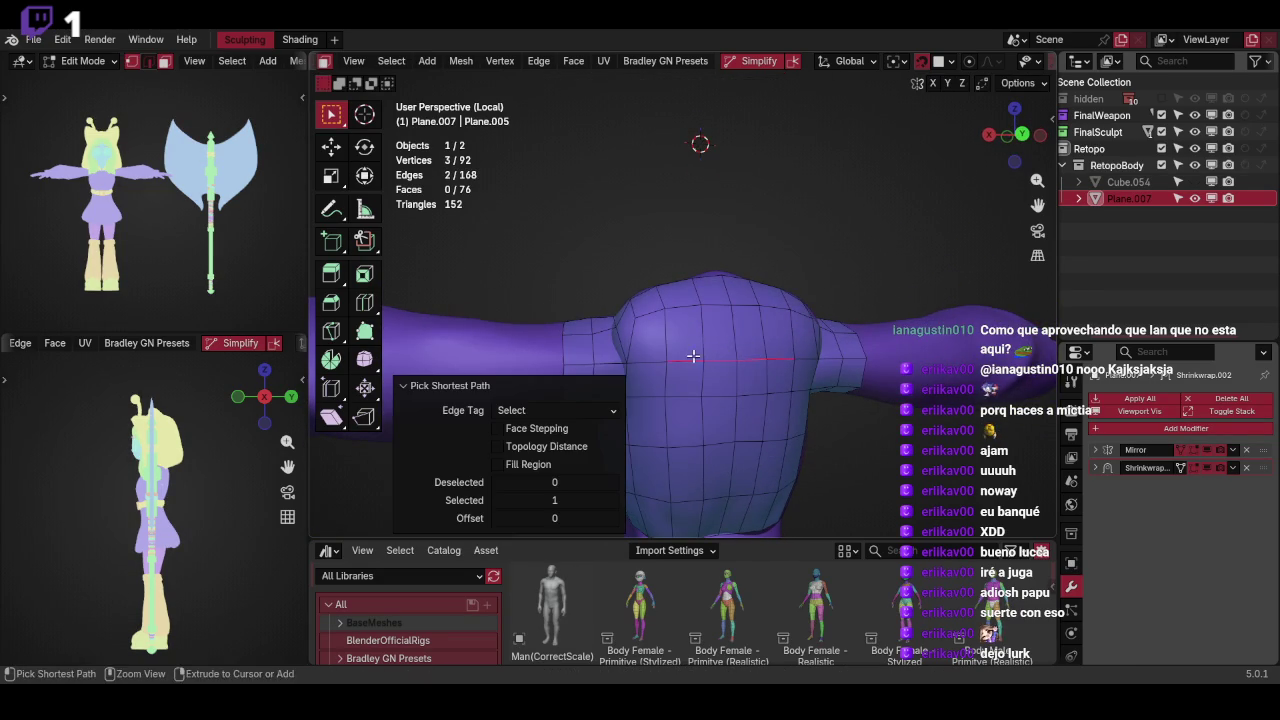
pyautogui.click(769, 312)
pyautogui.press('g')
pyautogui.press('g')
pyautogui.click(739, 342)
# Extrude the waist edge loop and scale it flat vertically in front view
pyautogui.moveTo(739, 342)
pyautogui.mouseDown(button='middle')
pyautogui.moveTo(700, 296)
pyautogui.moveTo(820, 335)
pyautogui.moveTo(893, 293)
pyautogui.moveTo(863, 309)
pyautogui.moveTo(871, 290)
pyautogui.moveTo(729, 301)
pyautogui.moveTo(886, 241)
pyautogui.mouseUp(button='middle')
pyautogui.click(700, 295)
pyautogui.moveTo(917, 70); pyautogui.dragTo(831, 277, button='middle')
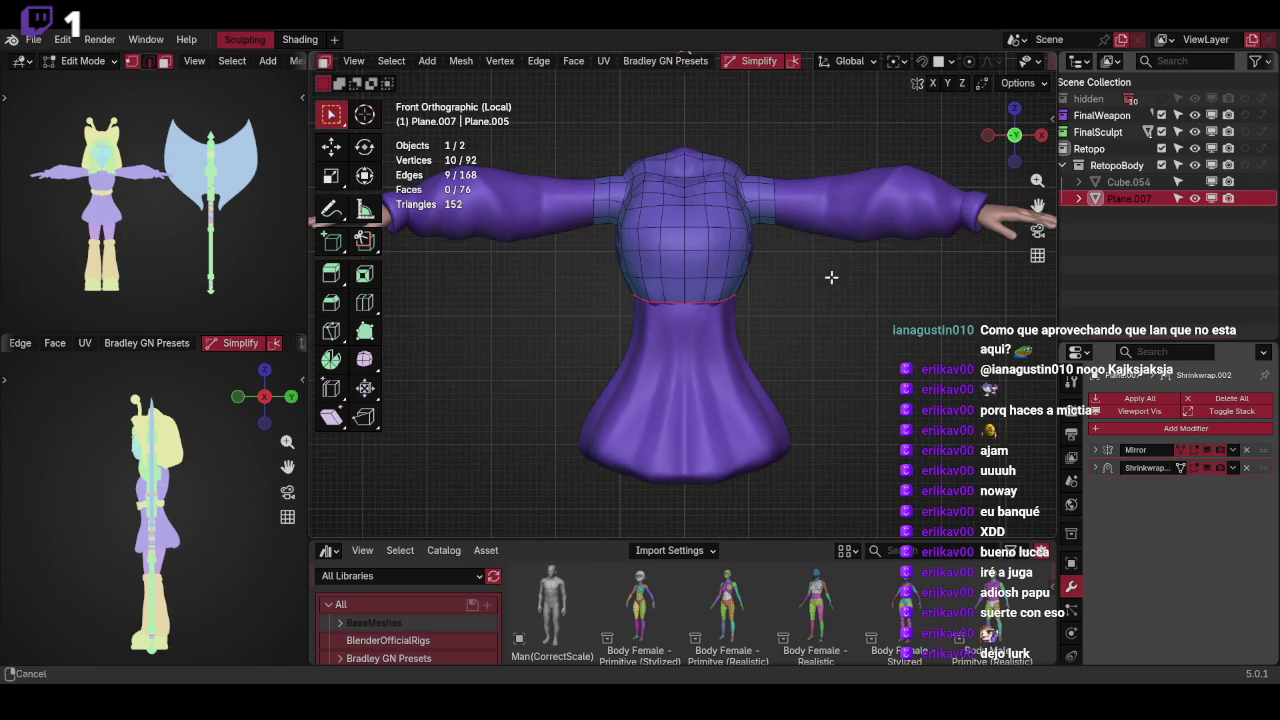
pyautogui.click(811, 323)
pyautogui.press('s')
pyautogui.press('z')
pyautogui.click(742, 318)
pyautogui.moveTo(742, 318)
pyautogui.mouseDown(button='middle')
pyautogui.moveTo(805, 310)
pyautogui.moveTo(769, 291)
pyautogui.moveTo(782, 317)
pyautogui.mouseUp(button='middle')
# Move and scale the waist loop front-to-back to fit the dress
pyautogui.press('g')
pyautogui.press('y')
pyautogui.click(782, 330)
pyautogui.press('s')
pyautogui.press('y')
pyautogui.click(805, 319)
pyautogui.press('KP_1')
# Extrude the first skirt ring downward, shift it sideways and widen it to 1.175
pyautogui.press('e')
pyautogui.click(805, 330)
pyautogui.press('s')
pyautogui.click(848, 339)
pyautogui.moveTo(848, 339); pyautogui.dragTo(856, 330, button='middle')
pyautogui.press('KP_1')
pyautogui.press('g')
pyautogui.click(850, 333)
pyautogui.press('s')
pyautogui.click(862, 326)
# In side view, scale the skirt ring front-to-back and move it 0.18655 m
pyautogui.press('KP_3')
pyautogui.press('s')
pyautogui.press('y')
pyautogui.click(806, 338)
pyautogui.press('g')
pyautogui.press('y')
pyautogui.click(814, 337)
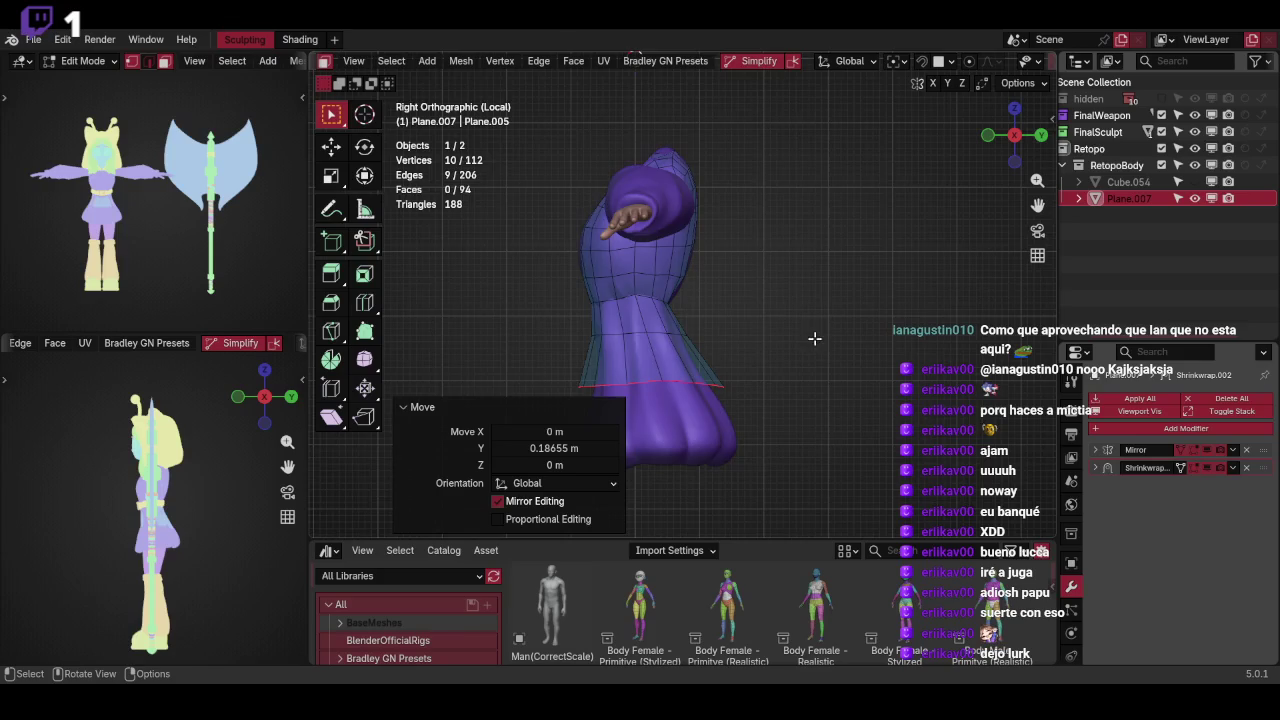
pyautogui.press('KP_1')
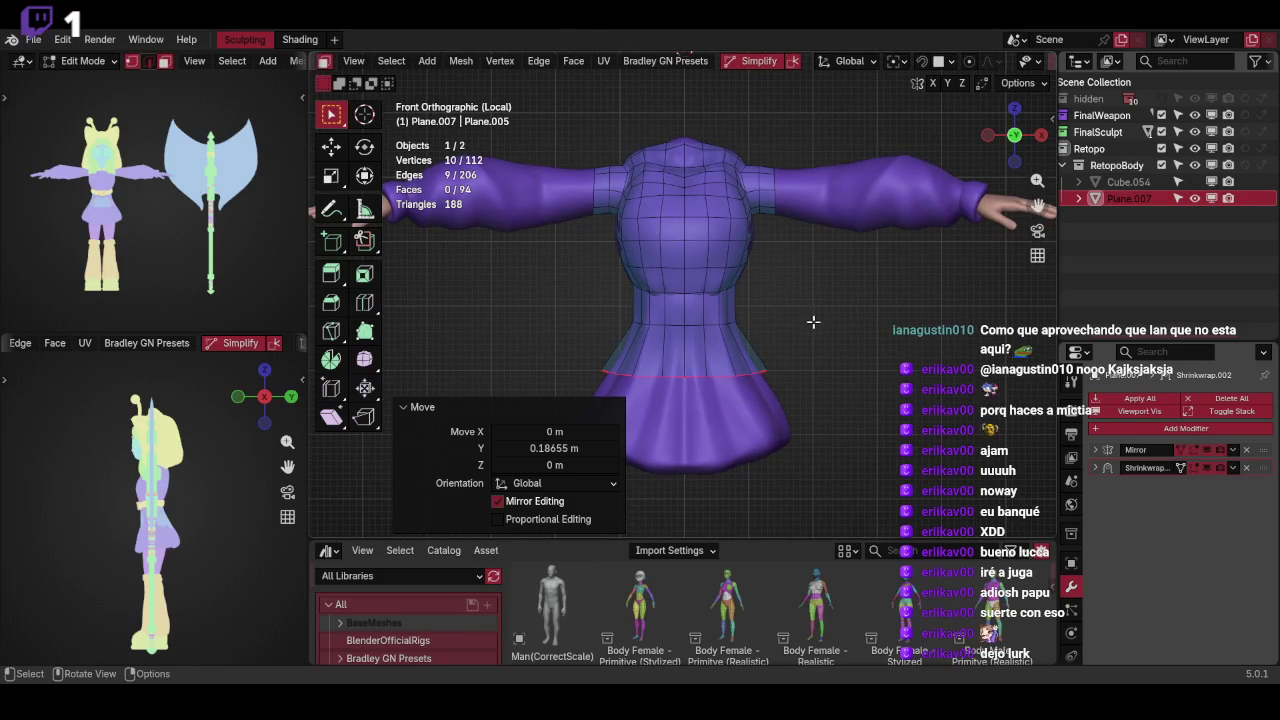
# Extrude the next skirt row and shift it sideways along X
pyautogui.press('e')
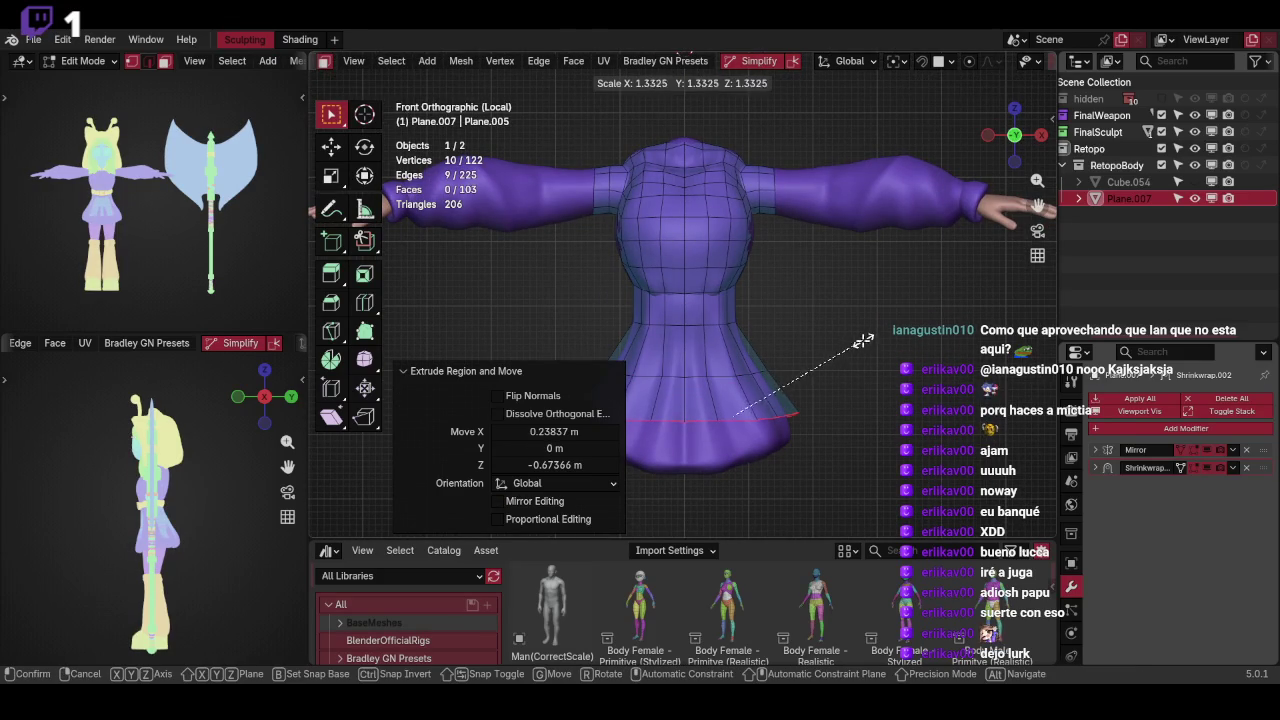
pyautogui.click(862, 341)
pyautogui.press('g')
pyautogui.press('x')
pyautogui.click(846, 346)
pyautogui.moveTo(846, 346); pyautogui.dragTo(848, 348, button='middle')
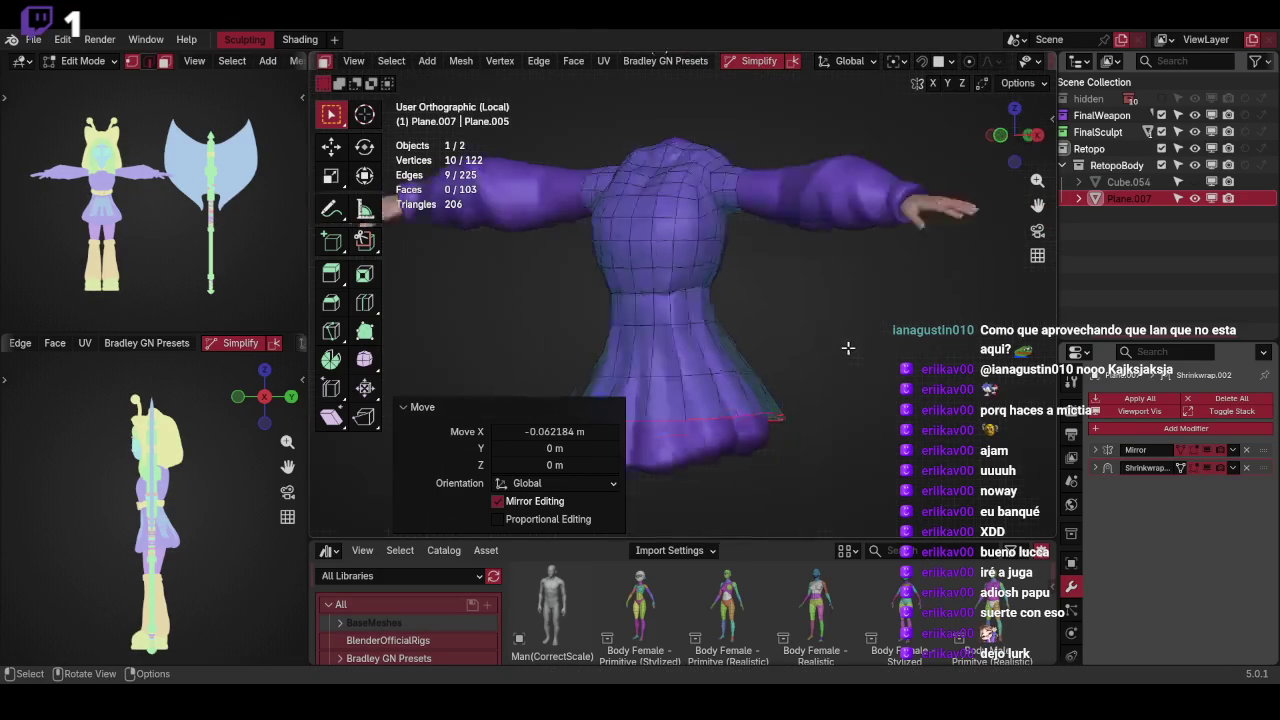
pyautogui.press('KP_3')
pyautogui.press('KP_1')
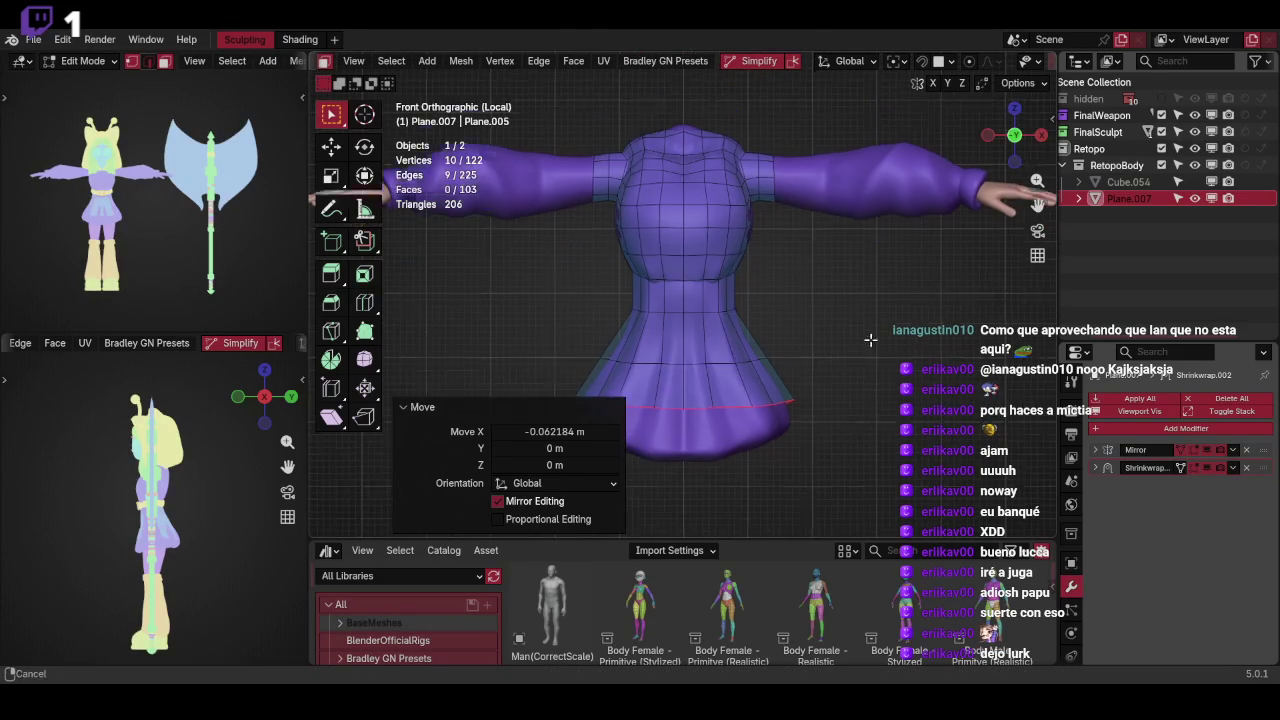
# Extrude a row down to the hem, scale it to 0.919 and nudge it sideways
pyautogui.press('e')
pyautogui.press('z')
pyautogui.click(858, 344)
pyautogui.press('s')
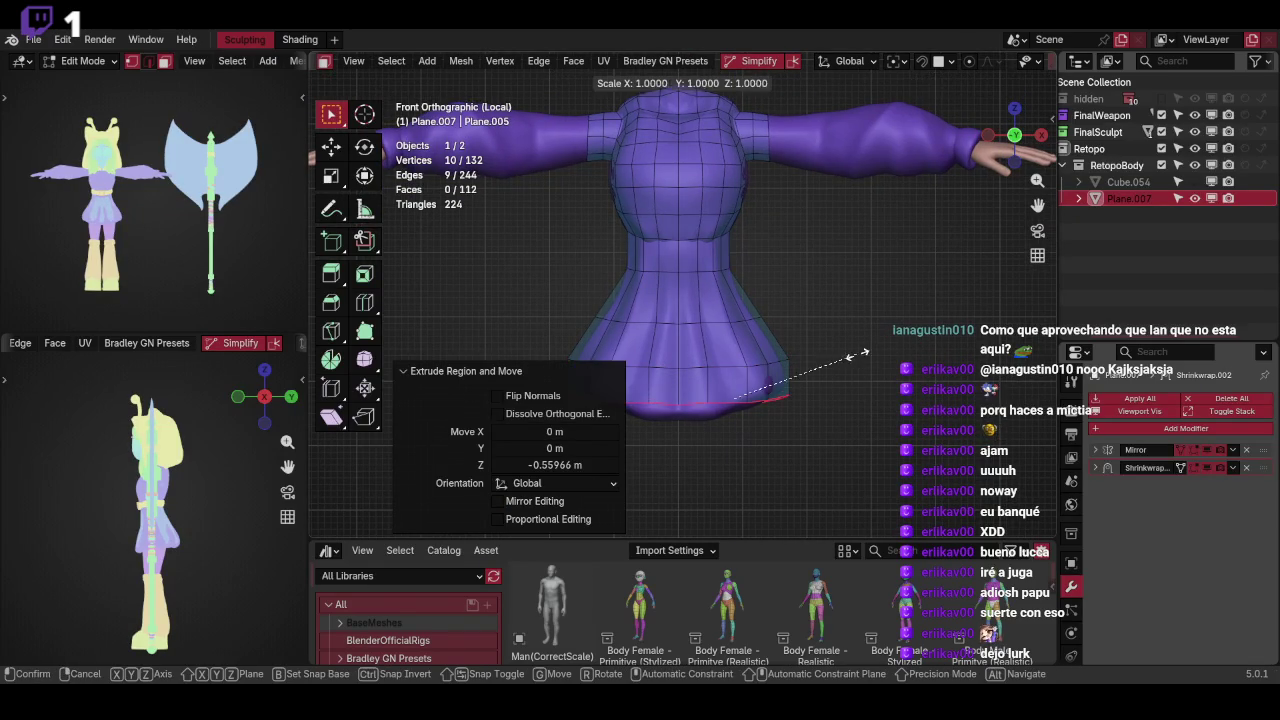
pyautogui.click(868, 345)
pyautogui.press('g')
pyautogui.click(866, 346)
pyautogui.press('s')
pyautogui.click(858, 347)
pyautogui.press('g')
pyautogui.press('x')
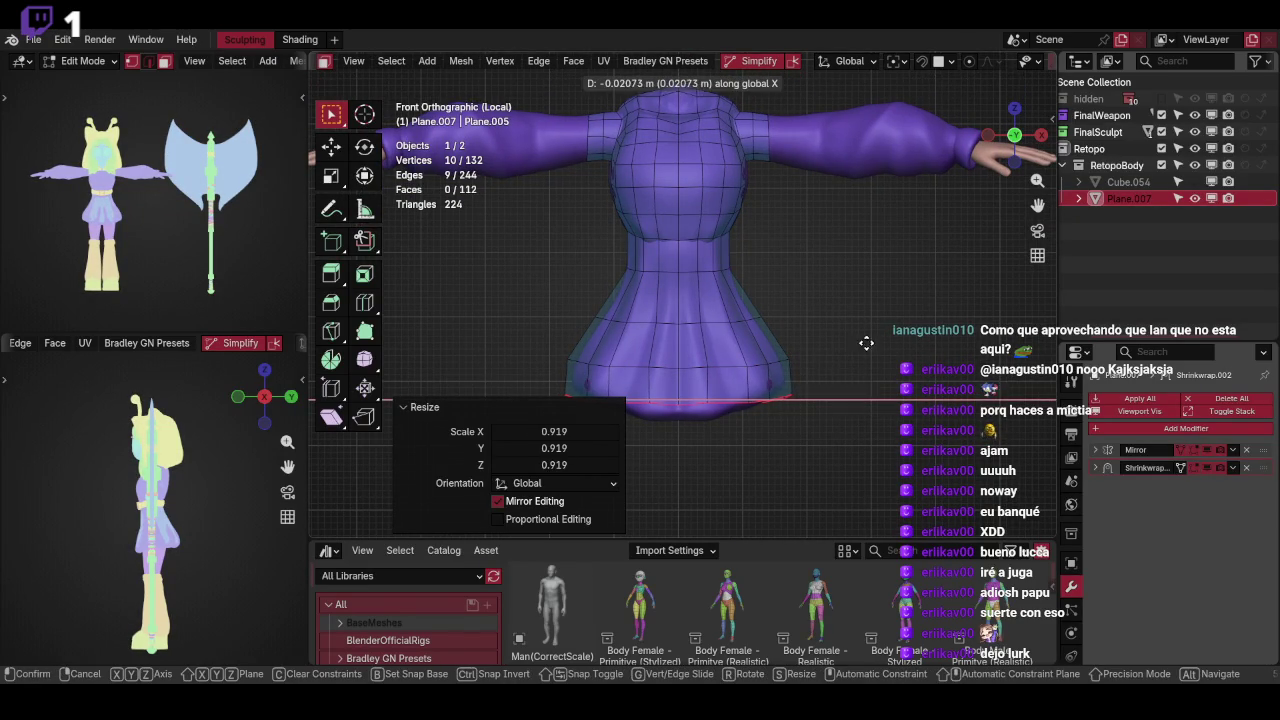
pyautogui.click(854, 328)
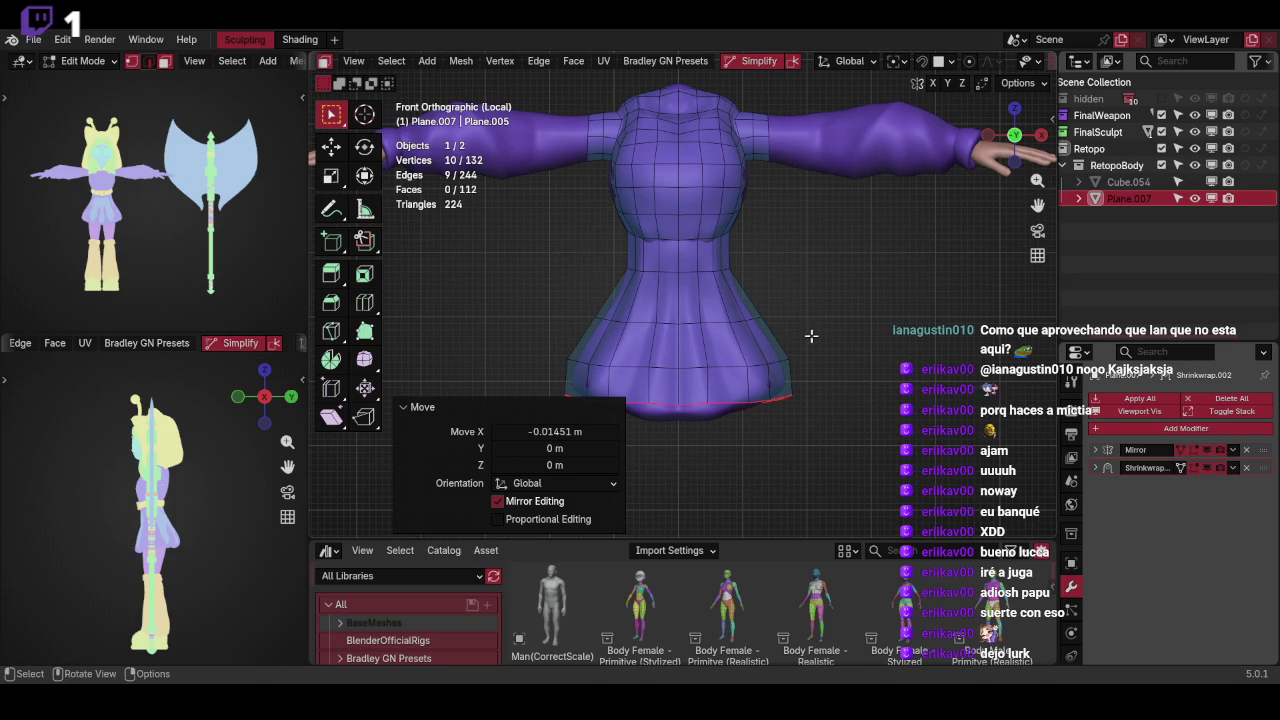
# Scale the hem loop vertically by 1.134 and reposition it
pyautogui.click(830, 329)
pyautogui.press('g')
pyautogui.click(838, 330)
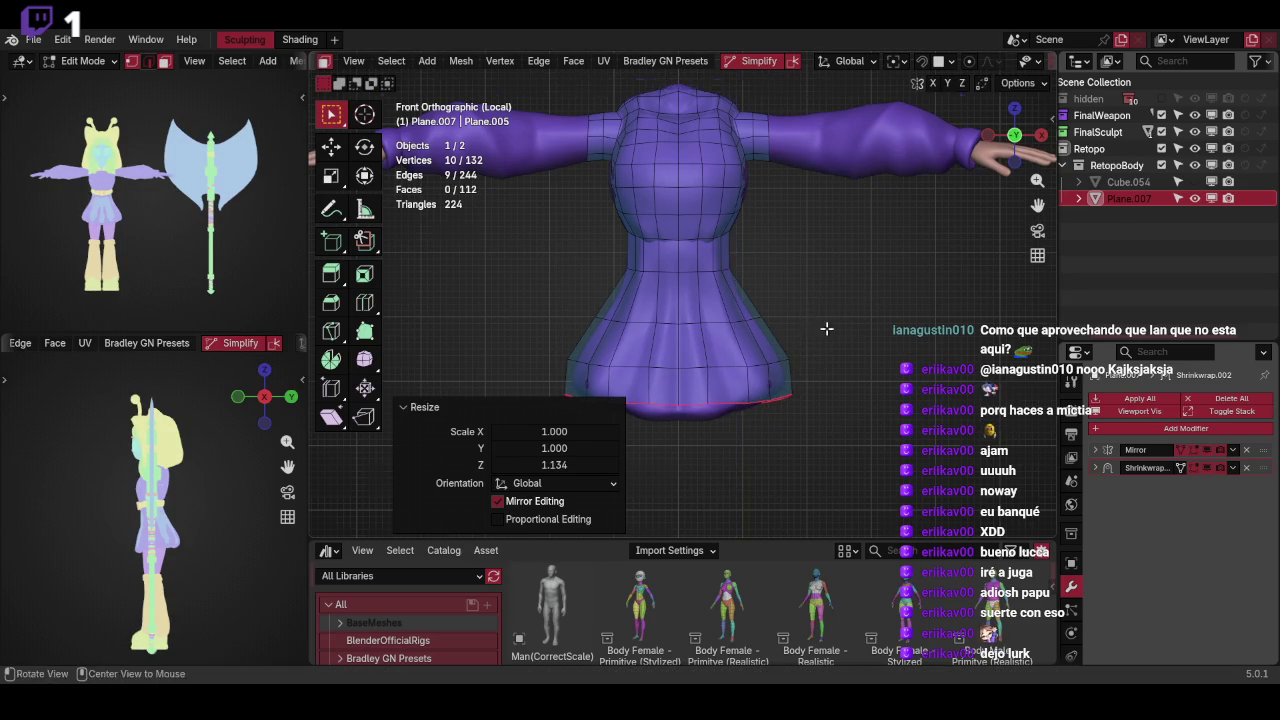
pyautogui.moveTo(826, 331); pyautogui.dragTo(694, 351, button='middle')
pyautogui.press('KP_1')
# Move and rotate the first hem edge to follow the skirt
pyautogui.click(688, 360)
pyautogui.press('g')
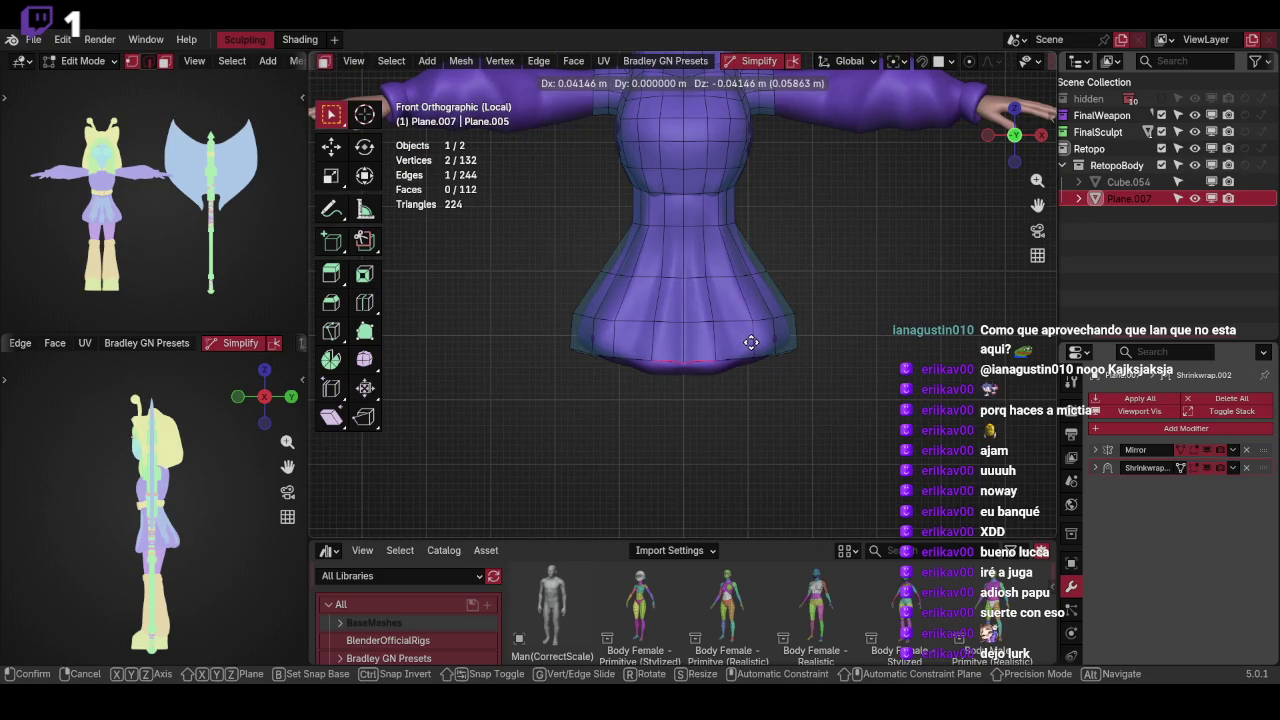
pyautogui.click(754, 346)
pyautogui.press('r')
pyautogui.click(690, 348)
pyautogui.press('g')
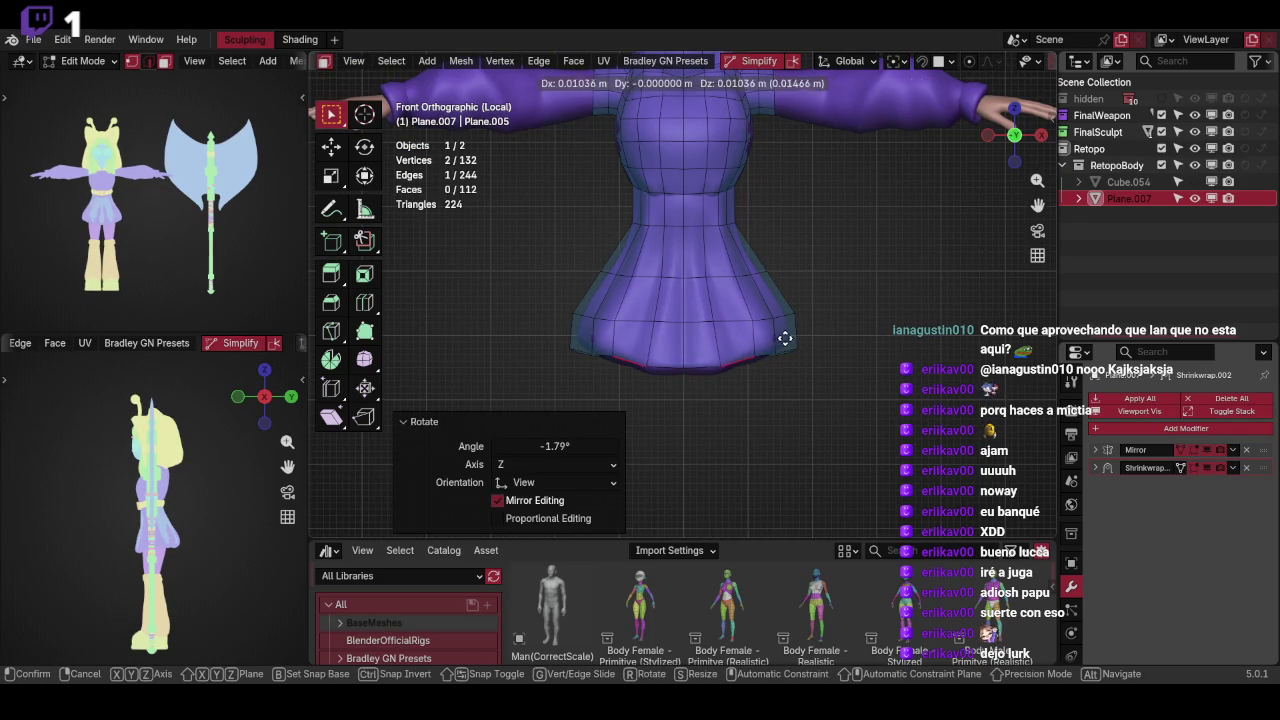
pyautogui.click(750, 352)
# Rotate the outer hem edges by -8.78
pyautogui.click(678, 357)
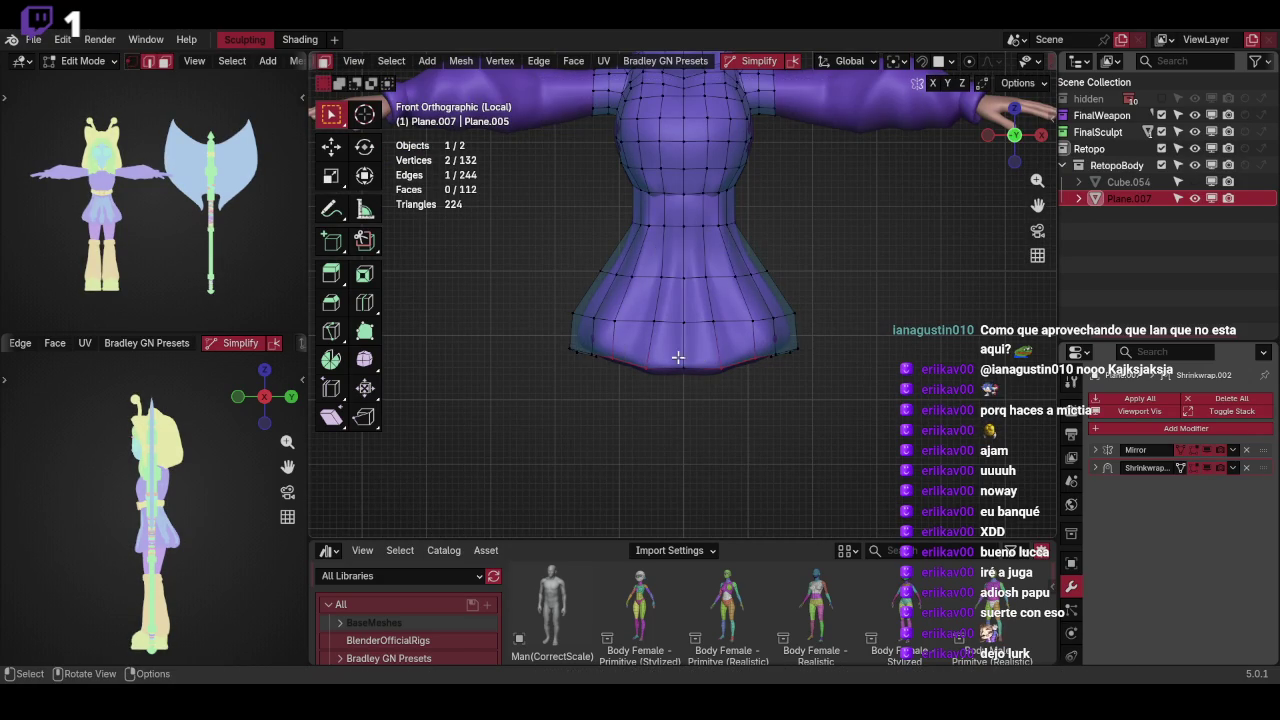
pyautogui.rightClick(778, 312)
pyautogui.click(768, 317)
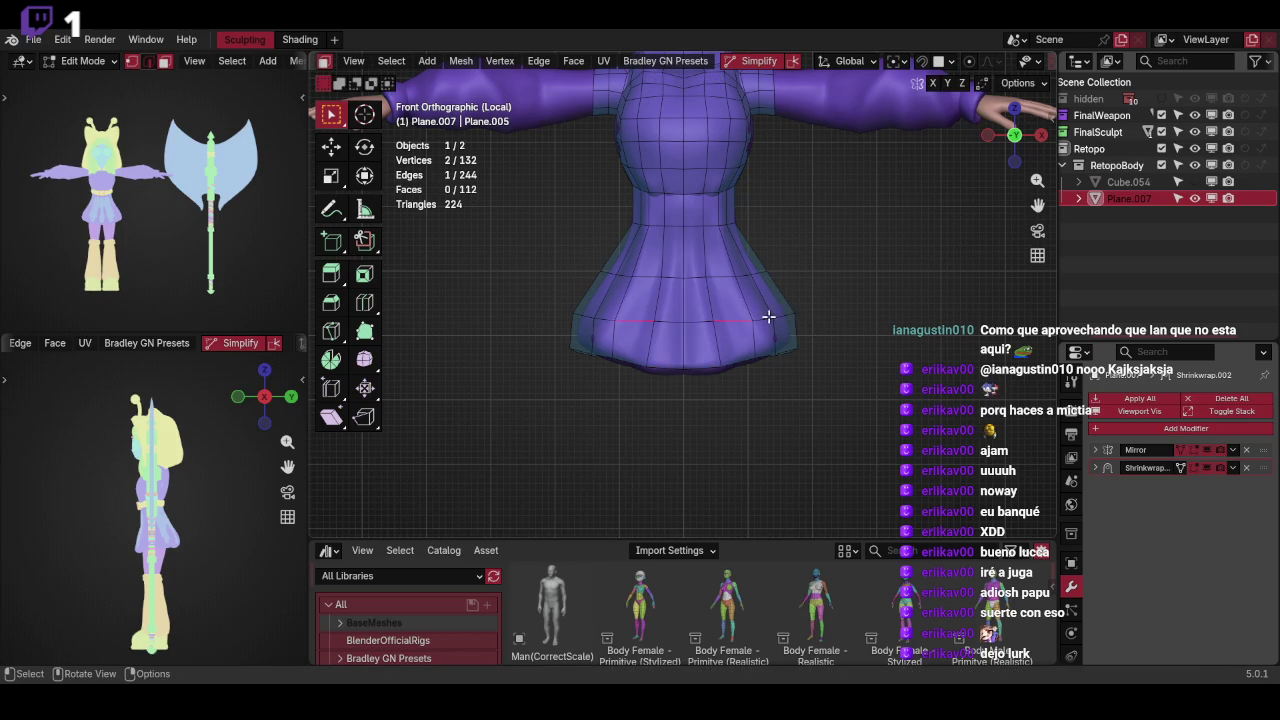
pyautogui.click(808, 288)
pyautogui.press('r')
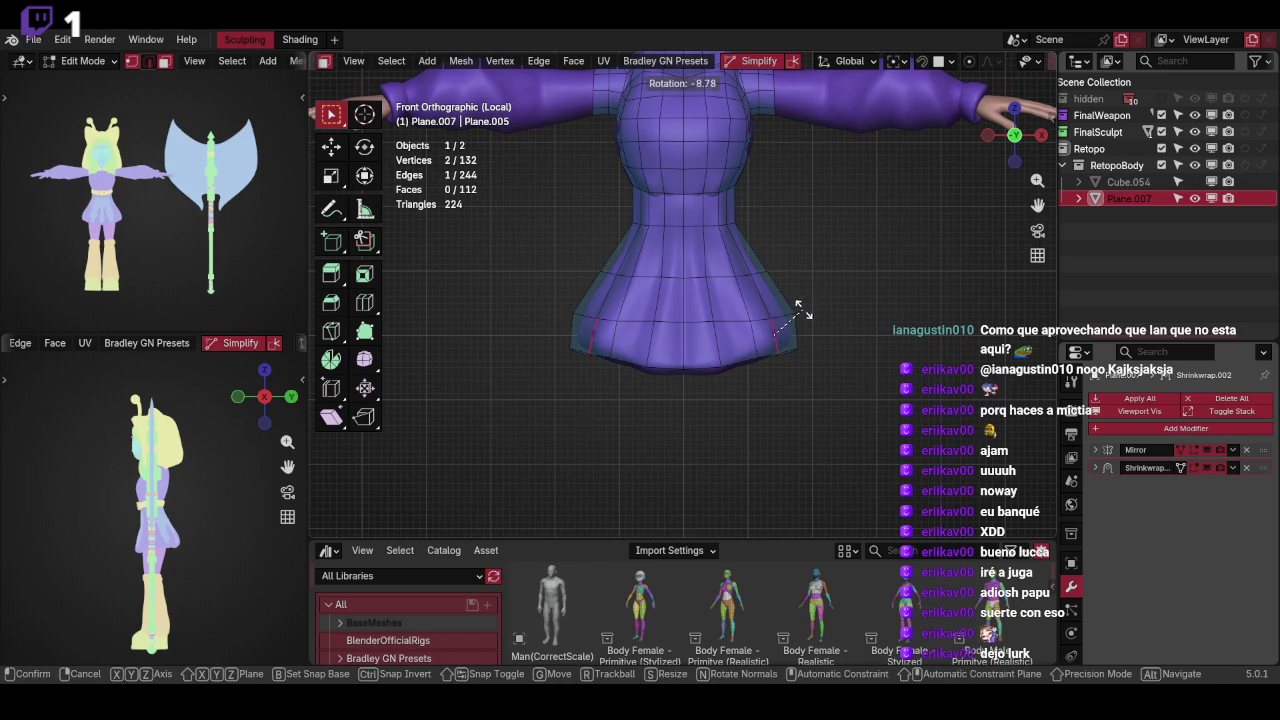
pyautogui.click(798, 307)
pyautogui.click(808, 323)
pyautogui.click(838, 296)
# Rotate the selected hem edges further from a perspective view
pyautogui.moveTo(838, 296)
pyautogui.mouseDown(button='middle')
pyautogui.moveTo(777, 274)
pyautogui.moveTo(703, 337)
pyautogui.moveTo(845, 294)
pyautogui.moveTo(686, 354)
pyautogui.mouseUp(button='middle')
pyautogui.press('r')
pyautogui.click(851, 291)
pyautogui.press('r')
pyautogui.click(785, 322)
pyautogui.moveTo(785, 322); pyautogui.dragTo(713, 315, button='middle')
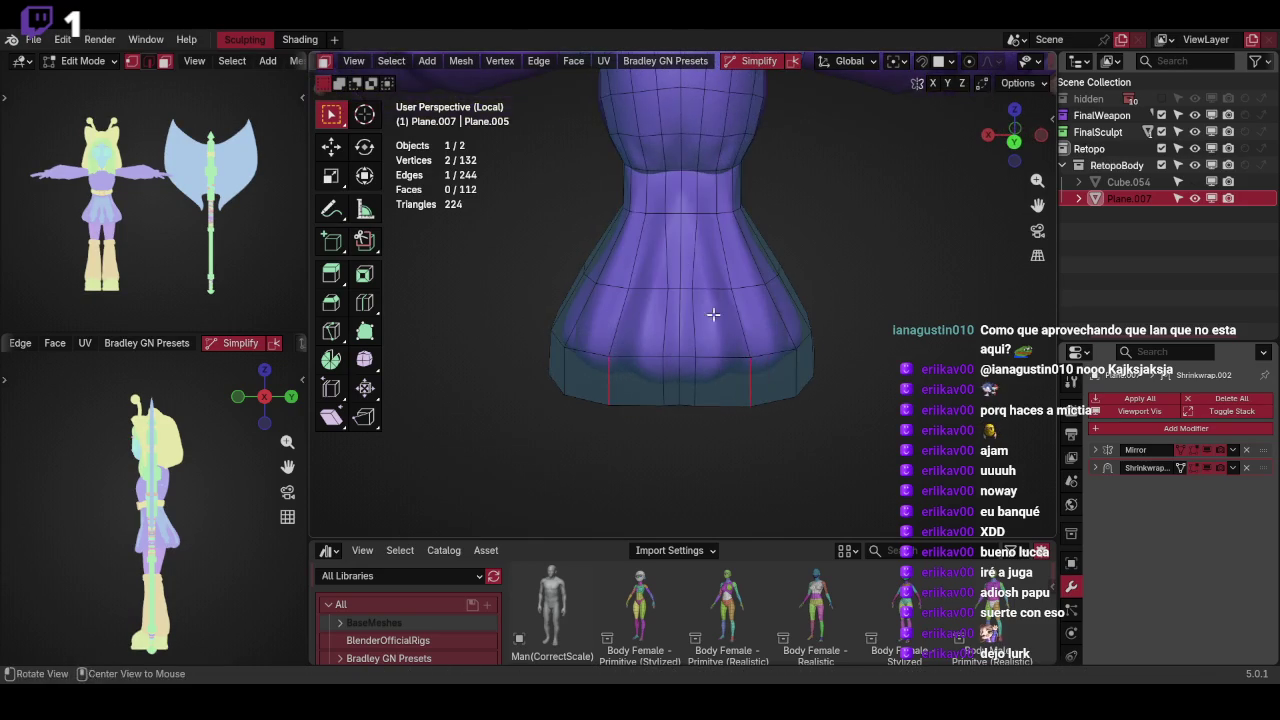
# Slide the vertical skirt edges and rotate them 4.73° to align with the folds
pyautogui.keyDown('ctrl'); pyautogui.click(652, 375); pyautogui.keyUp('ctrl')
pyautogui.press('g')
pyautogui.press('g')
pyautogui.click(745, 320)
pyautogui.press('r')
pyautogui.click(775, 308)
pyautogui.moveTo(771, 309); pyautogui.dragTo(826, 283, button='middle')
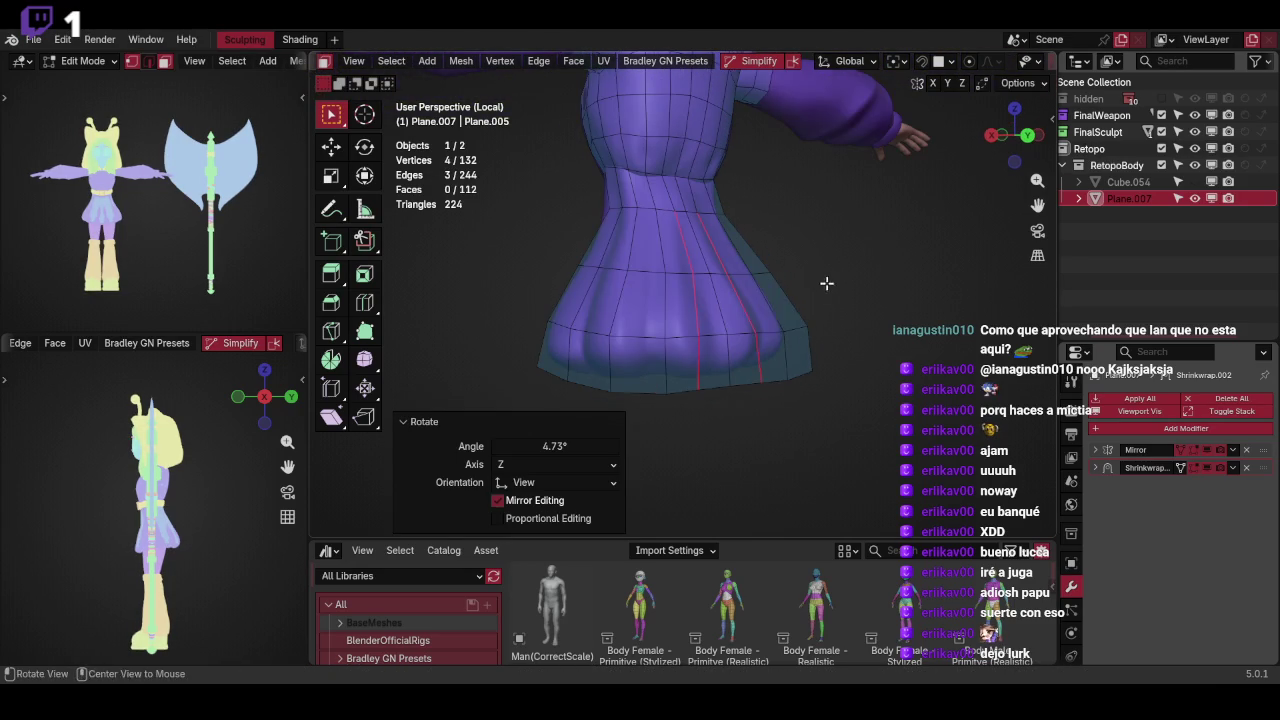
pyautogui.keyDown('alt'); pyautogui.click(710, 396); pyautogui.keyUp('alt')
pyautogui.hotkey('ctrl', 'e')
pyautogui.moveTo(805, 122)
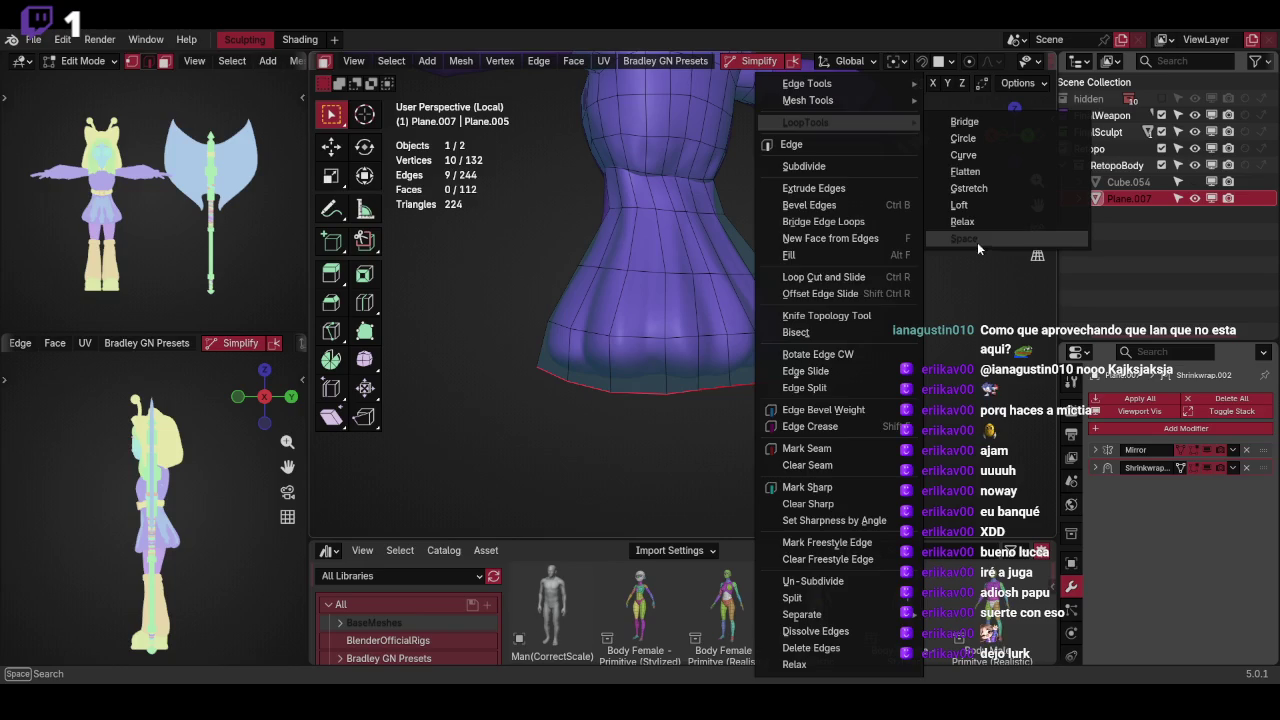
# Evenly space the skirt hem loop's vertices with LoopTools Space
pyautogui.click(977, 242)
pyautogui.hotkey('ctrl', 'e')
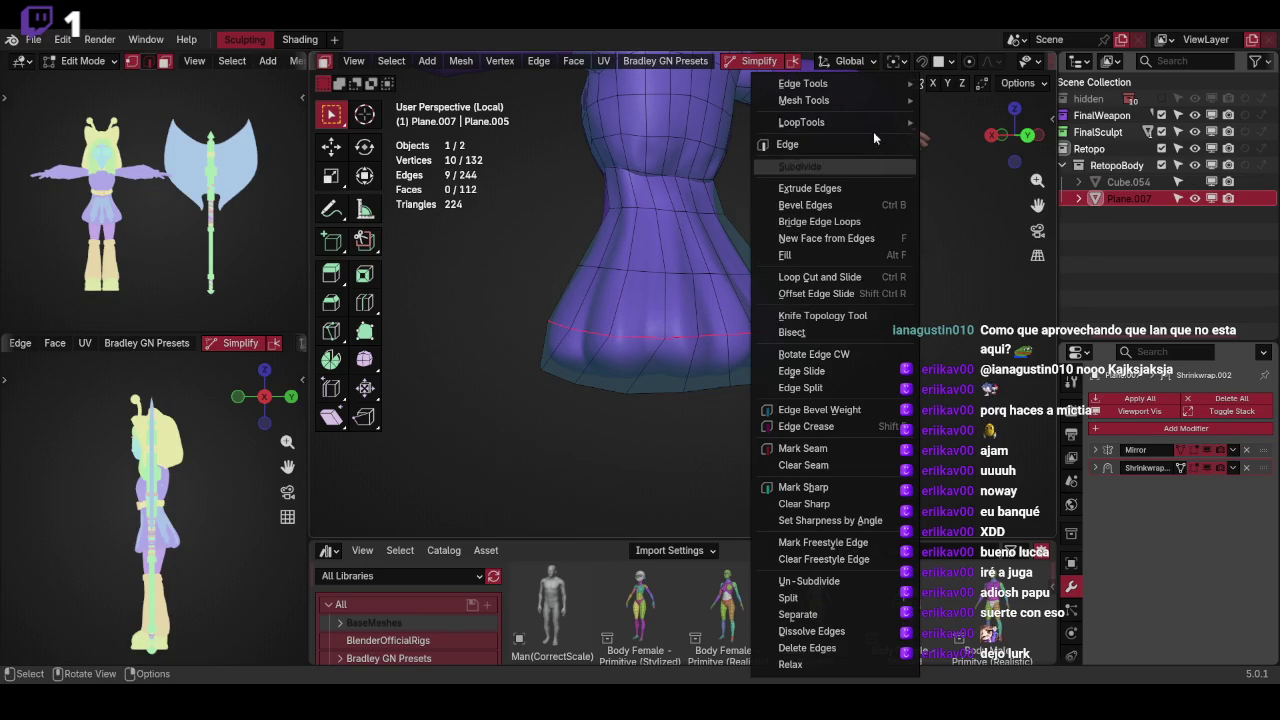
pyautogui.rightClick(886, 125)
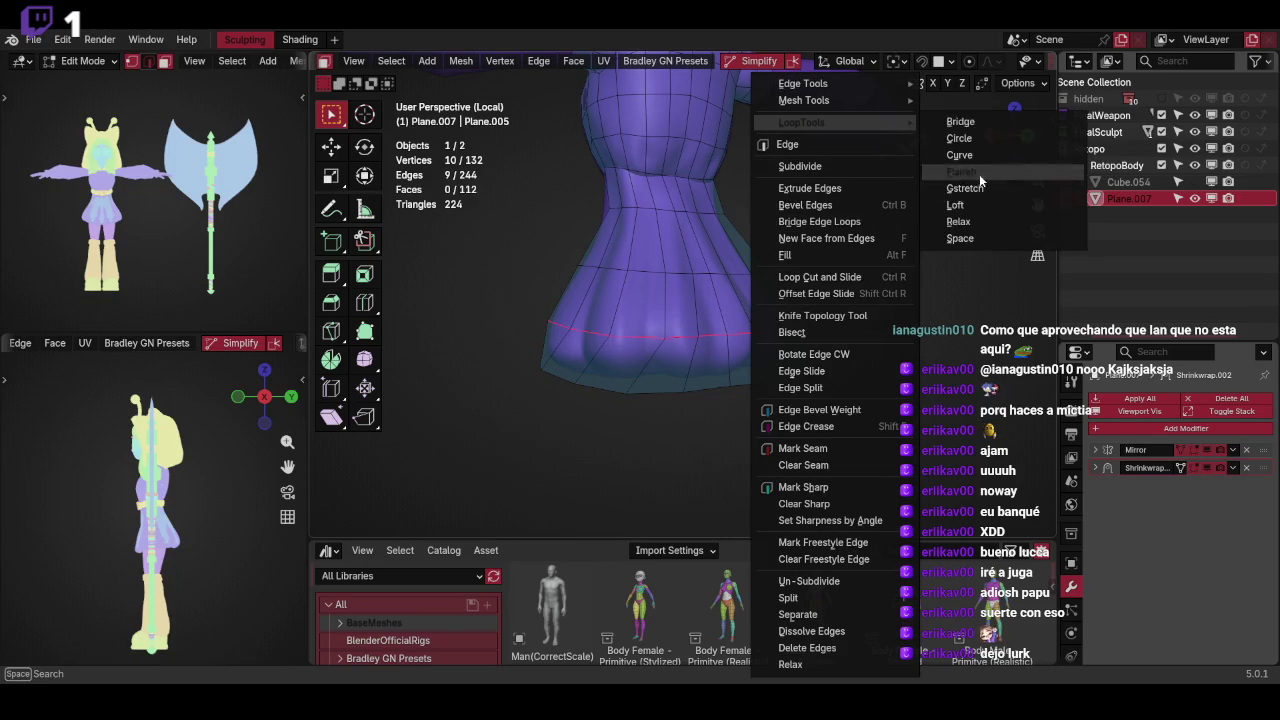
pyautogui.click(962, 238)
# Apply LoopTools Space to two more skirt edge loops
pyautogui.keyDown('alt'); pyautogui.click(700, 269); pyautogui.keyUp('alt')
pyautogui.hotkey('ctrl', 'e')
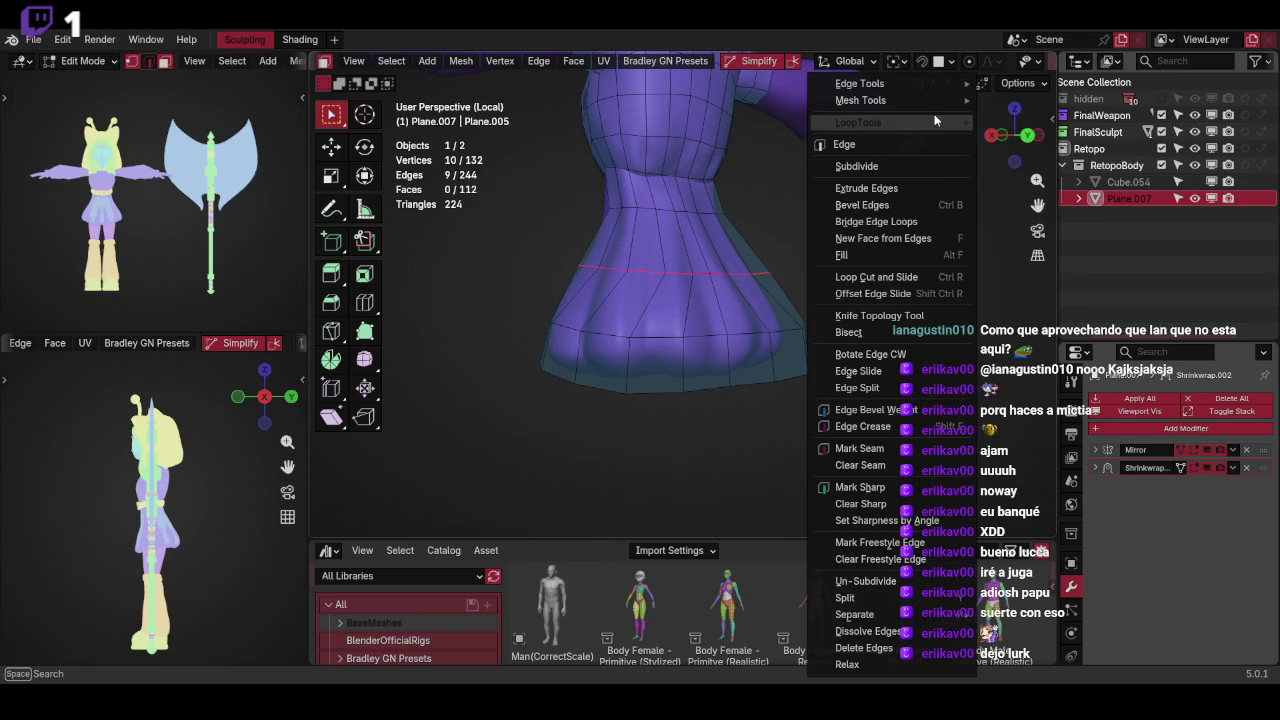
pyautogui.click(1075, 239)
pyautogui.moveTo(969, 221); pyautogui.dragTo(1030, 180, button='middle')
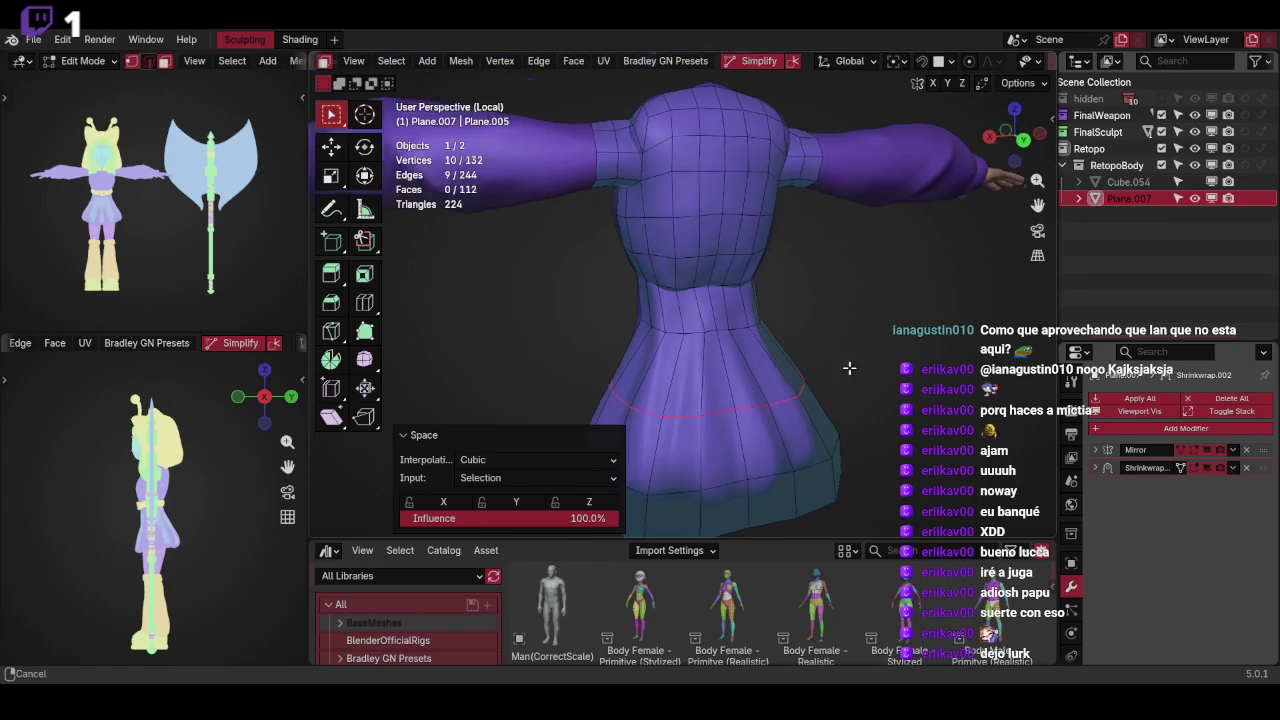
pyautogui.click(715, 340)
pyautogui.hotkey('ctrl', 'e')
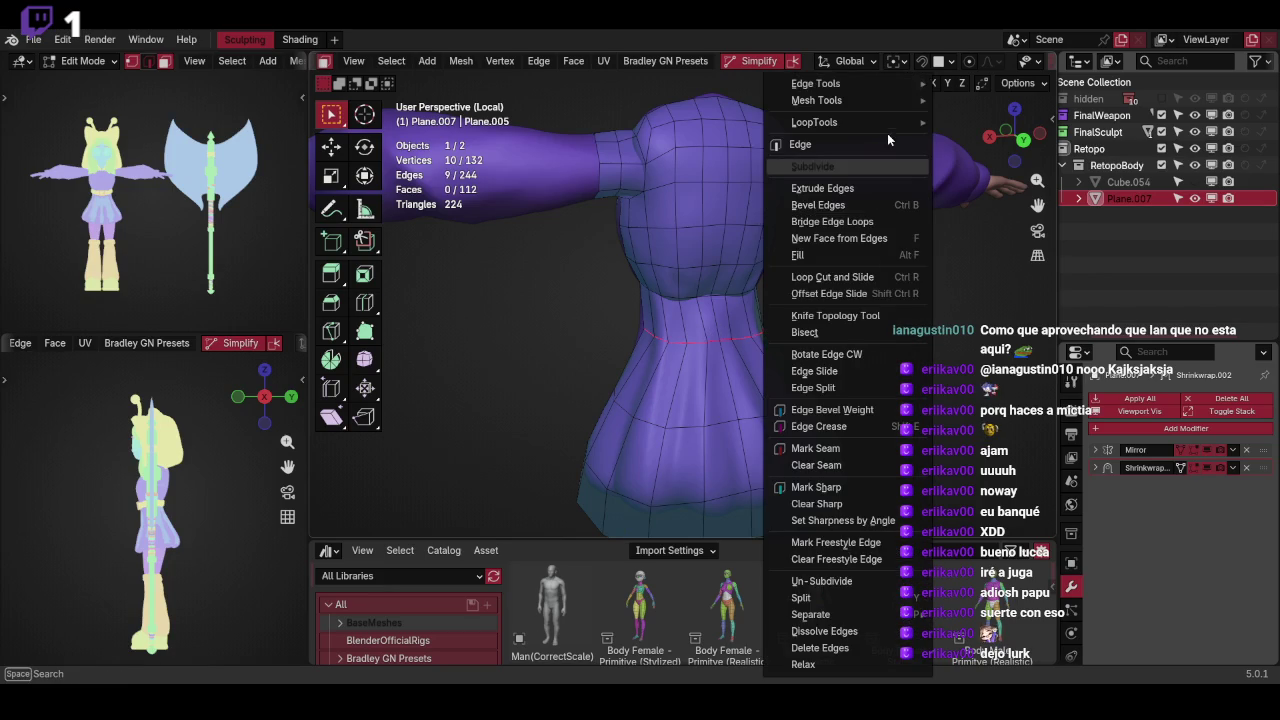
pyautogui.moveTo(814, 122)
pyautogui.click(980, 232)
pyautogui.moveTo(810, 282)
pyautogui.mouseDown(button='middle')
pyautogui.moveTo(686, 266)
pyautogui.moveTo(966, 294)
pyautogui.moveTo(861, 273)
pyautogui.mouseUp(button='middle')
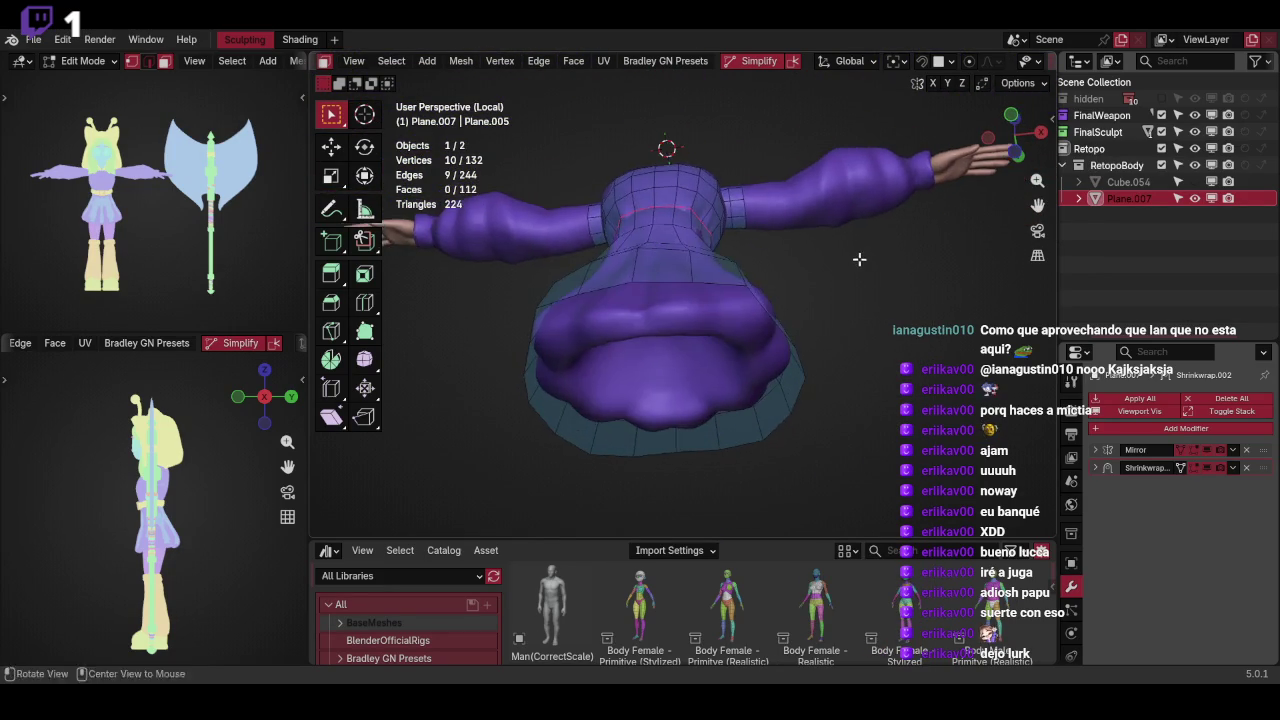
# Extrude a skirt rim edge into a new face, then rotate and reposition it
pyautogui.moveTo(861, 273)
pyautogui.mouseDown(button='middle')
pyautogui.moveTo(724, 330)
pyautogui.moveTo(745, 329)
pyautogui.mouseUp(button='middle')
pyautogui.click(724, 330)
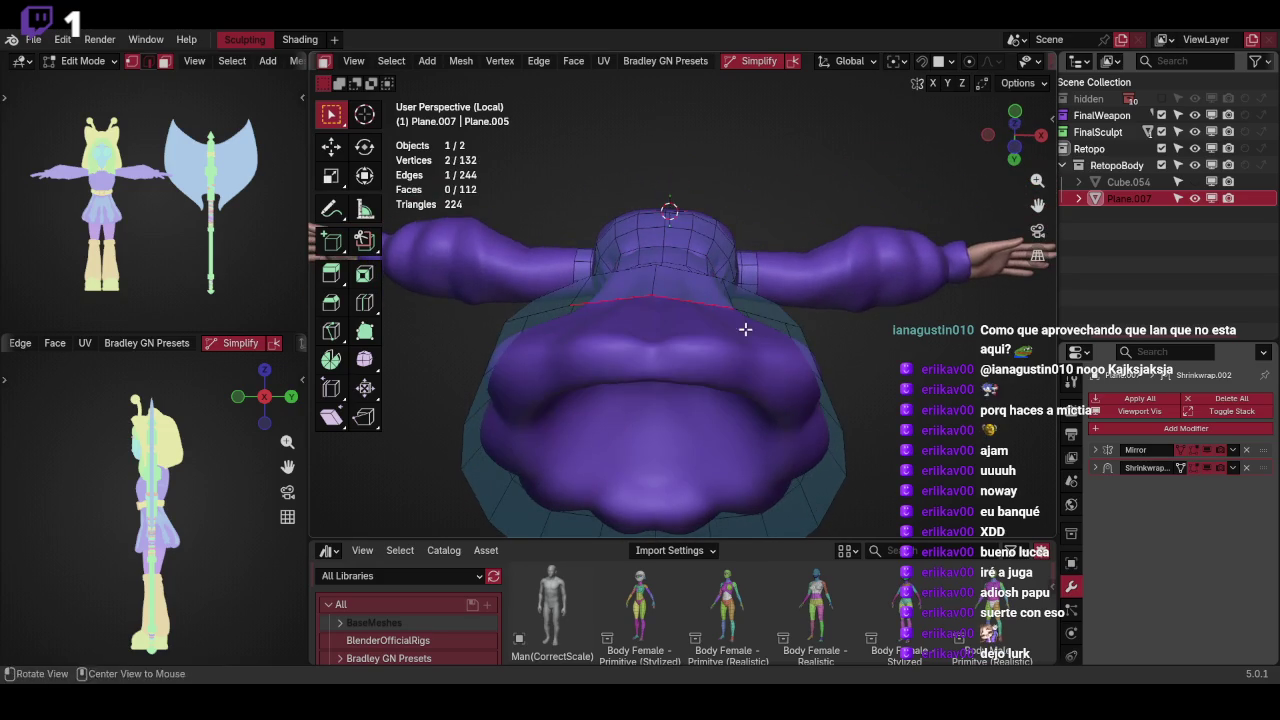
pyautogui.press('e')
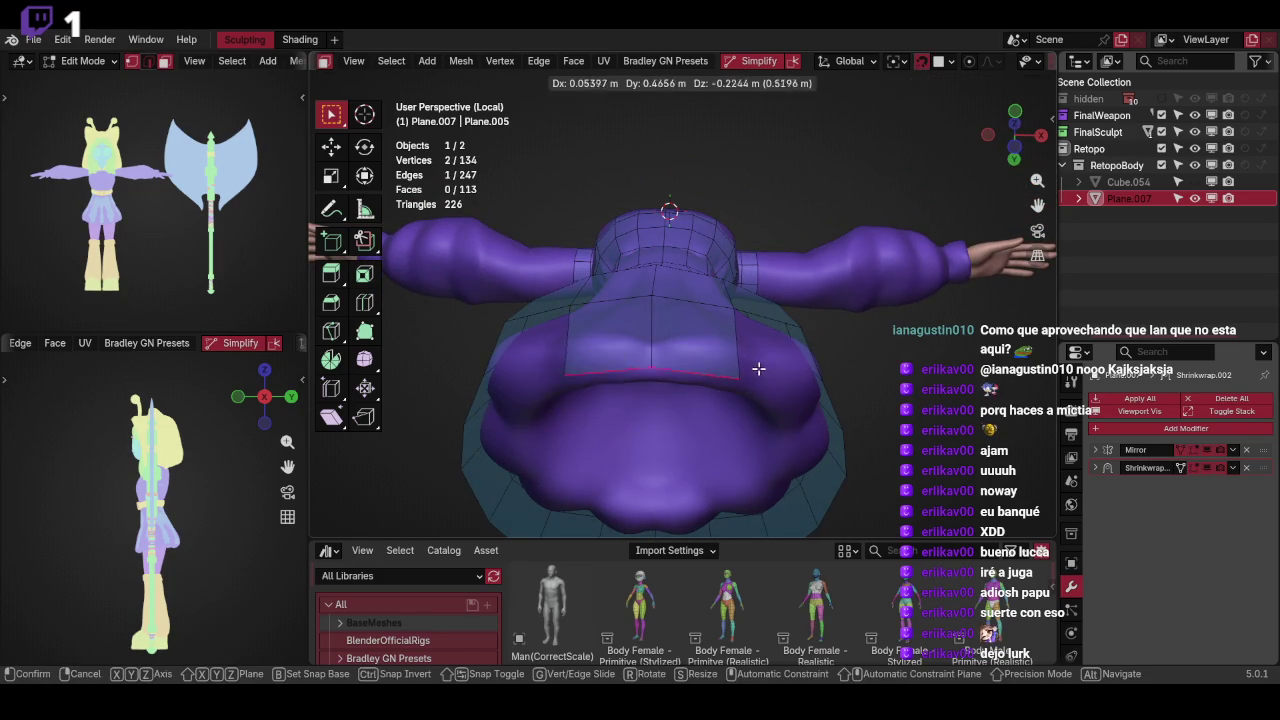
pyautogui.click(758, 369)
pyautogui.press('r')
pyautogui.click(777, 334)
pyautogui.moveTo(783, 331); pyautogui.dragTo(717, 328, button='middle')
pyautogui.press('g')
pyautogui.click(742, 331)
# Extrude vertices one by one from the new face around the skirt underside
pyautogui.moveTo(803, 314); pyautogui.dragTo(752, 311, button='middle')
pyautogui.click(687, 302)
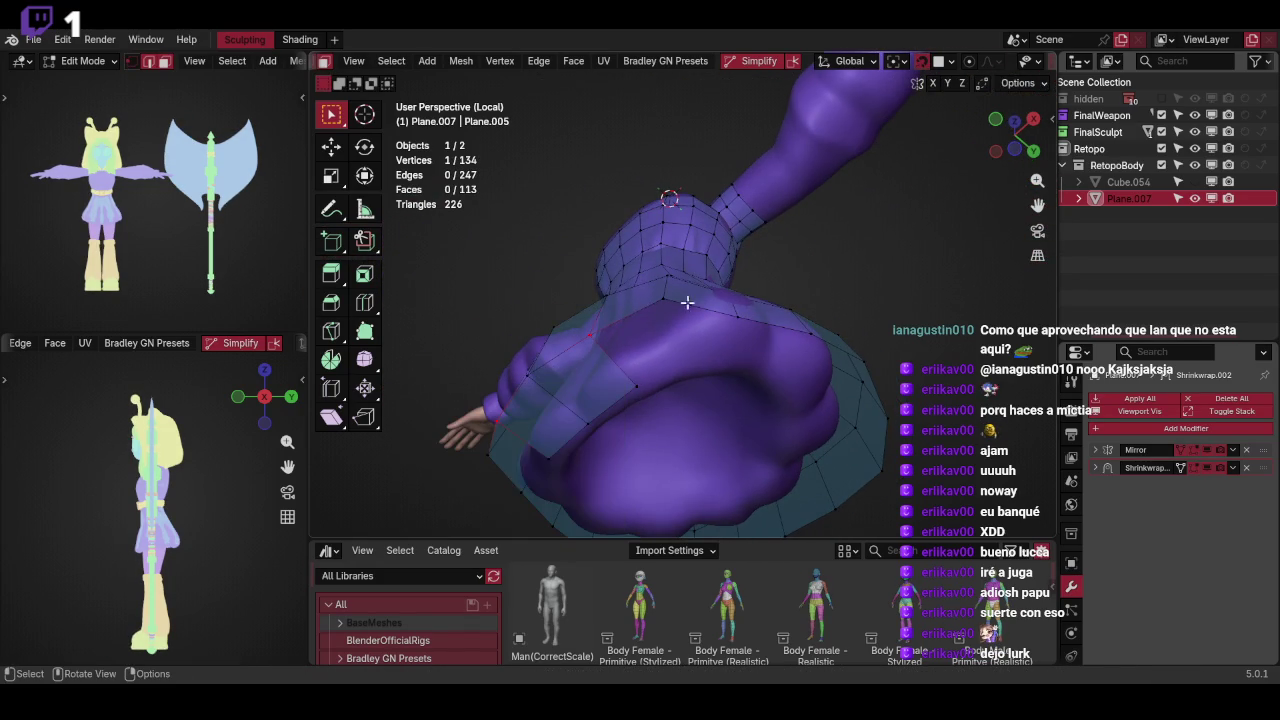
pyautogui.press('e')
pyautogui.click(737, 311)
pyautogui.press('e')
pyautogui.click(776, 320)
pyautogui.moveTo(794, 297); pyautogui.dragTo(620, 275, button='middle')
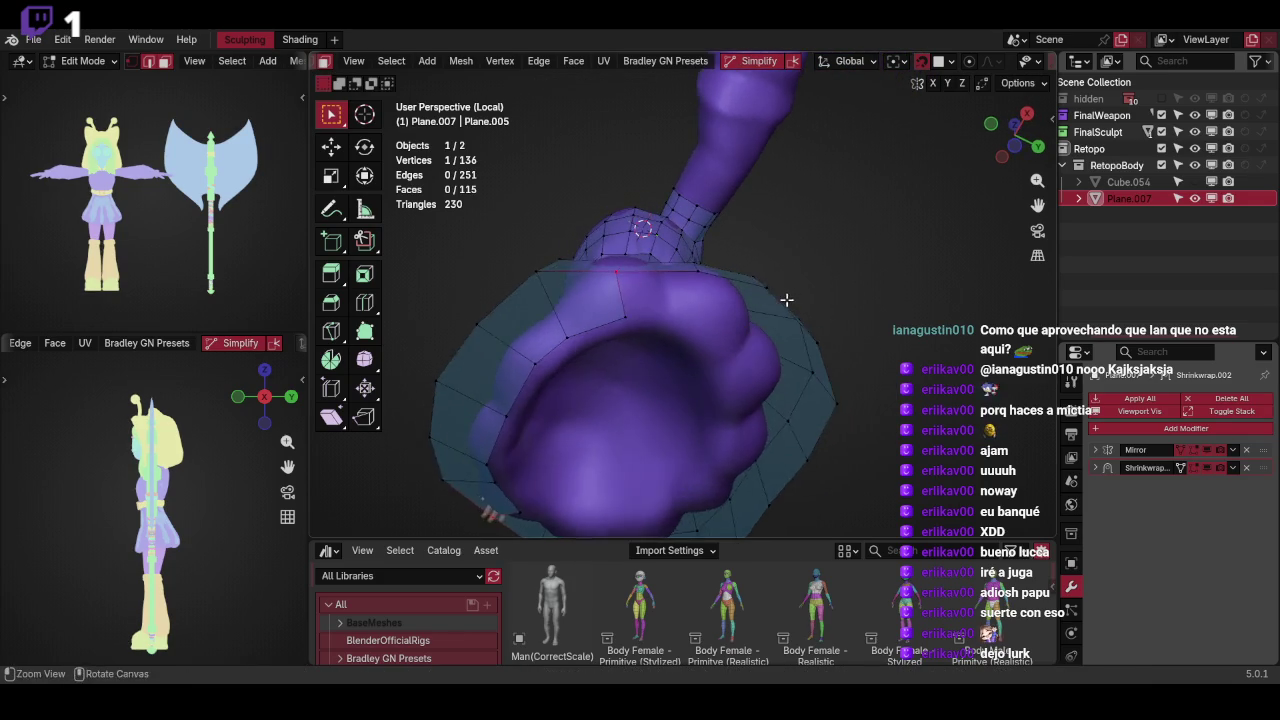
pyautogui.press('e')
pyautogui.click(754, 330)
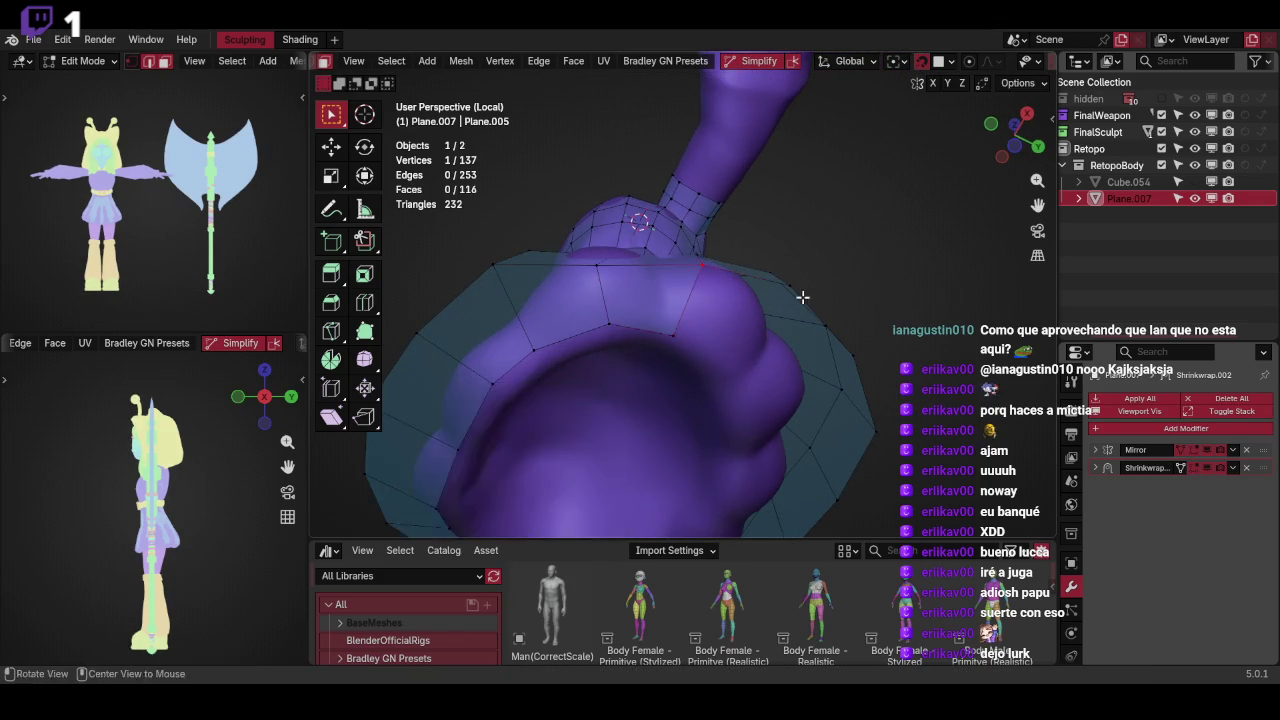
pyautogui.moveTo(803, 286); pyautogui.dragTo(706, 373, button='middle')
pyautogui.press('e')
pyautogui.click(674, 329)
# Continue extruding vertices to close the ring around the character's bottom
pyautogui.moveTo(674, 329)
pyautogui.mouseDown(button='middle')
pyautogui.moveTo(806, 314)
pyautogui.moveTo(594, 283)
pyautogui.mouseUp(button='middle')
pyautogui.press('e')
pyautogui.click(723, 357)
pyautogui.moveTo(843, 329); pyautogui.dragTo(697, 371, button='middle')
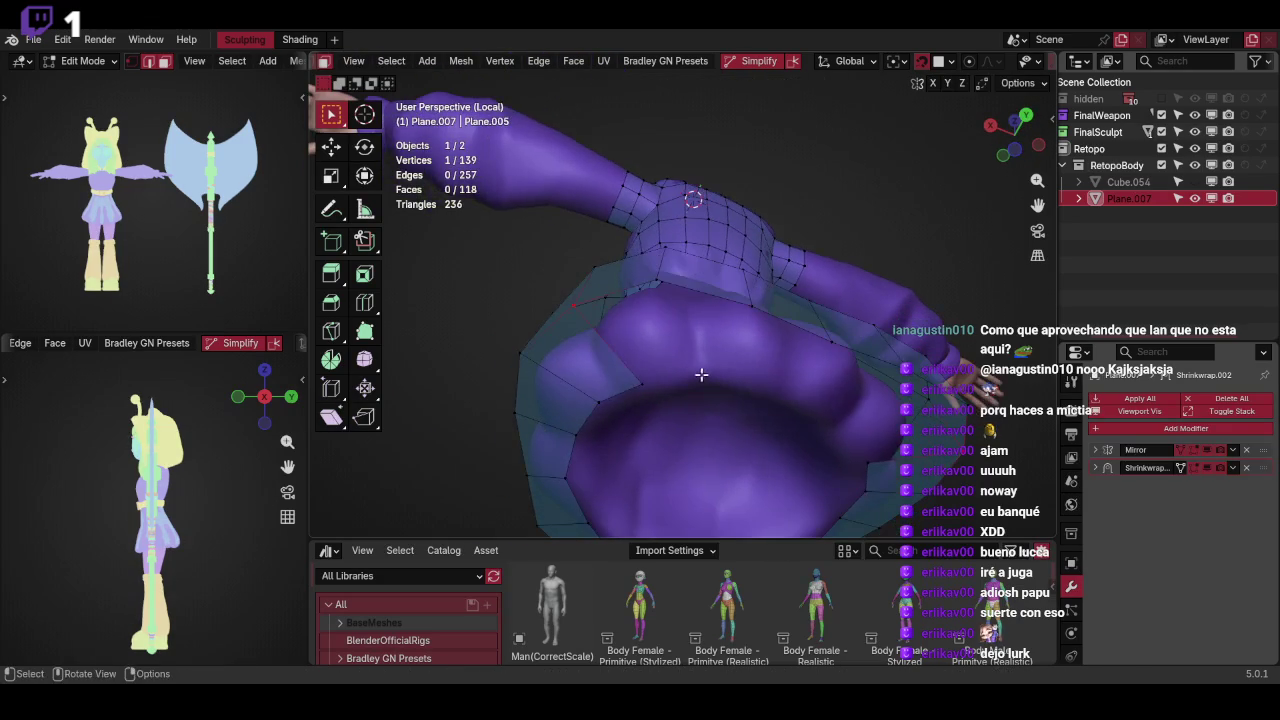
pyautogui.press('e')
pyautogui.click(660, 280)
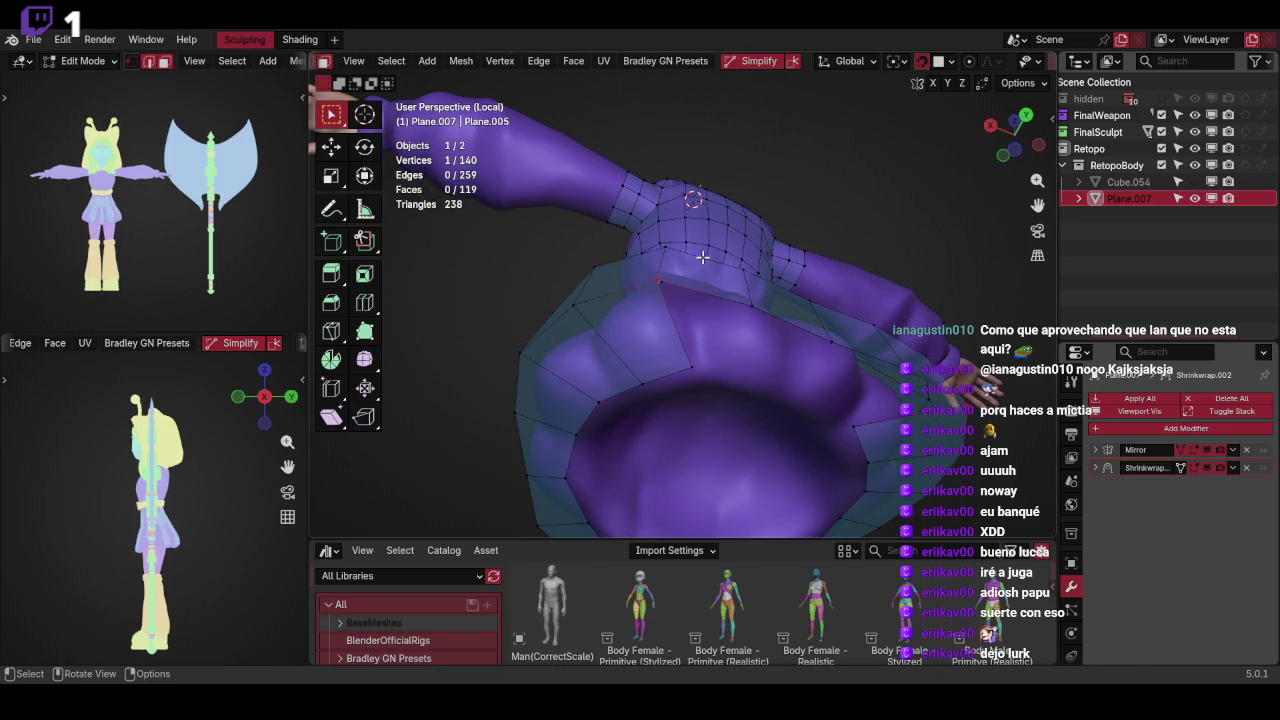
pyautogui.press('e')
pyautogui.click(764, 339)
pyautogui.moveTo(820, 297); pyautogui.dragTo(857, 294, button='middle')
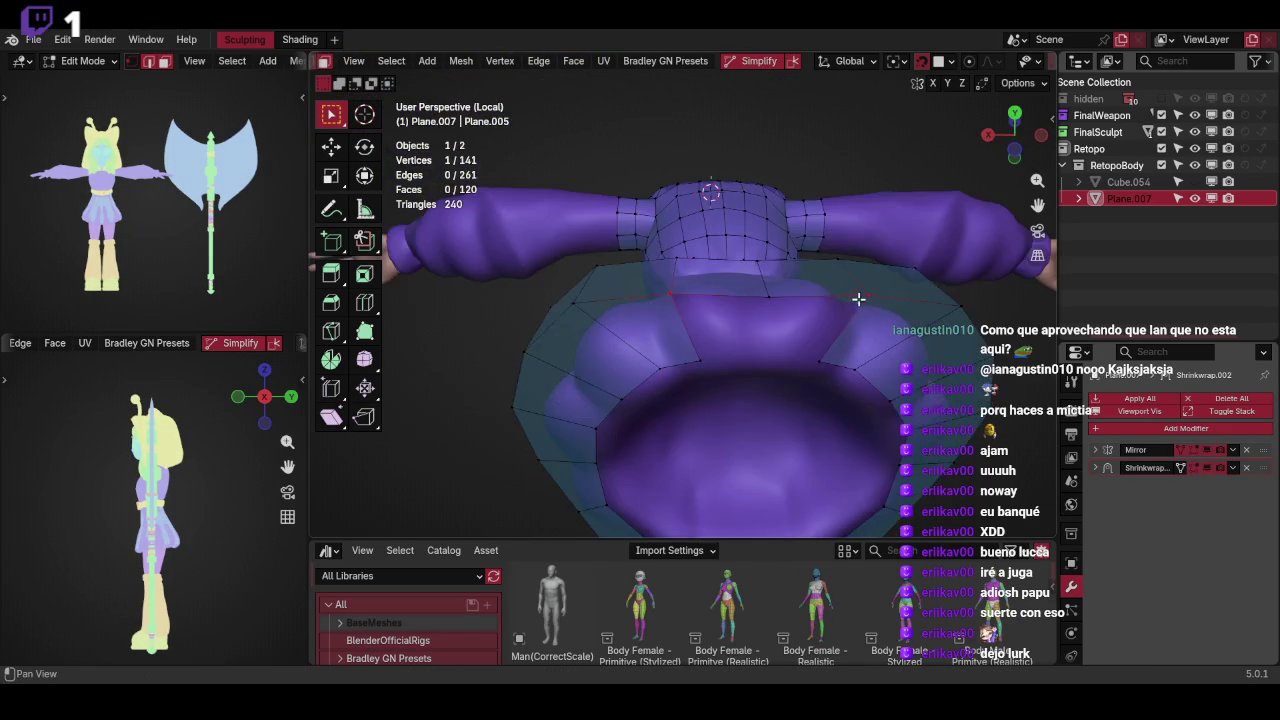
pyautogui.press('e')
pyautogui.click(720, 335)
# Reposition ring vertices, one moved horizontally with Shift+Z, then deselect all
pyautogui.press('g')
pyautogui.click(722, 288)
pyautogui.moveTo(799, 270)
pyautogui.mouseDown(button='middle')
pyautogui.moveTo(900, 268)
pyautogui.moveTo(810, 273)
pyautogui.moveTo(822, 276)
pyautogui.mouseUp(button='middle')
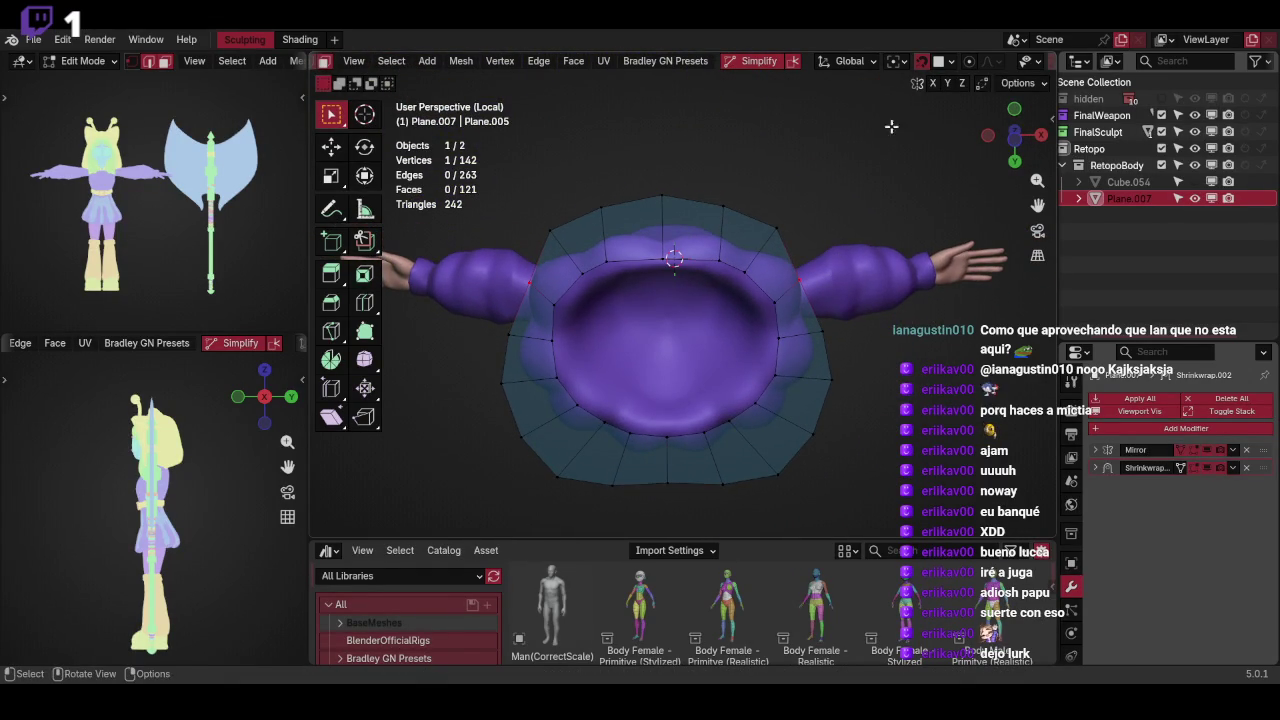
pyautogui.press('g')
pyautogui.hotkey('shift', 'z')
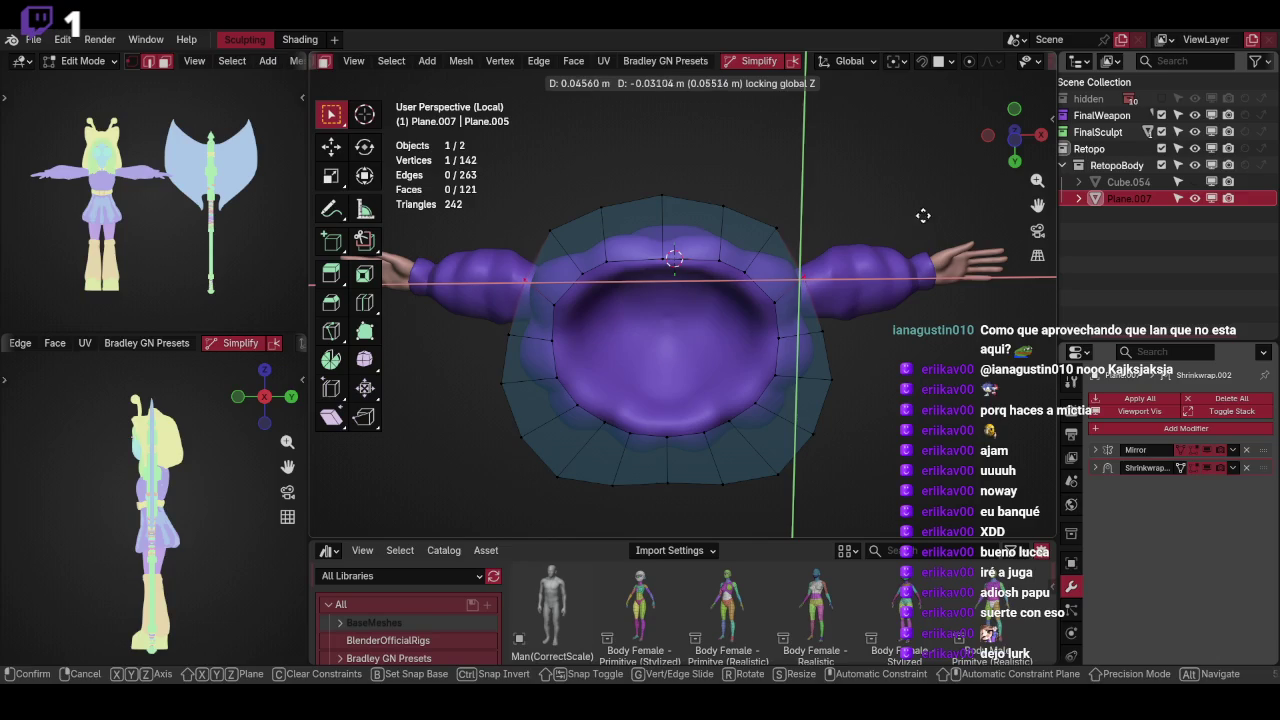
pyautogui.click(950, 190)
pyautogui.moveTo(950, 190)
pyautogui.mouseDown(button='middle')
pyautogui.moveTo(840, 296)
pyautogui.moveTo(748, 355)
pyautogui.mouseUp(button='middle')
pyautogui.hotkey('alt', 'a')
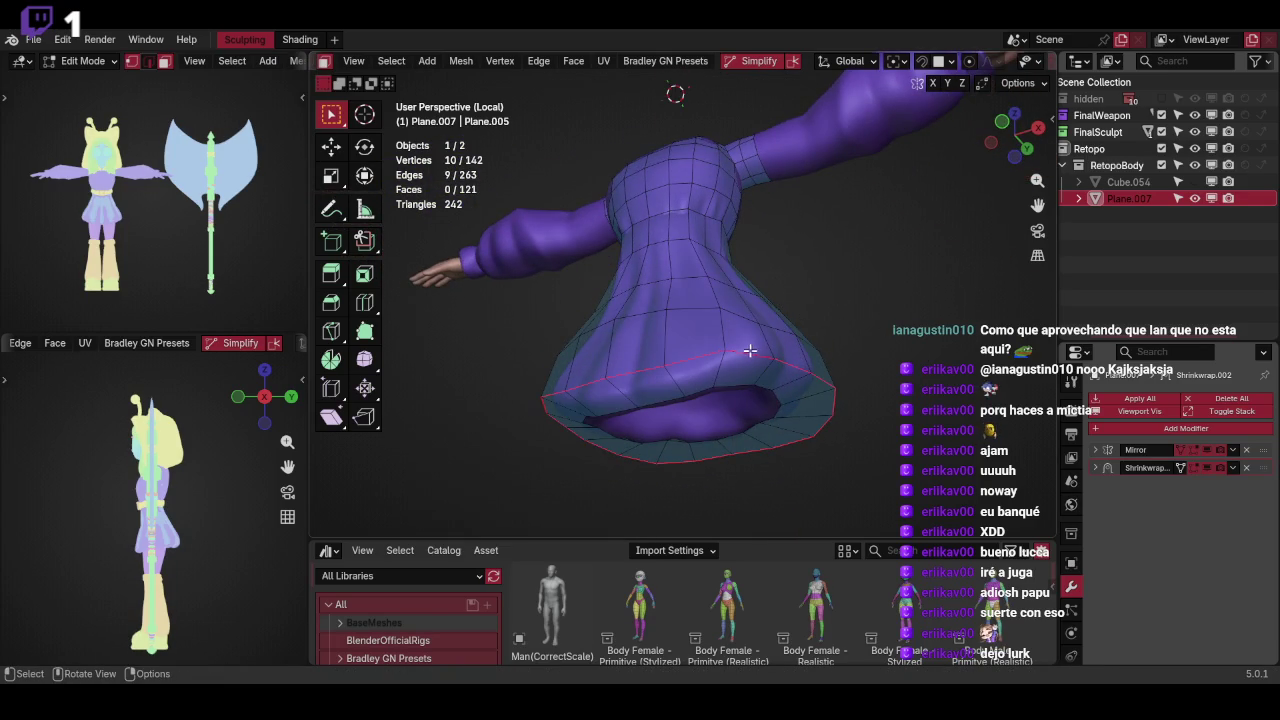
# Bevel the skirt hem loop at 0.212 m into an extra band of faces
pyautogui.hotkey('ctrl', 'b')
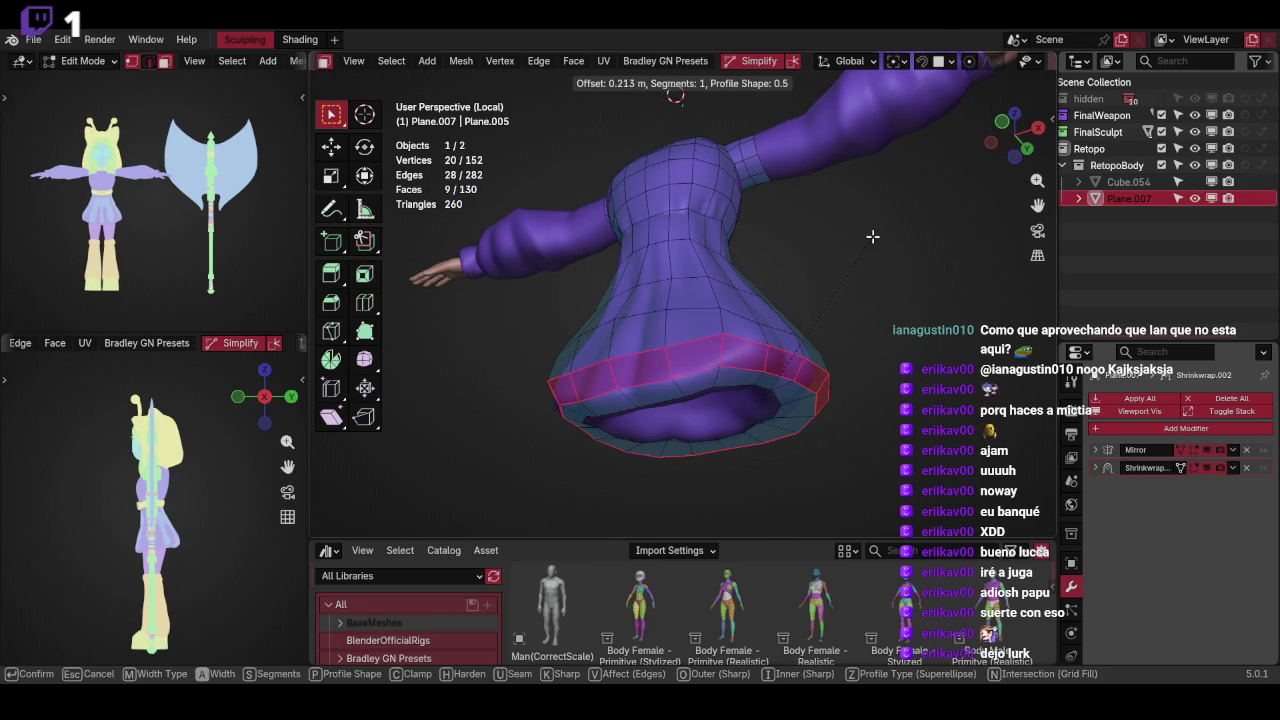
pyautogui.click(872, 236)
pyautogui.moveTo(872, 238)
pyautogui.mouseDown(button='middle')
pyautogui.moveTo(860, 292)
pyautogui.moveTo(751, 243)
pyautogui.mouseUp(button='middle')
pyautogui.click(858, 287)
# Select an edge at the skirt's upper rim, inspect, and return to Object Mode
pyautogui.click(752, 246)
pyautogui.moveTo(737, 297)
pyautogui.mouseDown(button='middle')
pyautogui.moveTo(749, 294)
pyautogui.moveTo(800, 423)
pyautogui.moveTo(797, 297)
pyautogui.moveTo(783, 346)
pyautogui.moveTo(755, 303)
pyautogui.moveTo(808, 306)
pyautogui.mouseUp(button='middle')
pyautogui.scroll(-2, 793, 314)
pyautogui.press('Tab')
pyautogui.moveTo(787, 257); pyautogui.dragTo(1033, 229, button='middle')
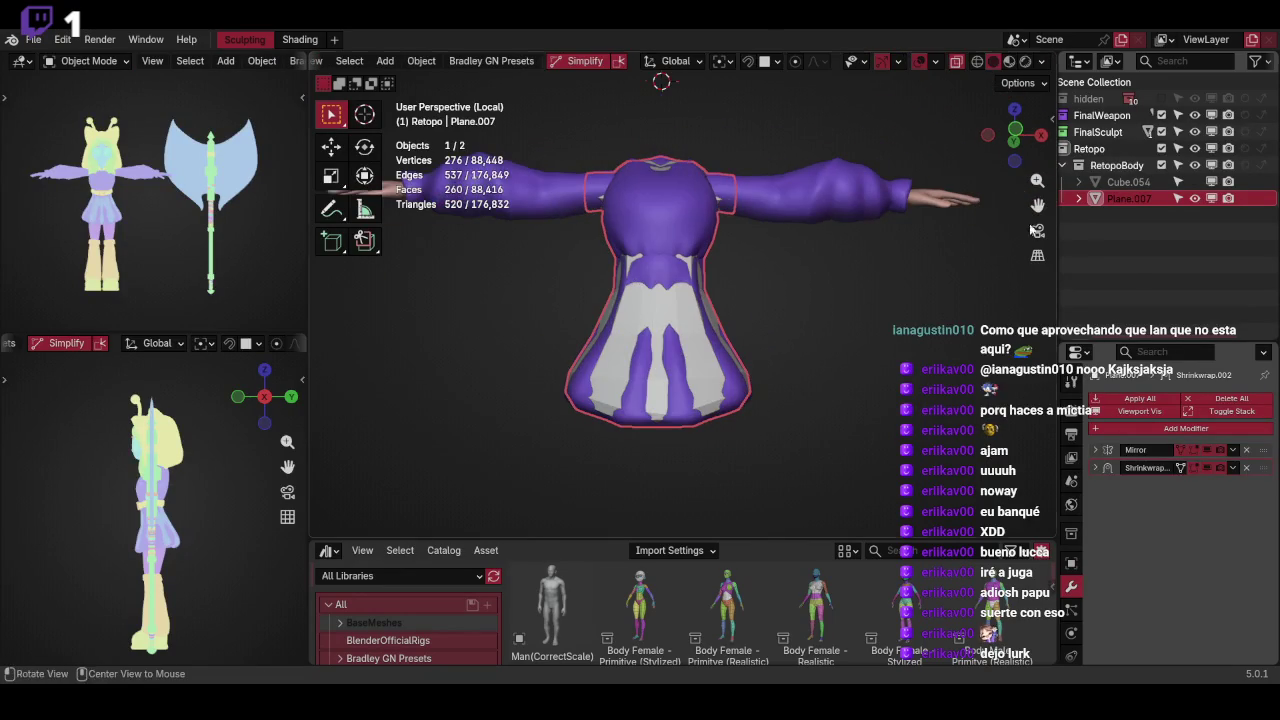
# In Edit Mode, move the centre seam loop along X onto the mirror centre
pyautogui.press('Tab')
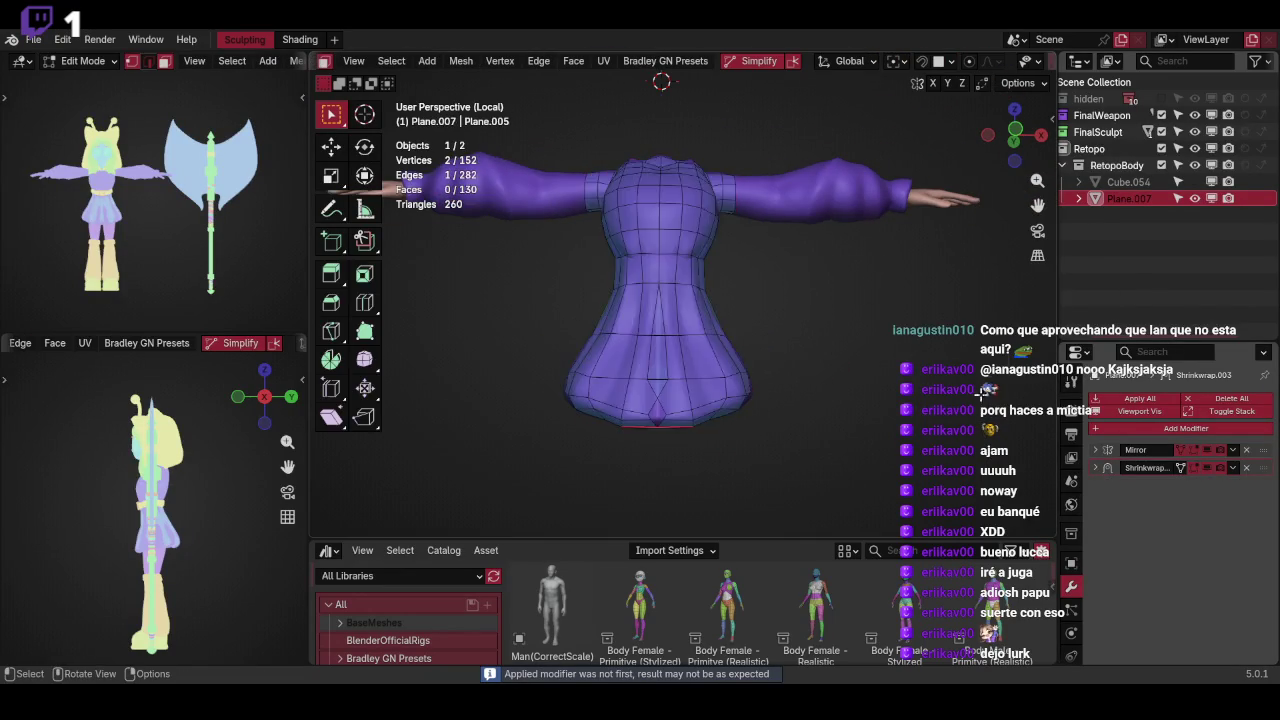
pyautogui.keyDown('alt'); pyautogui.click(705, 320); pyautogui.keyUp('alt')
pyautogui.moveTo(705, 320)
pyautogui.mouseDown(button='middle')
pyautogui.moveTo(829, 230)
pyautogui.moveTo(888, 207)
pyautogui.mouseUp(button='middle')
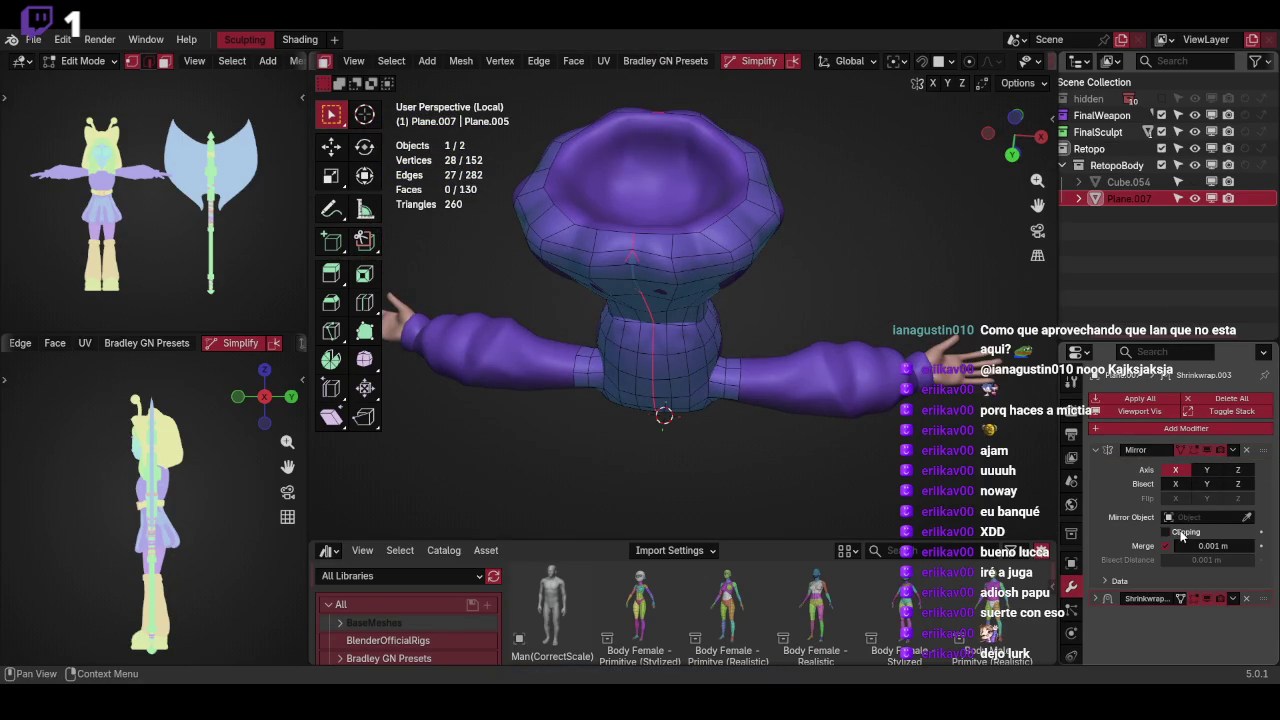
pyautogui.press('g')
pyautogui.press('x')
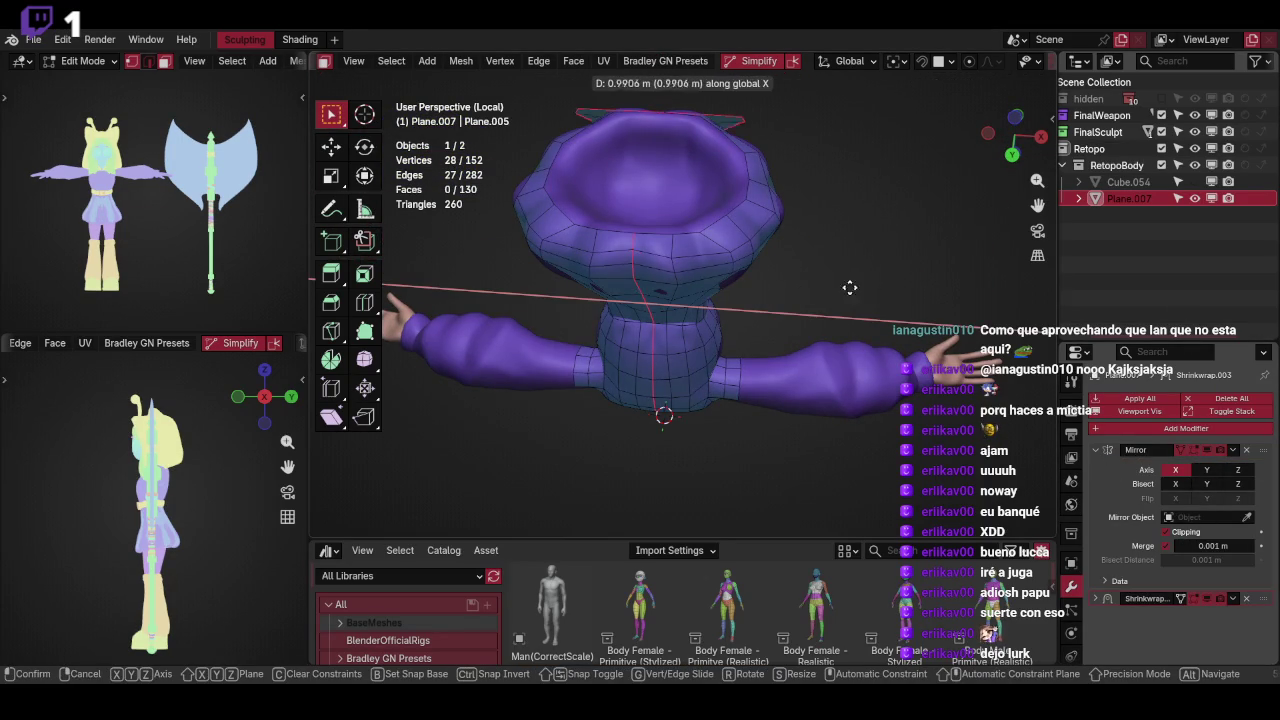
pyautogui.click(849, 287)
pyautogui.moveTo(849, 287)
pyautogui.mouseDown(button='middle')
pyautogui.moveTo(730, 320)
pyautogui.moveTo(843, 277)
pyautogui.moveTo(829, 266)
pyautogui.moveTo(843, 309)
pyautogui.mouseUp(button='middle')
pyautogui.press('g')
pyautogui.press('x')
pyautogui.click(734, 298)
# Slide a skirt loop by -0.199, add a horizontal loop cut, and return to Object Mode
pyautogui.click(689, 344)
pyautogui.moveTo(689, 344)
pyautogui.mouseDown(button='middle')
pyautogui.moveTo(777, 286)
pyautogui.moveTo(766, 320)
pyautogui.moveTo(749, 286)
pyautogui.moveTo(789, 240)
pyautogui.moveTo(780, 257)
pyautogui.moveTo(803, 323)
pyautogui.moveTo(757, 360)
pyautogui.moveTo(718, 353)
pyautogui.moveTo(820, 296)
pyautogui.moveTo(826, 306)
pyautogui.moveTo(731, 283)
pyautogui.mouseUp(button='middle')
pyautogui.press('g')
pyautogui.press('g')
pyautogui.click(790, 321)
pyautogui.click(794, 328)
pyautogui.press('g')
pyautogui.press('g')
pyautogui.click(720, 342)
pyautogui.hotkey('ctrl', 'r')
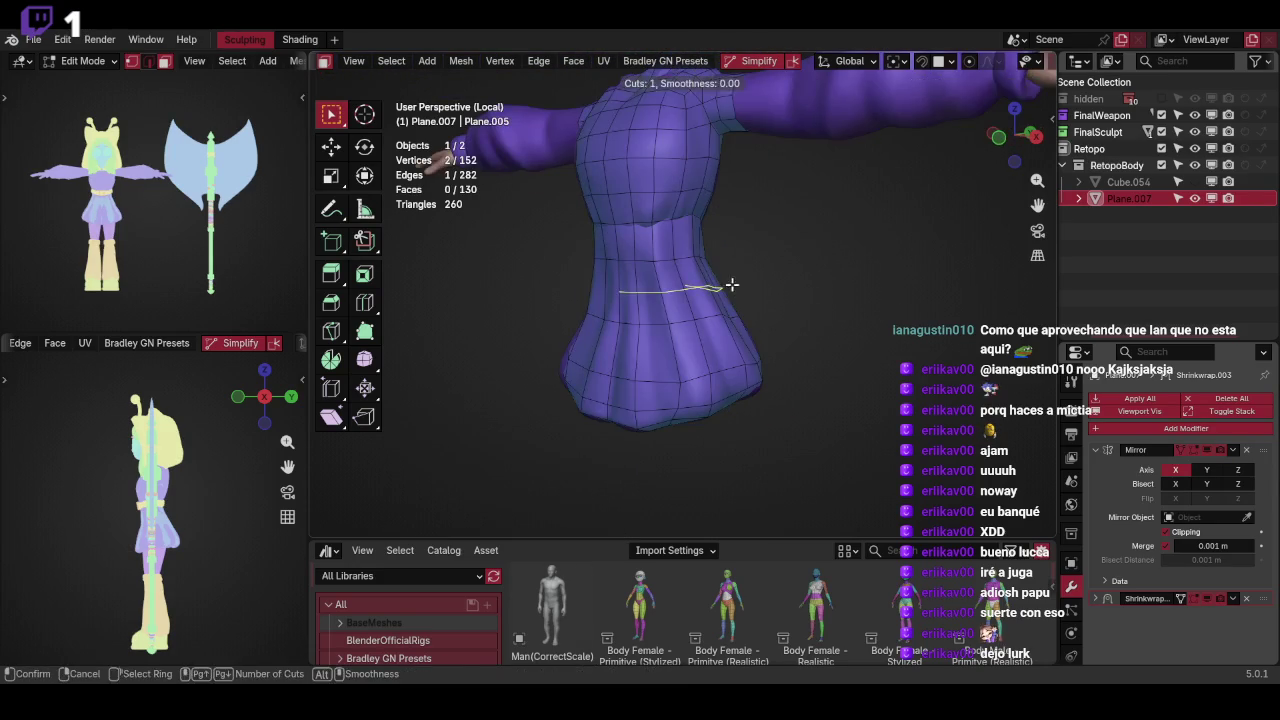
pyautogui.click(731, 283)
pyautogui.press('Tab')
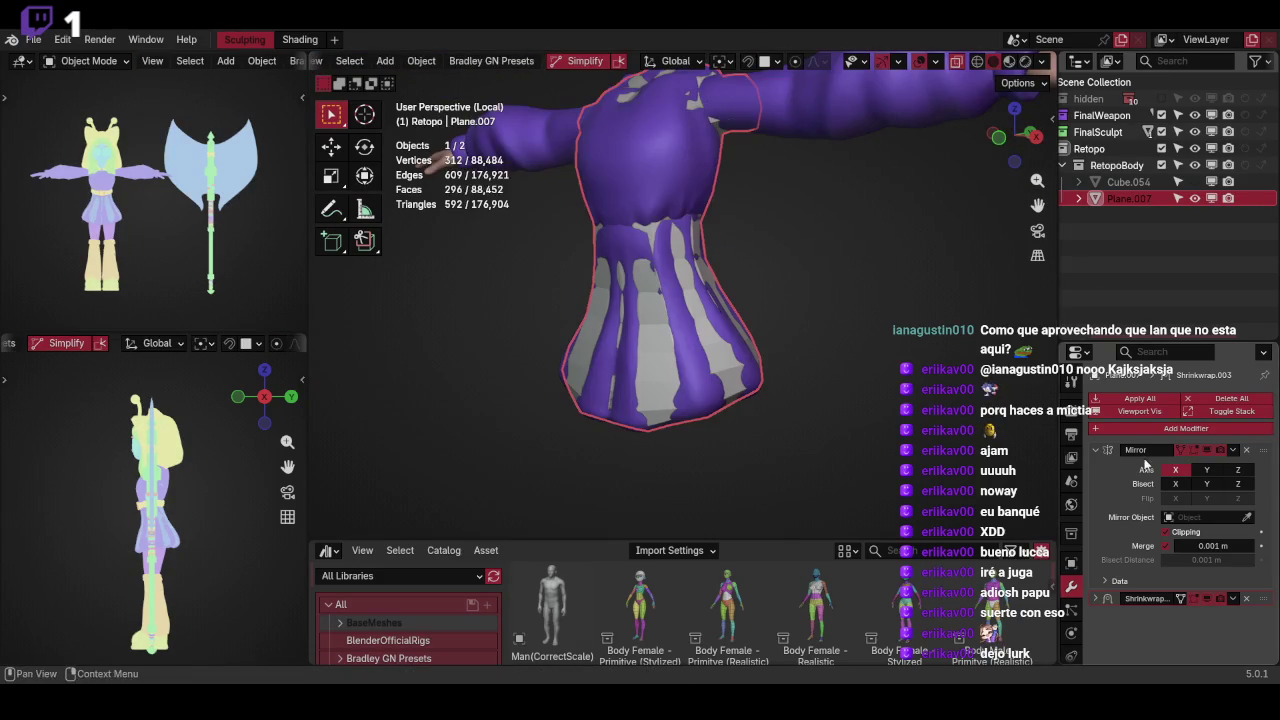
# Check the Shrinkwrap modifier menu, then shift the centre edge loop along X in Edit Mode
pyautogui.rightClick(1114, 597)
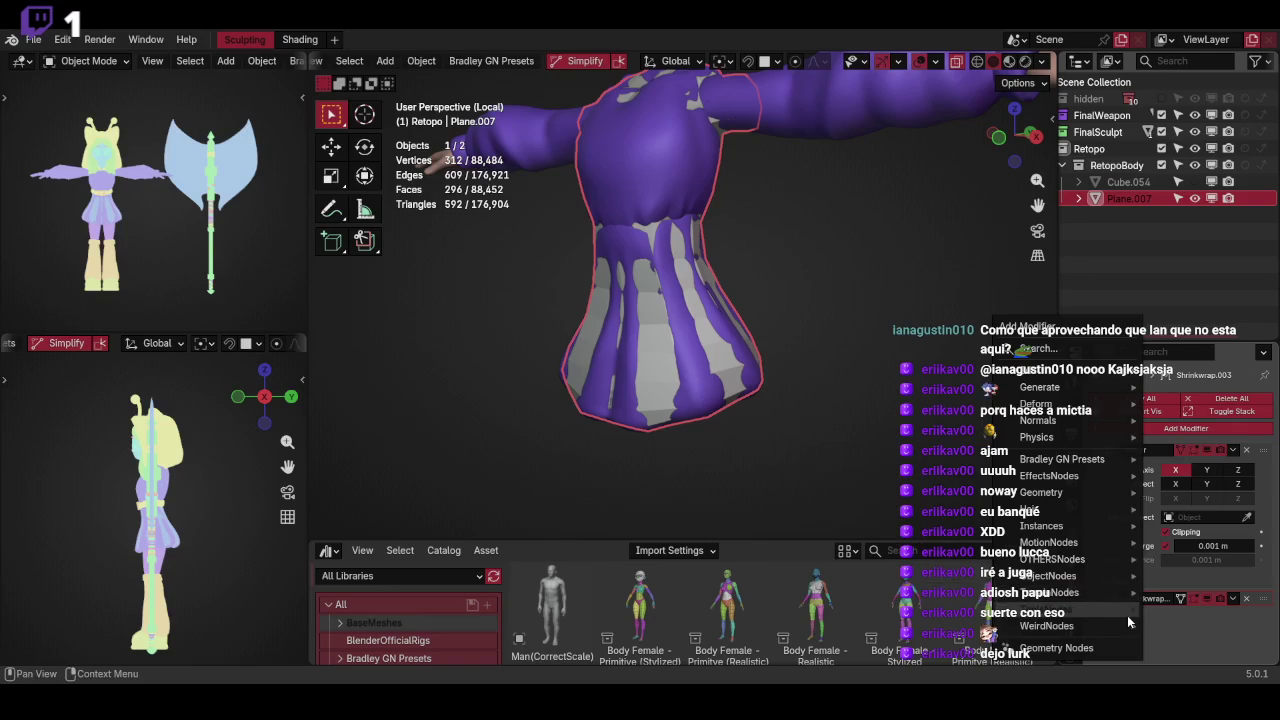
pyautogui.press('Escape')
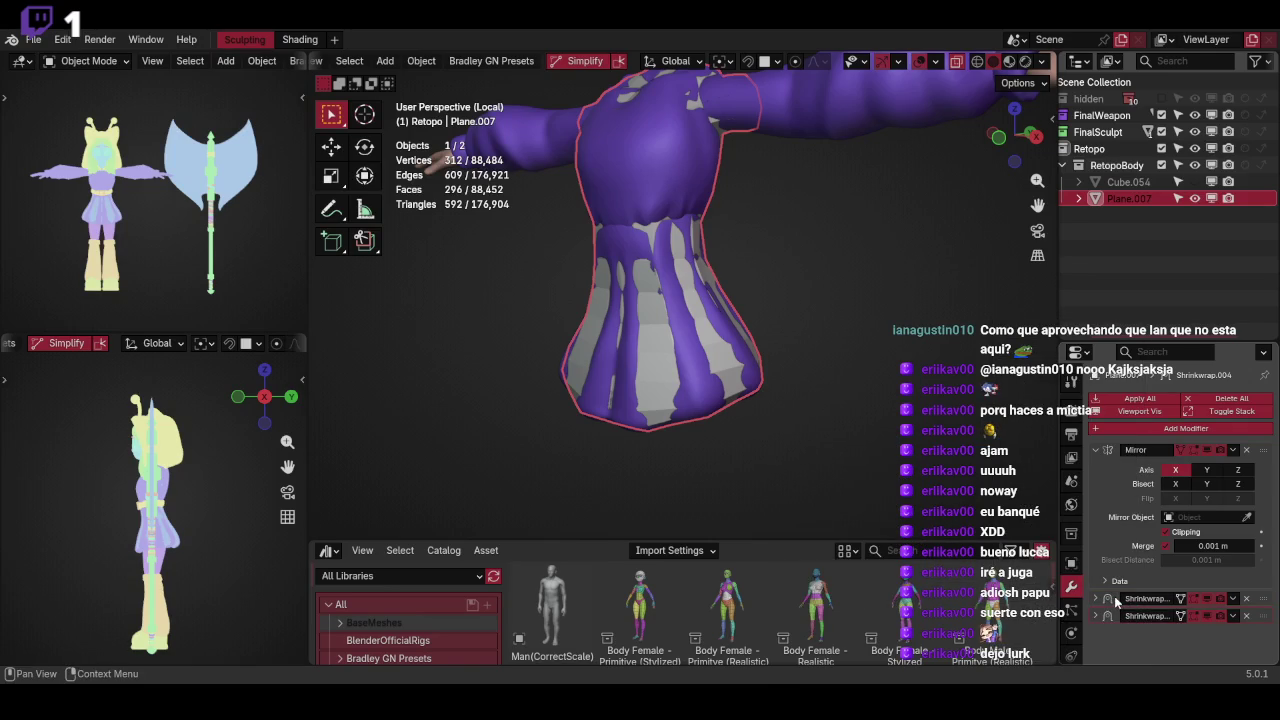
pyautogui.press('Tab')
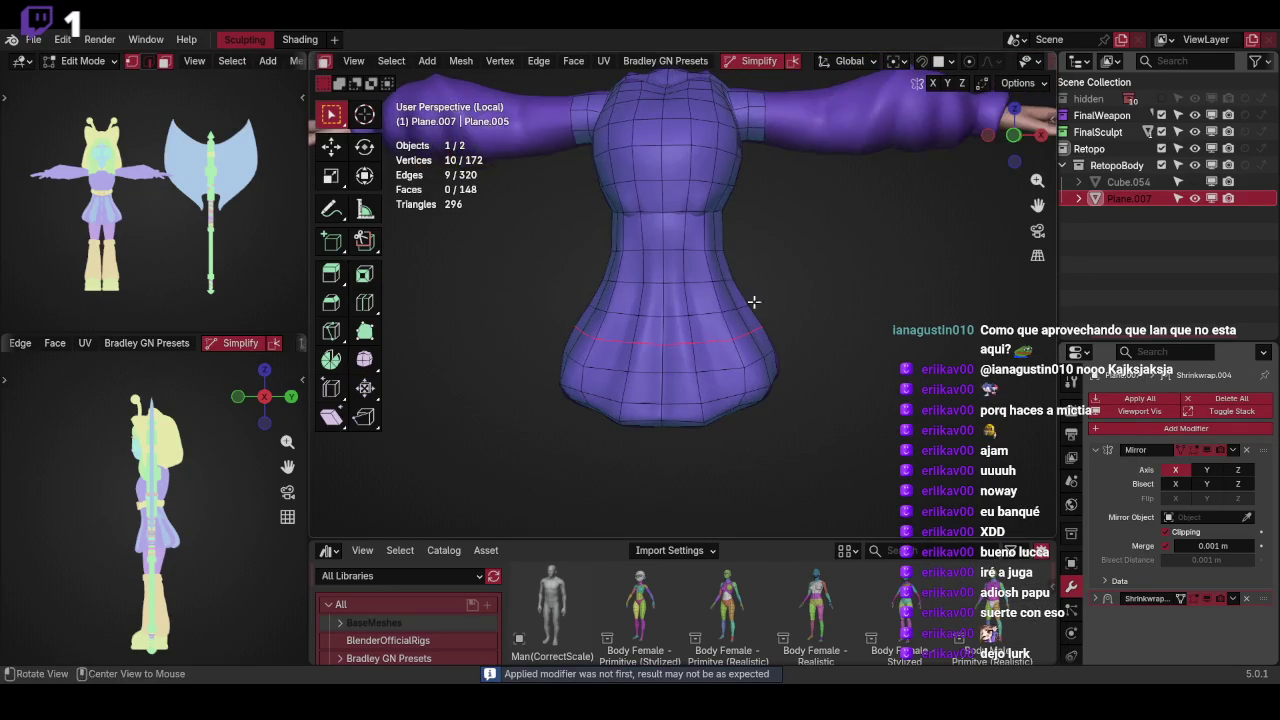
pyautogui.keyDown('alt'); pyautogui.click(662, 227); pyautogui.keyUp('alt')
pyautogui.moveTo(662, 227)
pyautogui.mouseDown(button='middle')
pyautogui.moveTo(880, 290)
pyautogui.moveTo(904, 317)
pyautogui.moveTo(885, 268)
pyautogui.mouseUp(button='middle')
pyautogui.press('g')
pyautogui.press('x')
pyautogui.click(897, 280)
pyautogui.press('g')
pyautogui.press('x')
pyautogui.press('Escape')
pyautogui.press('Tab')
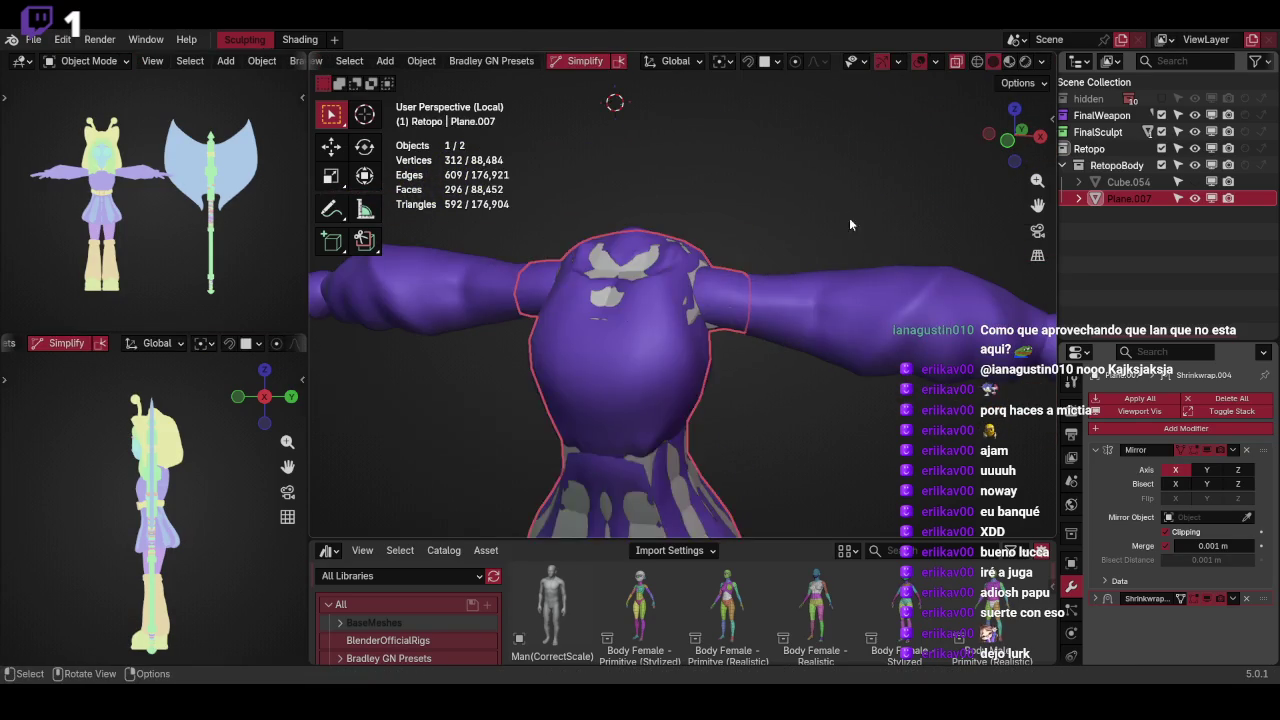
# Inspect the grey retopo dress alone in local view, then show the full character again
pyautogui.press('KP_Divide')
pyautogui.press('KP_Divide')
pyautogui.moveTo(836, 288)
pyautogui.mouseDown(button='middle')
pyautogui.moveTo(842, 270)
pyautogui.moveTo(887, 292)
pyautogui.mouseUp(button='middle')
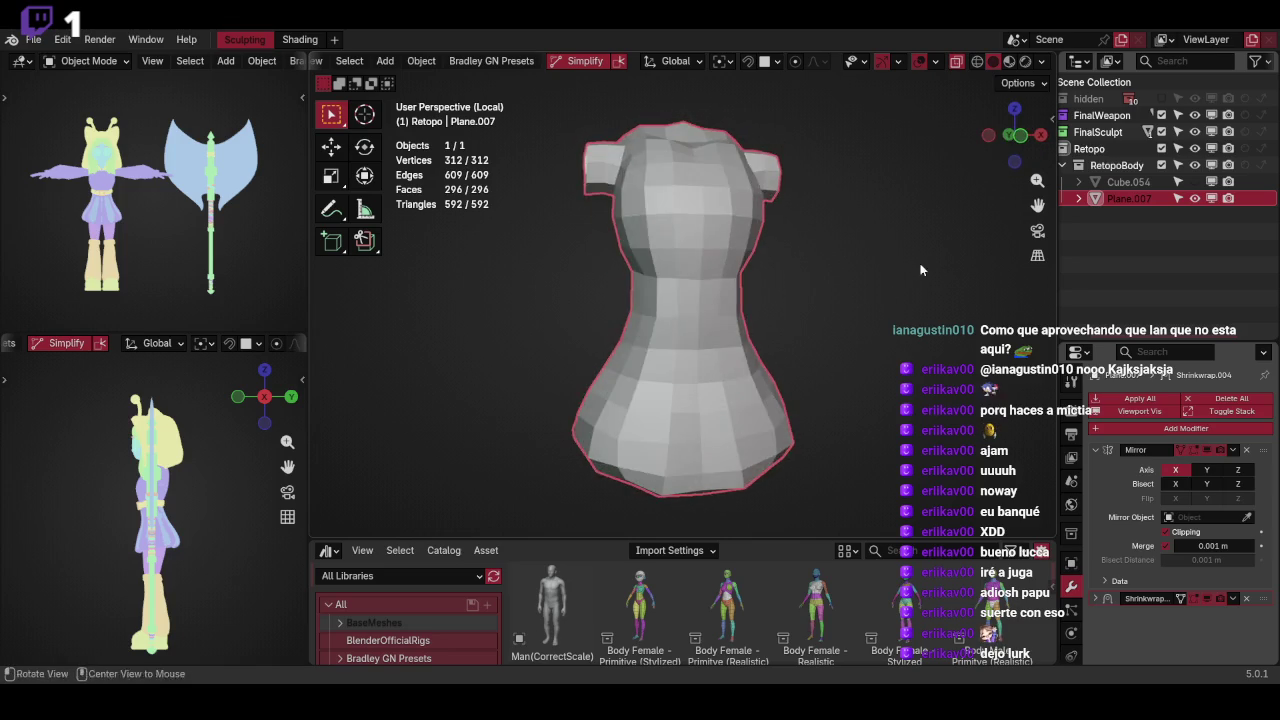
pyautogui.scroll(-3, 844, 297)
pyautogui.moveTo(887, 286)
pyautogui.mouseDown(button='middle')
pyautogui.moveTo(779, 307)
pyautogui.moveTo(858, 264)
pyautogui.mouseUp(button='middle')
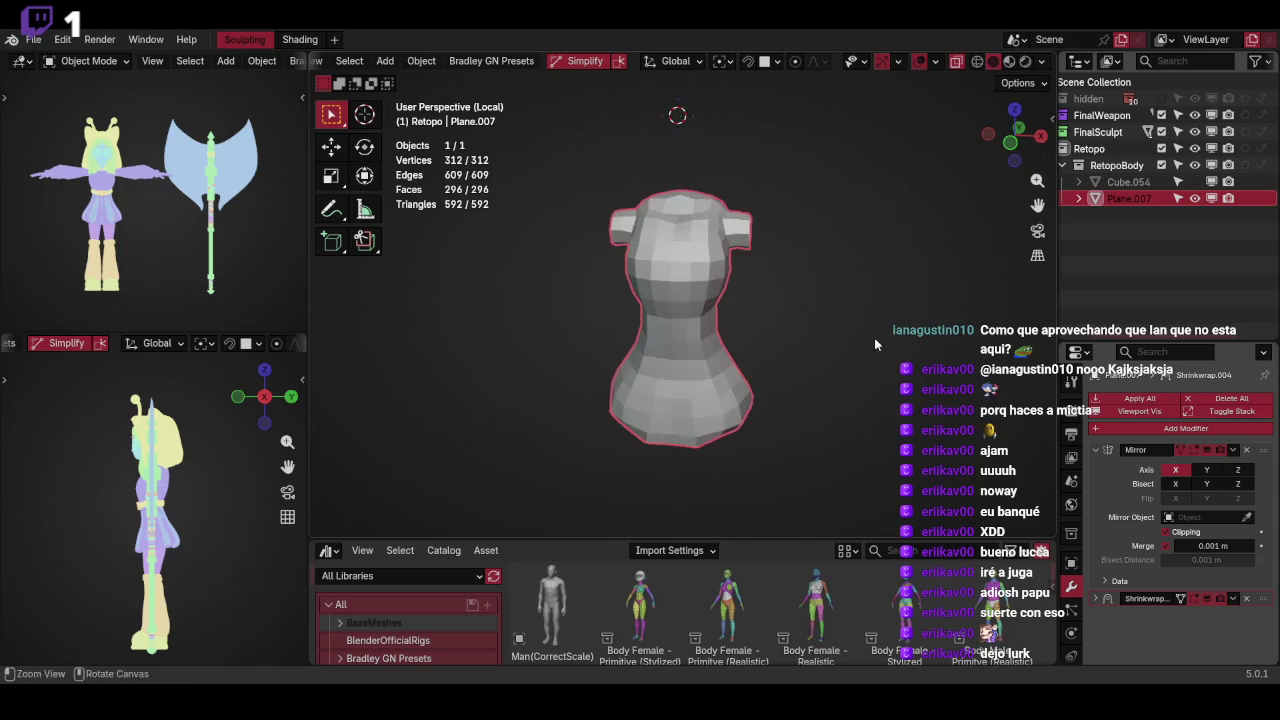
pyautogui.scroll(2, 891, 240)
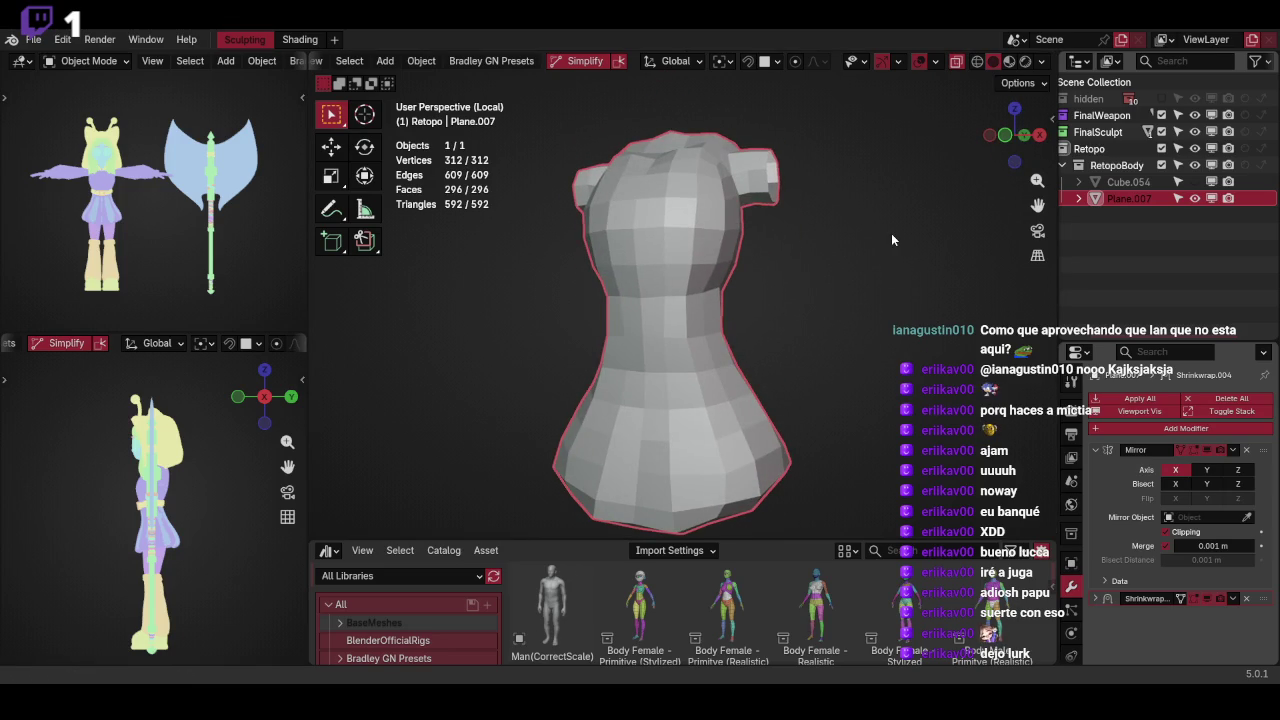
pyautogui.moveTo(893, 240)
pyautogui.mouseDown(button='middle')
pyautogui.moveTo(800, 308)
pyautogui.moveTo(809, 321)
pyautogui.mouseUp(button='middle')
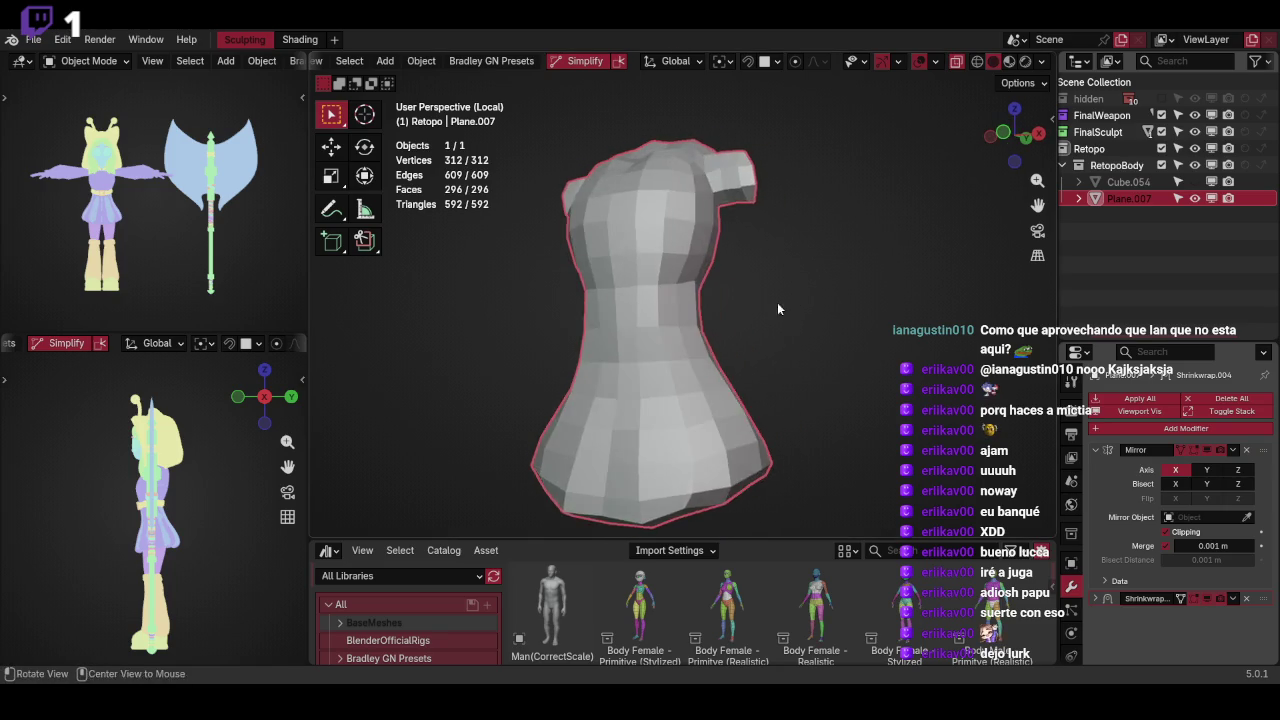
pyautogui.press('q')
pyautogui.click(836, 271)
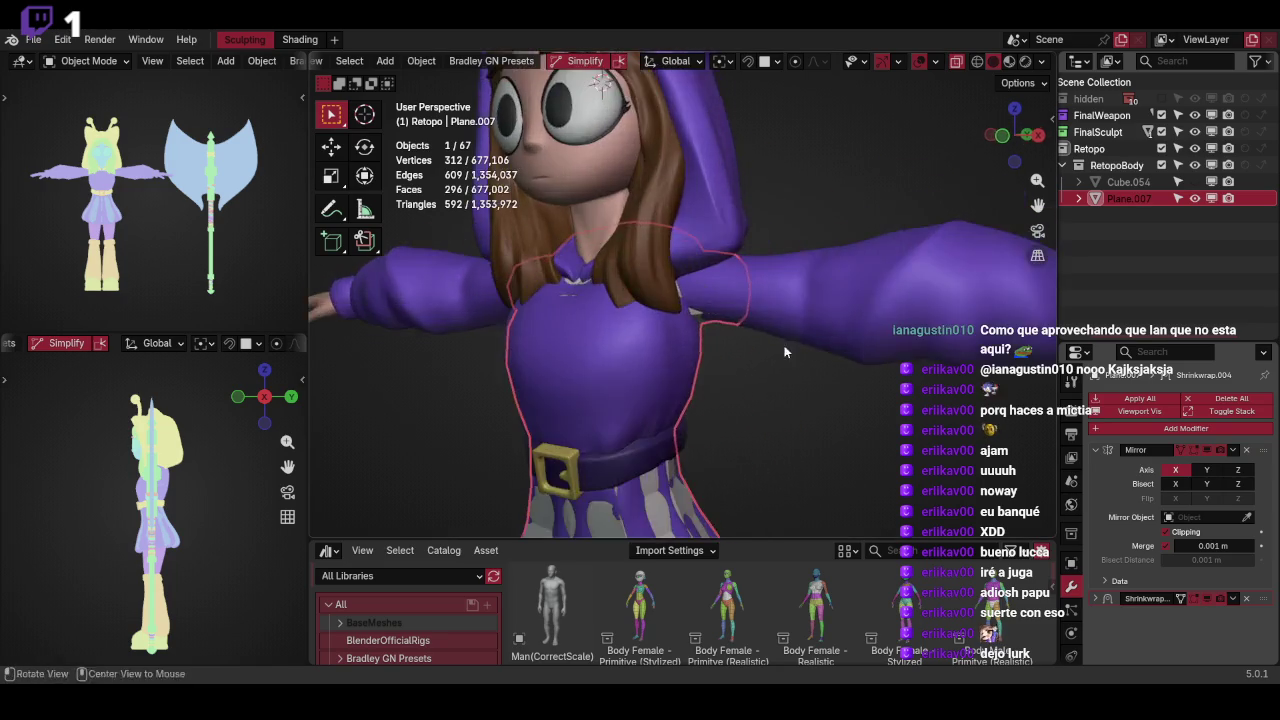
# Isolate Plane.007 and the hoodie body in local view, then leave it again
pyautogui.moveTo(827, 320)
pyautogui.mouseDown(button='middle')
pyautogui.moveTo(836, 261)
pyautogui.moveTo(832, 313)
pyautogui.moveTo(656, 317)
pyautogui.moveTo(803, 269)
pyautogui.moveTo(796, 372)
pyautogui.mouseUp(button='middle')
pyautogui.click(641, 299)
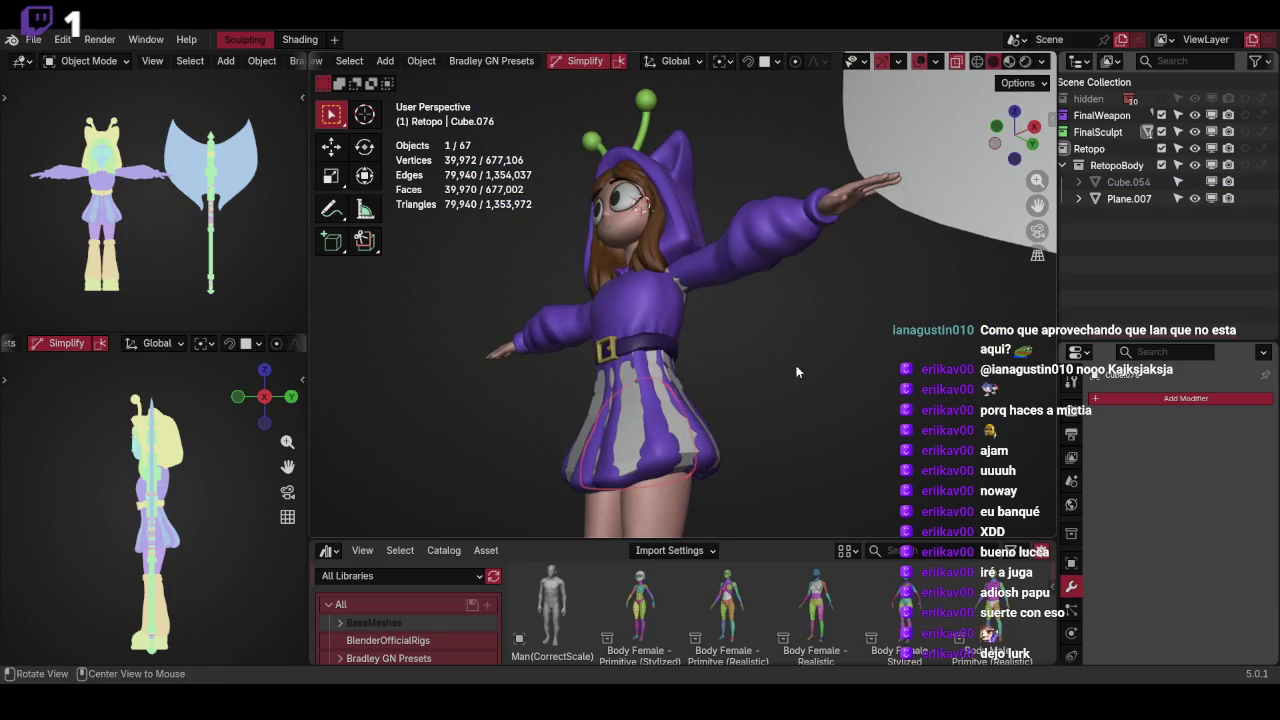
pyautogui.click(684, 425)
pyautogui.keyDown('shift'); pyautogui.click(775, 260); pyautogui.keyUp('shift')
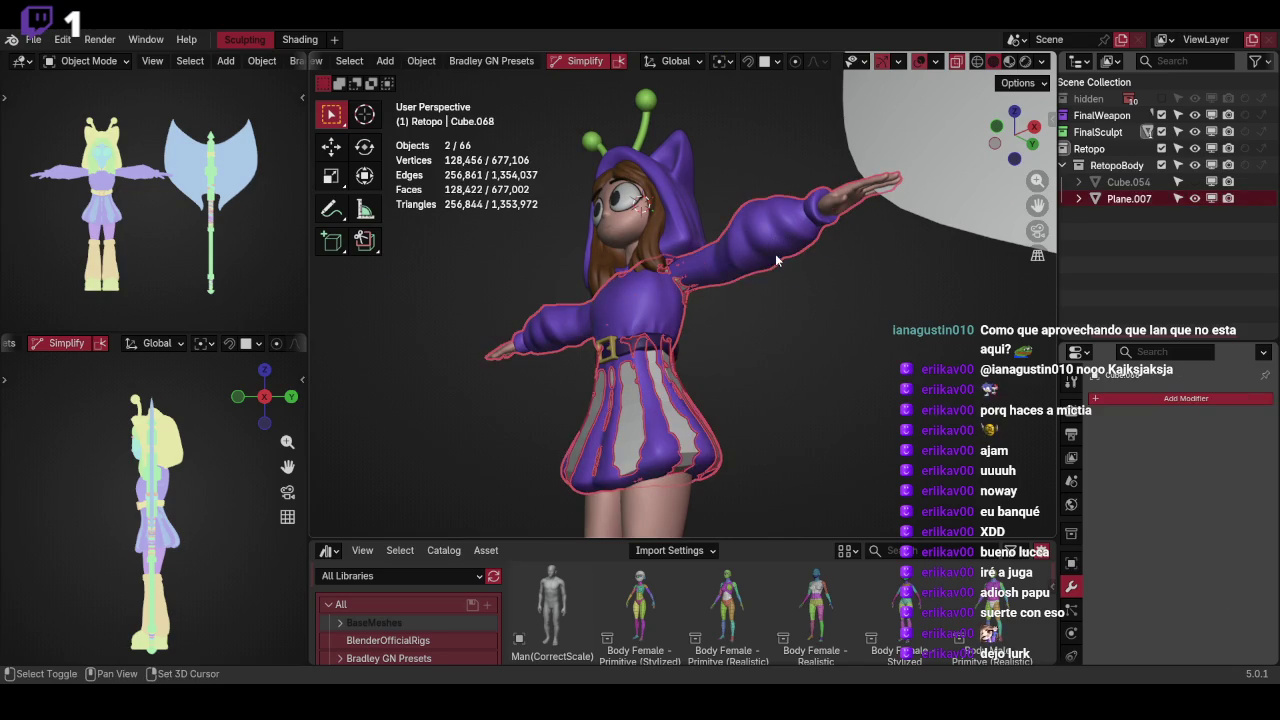
pyautogui.click(784, 263)
pyautogui.moveTo(784, 263)
pyautogui.mouseDown(button='middle')
pyautogui.moveTo(778, 308)
pyautogui.moveTo(830, 239)
pyautogui.moveTo(882, 277)
pyautogui.moveTo(920, 283)
pyautogui.moveTo(906, 275)
pyautogui.moveTo(853, 334)
pyautogui.moveTo(816, 239)
pyautogui.moveTo(762, 250)
pyautogui.moveTo(829, 269)
pyautogui.moveTo(800, 304)
pyautogui.moveTo(810, 383)
pyautogui.mouseUp(button='middle')
pyautogui.click(816, 363)
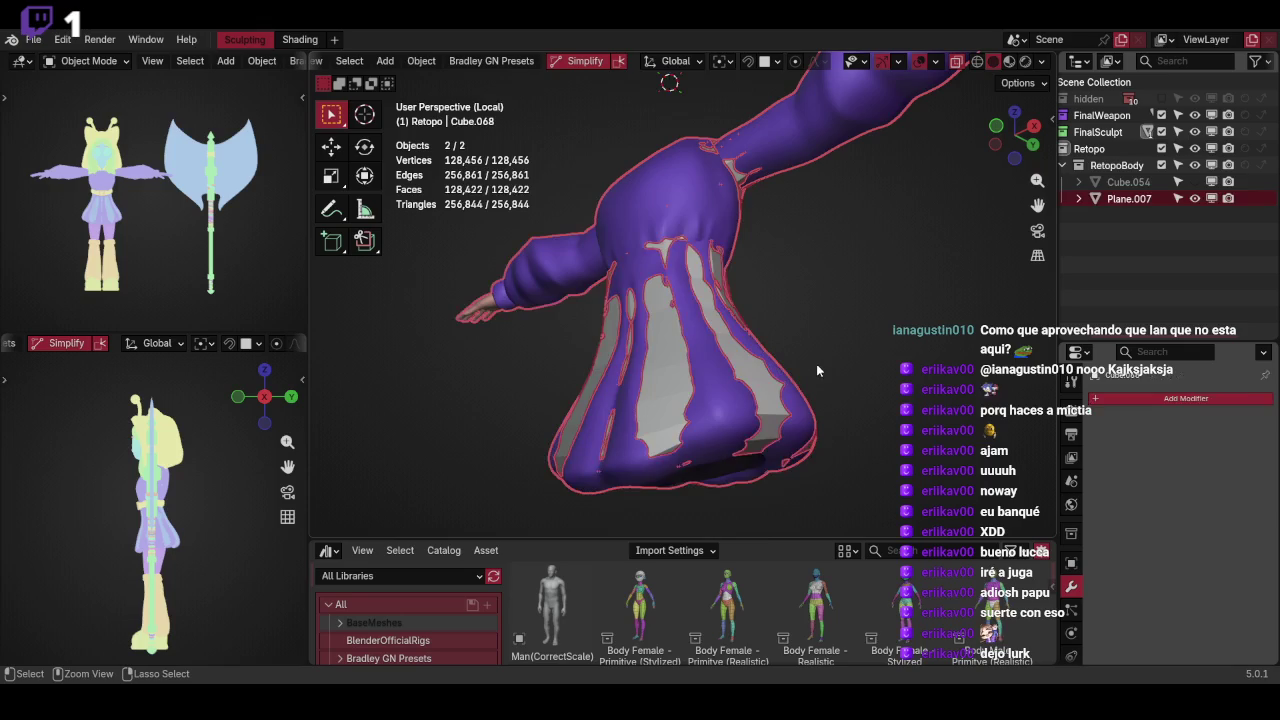
pyautogui.press('KP_Divide')
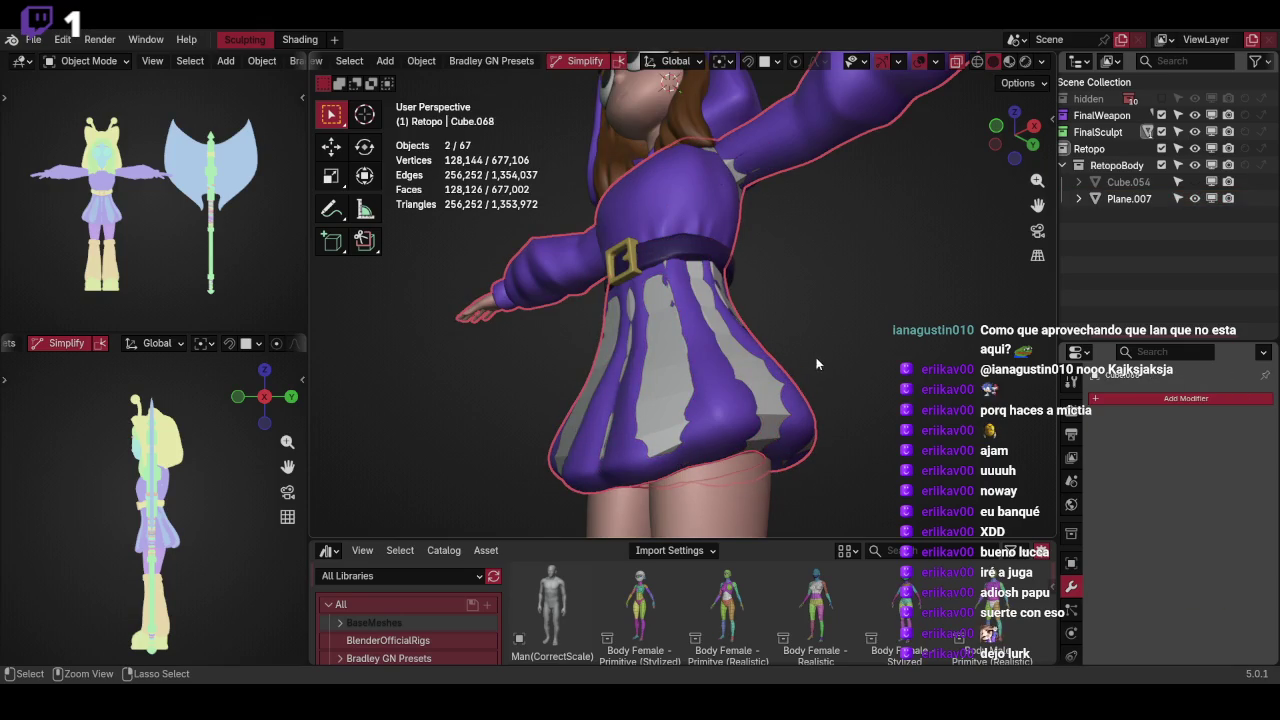
# Using X-ray, reselect Plane.007 plus the hoodie body and isolate them in local view
pyautogui.hotkey('shift', 'z')
pyautogui.click(810, 327)
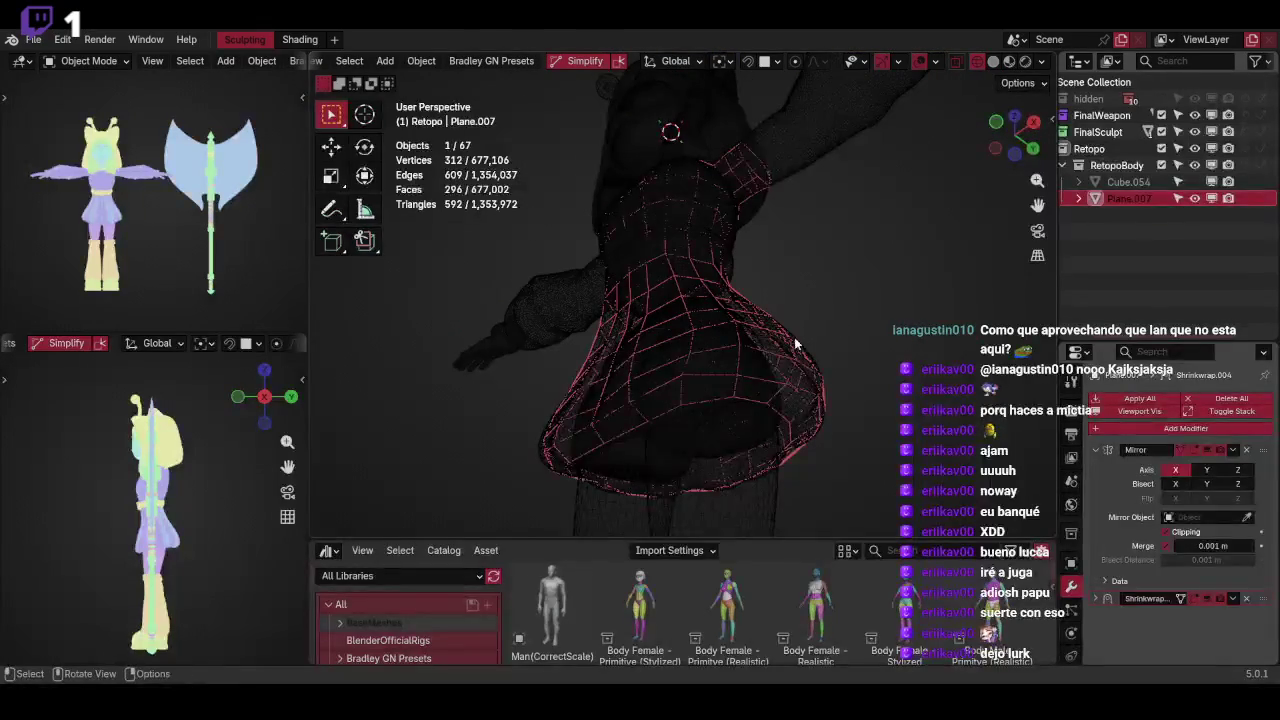
pyautogui.hotkey('shift', 'z')
pyautogui.moveTo(843, 327); pyautogui.dragTo(850, 209, button='middle')
pyautogui.keyDown('shift'); pyautogui.click(840, 163); pyautogui.keyUp('shift')
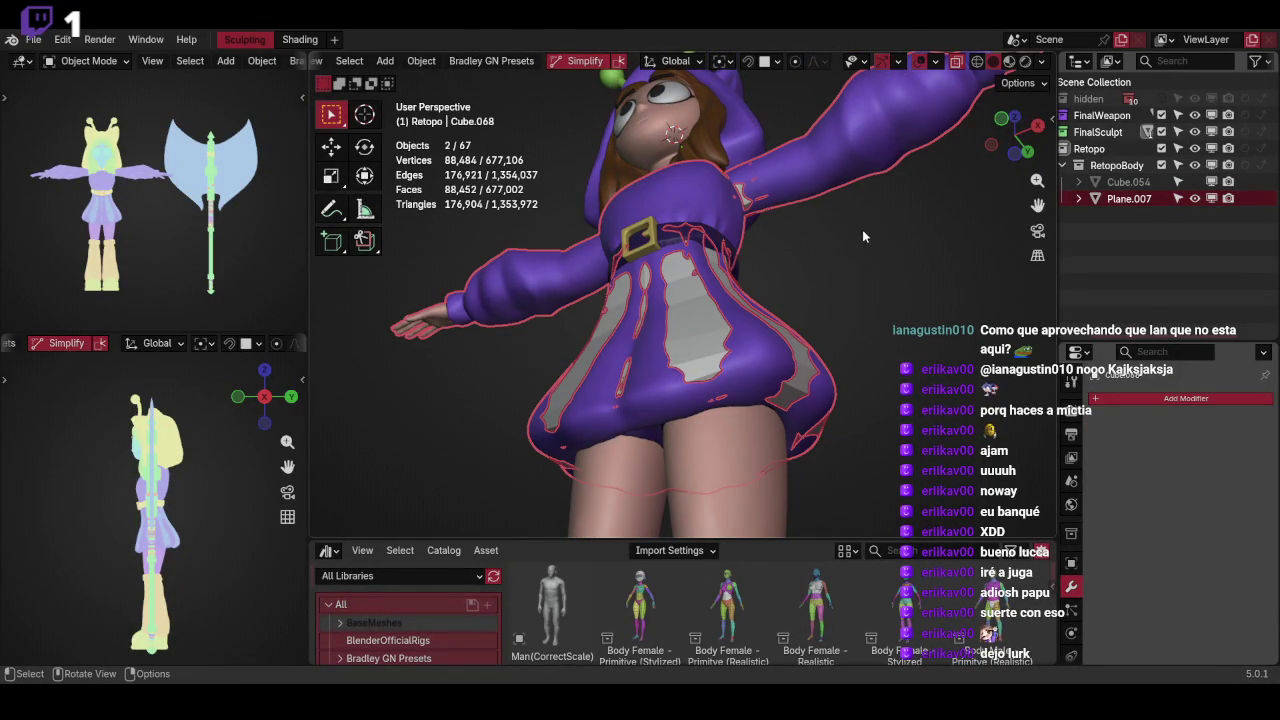
pyautogui.press('KP_Divide')
# Make Plane.007 active in Edit Mode and select an edge at its top rim
pyautogui.moveTo(870, 214); pyautogui.dragTo(782, 282, button='middle')
pyautogui.click(800, 265)
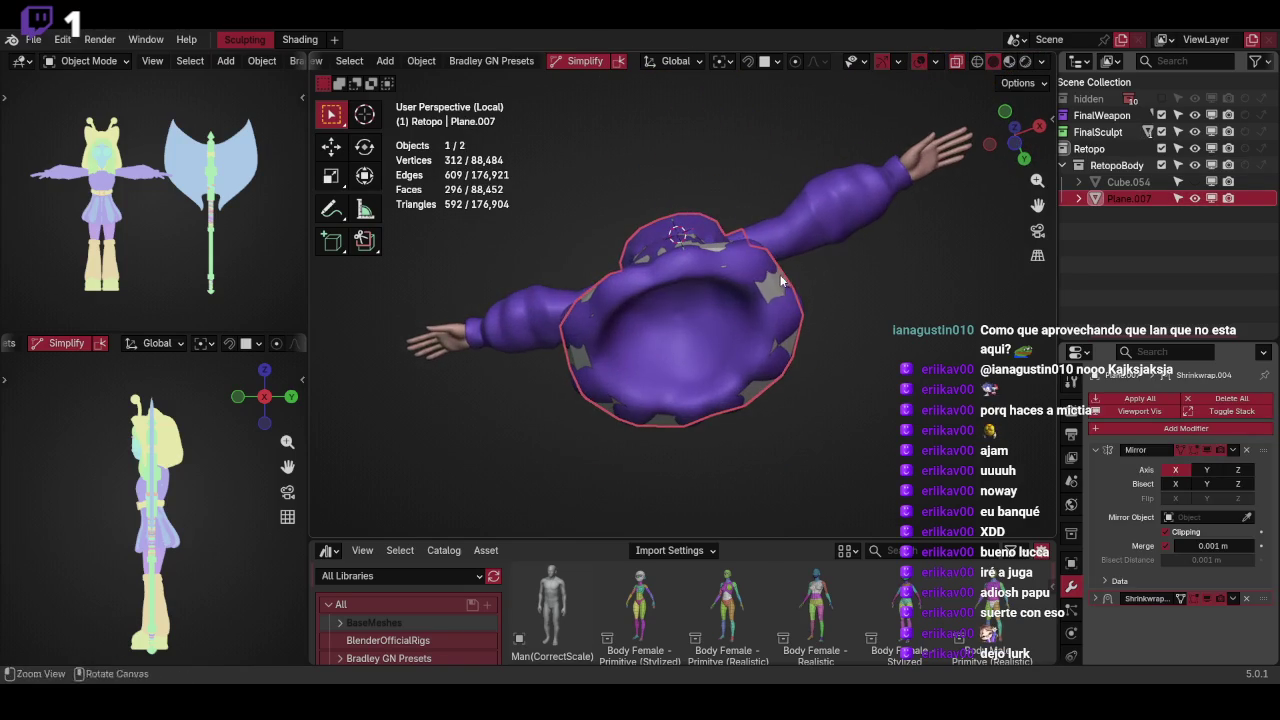
pyautogui.click(778, 281)
pyautogui.click(778, 281)
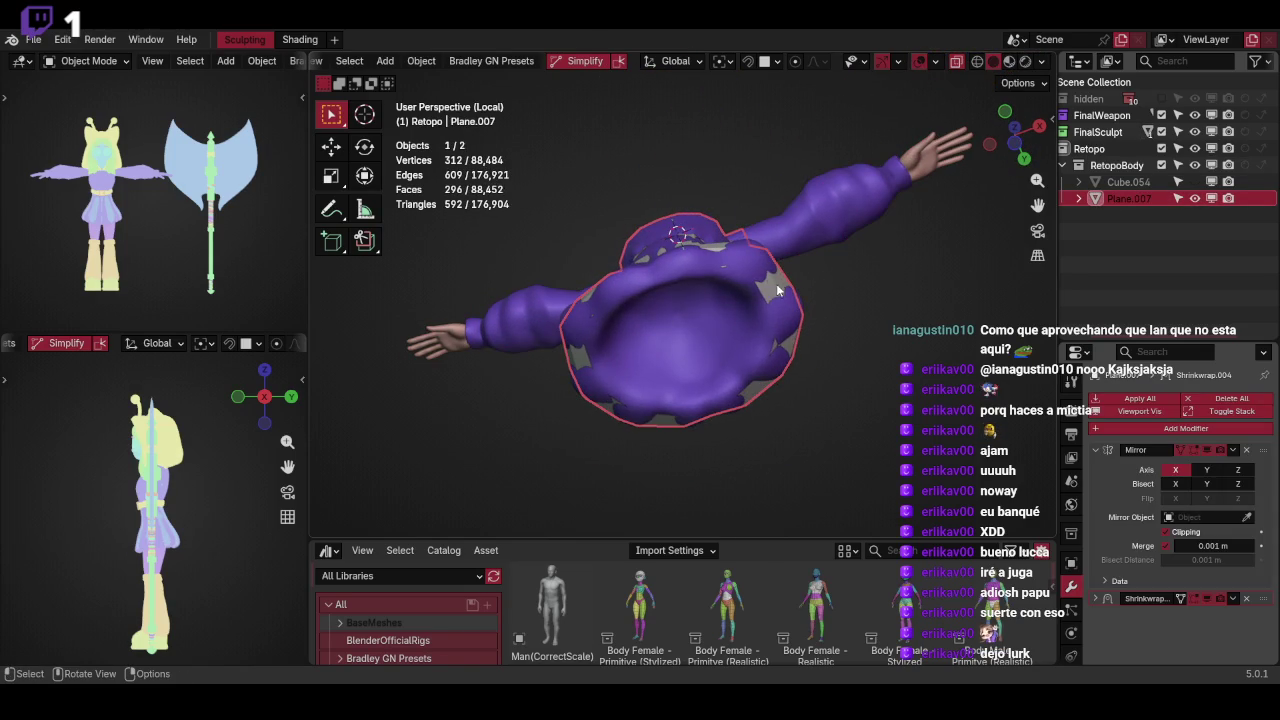
pyautogui.press('Tab')
pyautogui.moveTo(885, 277)
pyautogui.mouseDown(button='middle')
pyautogui.moveTo(694, 289)
pyautogui.moveTo(777, 277)
pyautogui.moveTo(795, 312)
pyautogui.moveTo(722, 378)
pyautogui.moveTo(751, 463)
pyautogui.moveTo(766, 291)
pyautogui.moveTo(753, 297)
pyautogui.moveTo(744, 240)
pyautogui.mouseUp(button='middle')
pyautogui.click(746, 279)
pyautogui.moveTo(763, 270)
pyautogui.mouseDown(button='middle')
pyautogui.moveTo(757, 306)
pyautogui.moveTo(837, 249)
pyautogui.moveTo(791, 286)
pyautogui.moveTo(664, 290)
pyautogui.mouseUp(button='middle')
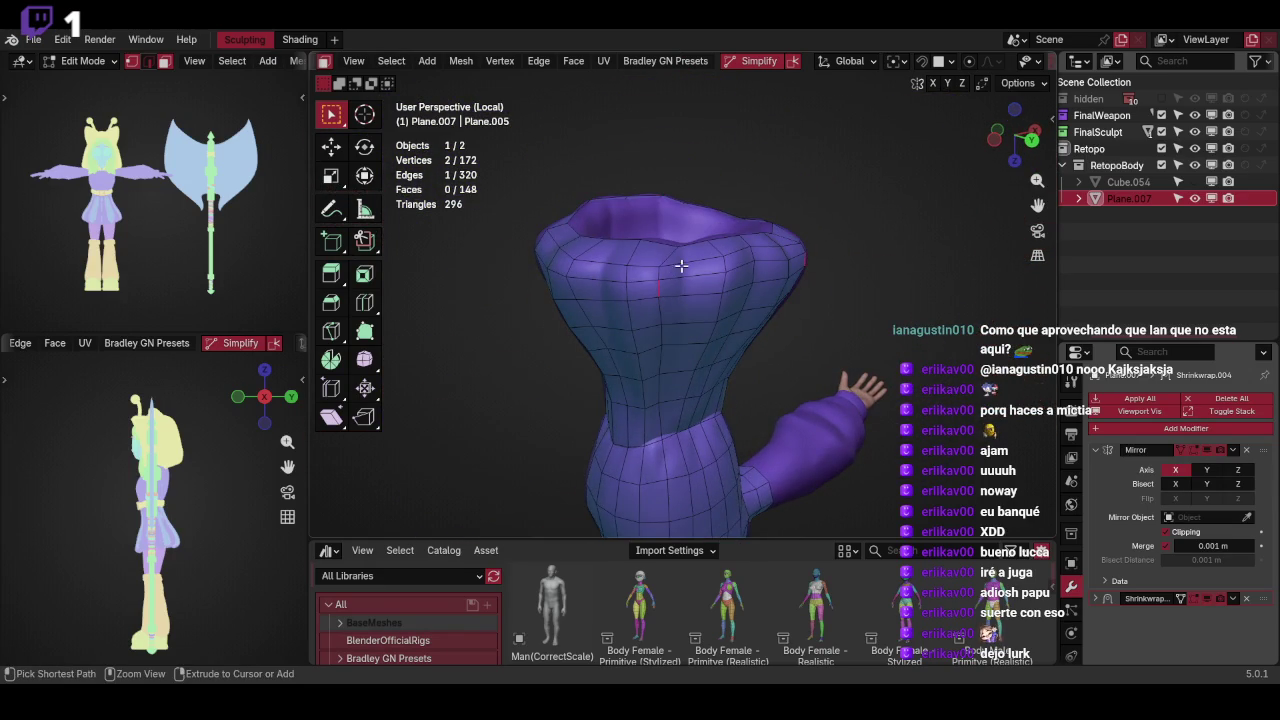
# Slide the neighbouring edge and nudge the top dress vertices into place
pyautogui.keyDown('ctrl'); pyautogui.click(658, 270); pyautogui.keyUp('ctrl')
pyautogui.press('g')
pyautogui.press('g')
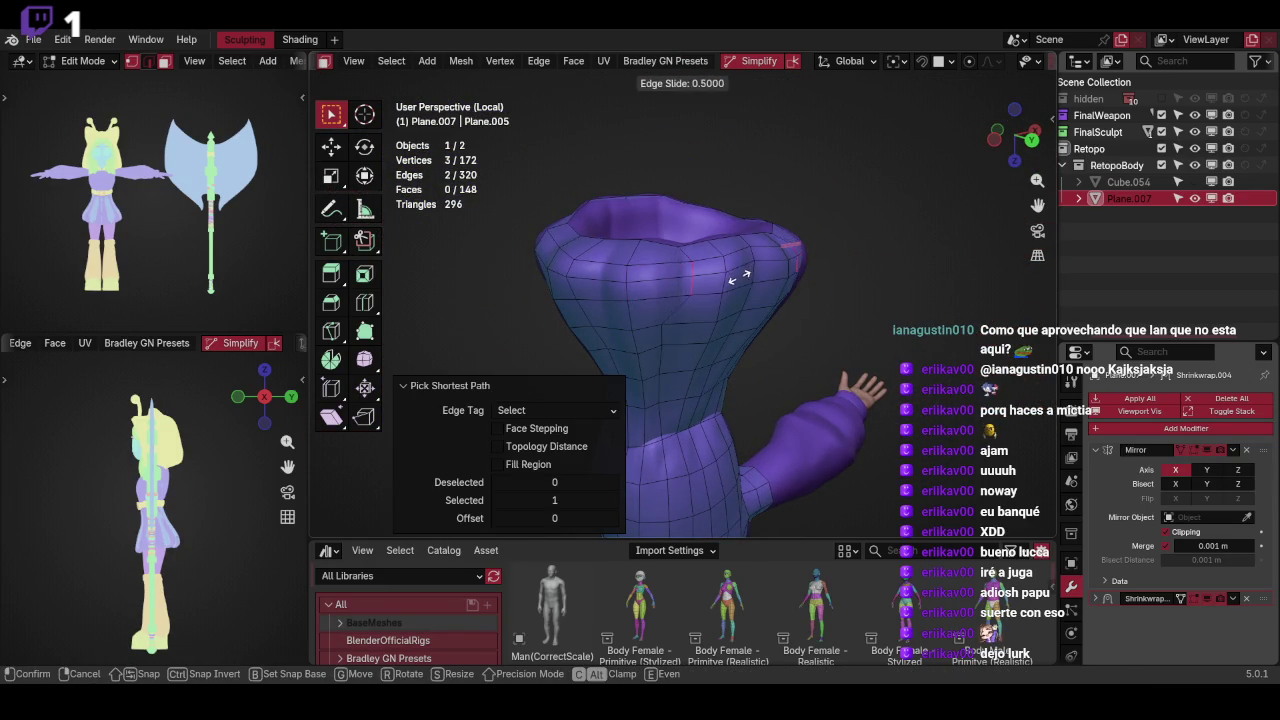
pyautogui.press('g')
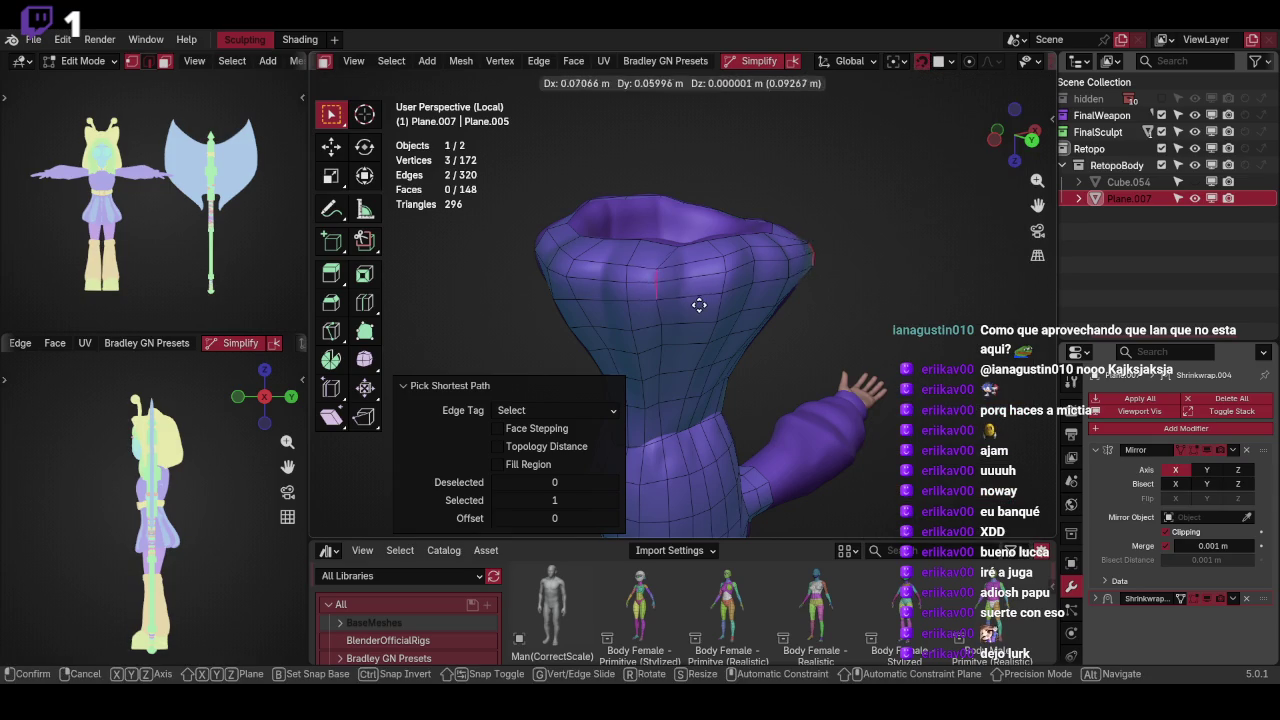
pyautogui.click(703, 302)
pyautogui.moveTo(703, 302)
pyautogui.mouseDown(button='middle')
pyautogui.moveTo(803, 263)
pyautogui.moveTo(774, 277)
pyautogui.moveTo(720, 273)
pyautogui.mouseUp(button='middle')
pyautogui.press('g')
pyautogui.click(745, 288)
# Rotate and reposition pairs of top vertices to follow the body
pyautogui.press('r')
pyautogui.click(714, 302)
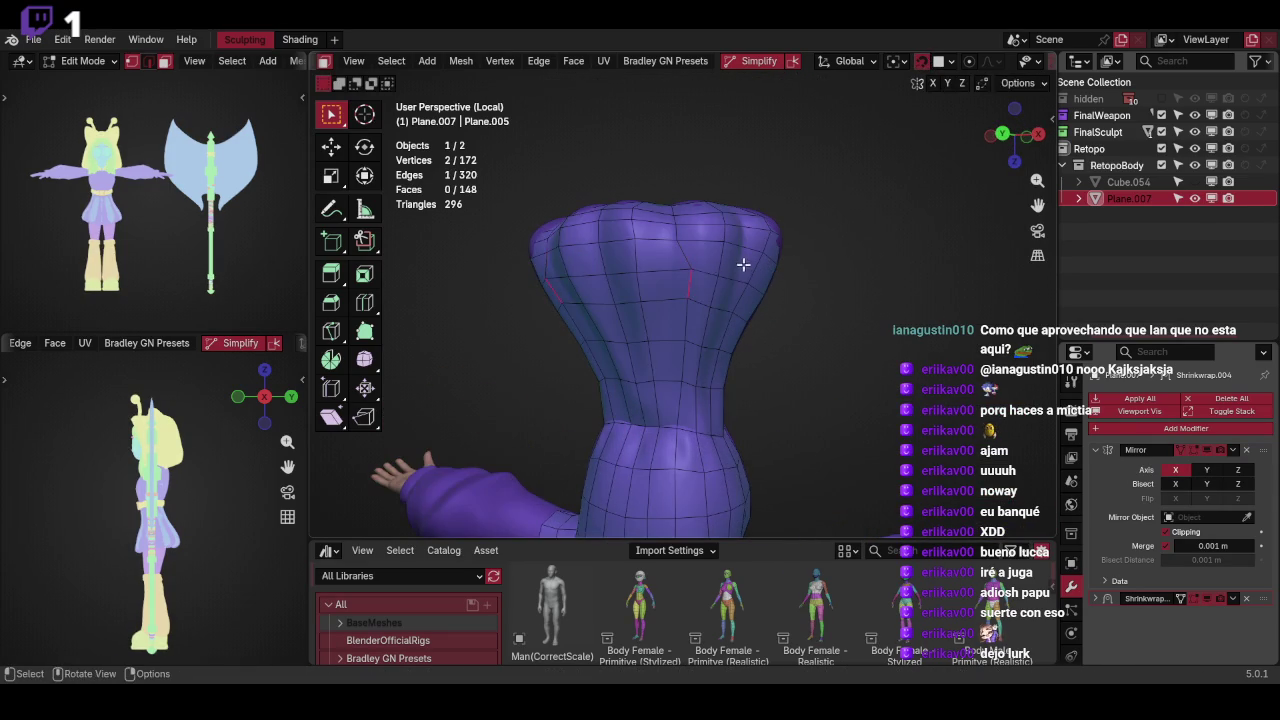
pyautogui.click(738, 252)
pyautogui.press('g')
pyautogui.click(729, 257)
pyautogui.press('r')
pyautogui.click(723, 280)
pyautogui.press('g')
pyautogui.press('g')
pyautogui.click(720, 309)
# Adjust the next top vertices, rotating them by -4.4° to fit
pyautogui.press('r')
pyautogui.click(726, 314)
pyautogui.press('r')
pyautogui.click(720, 345)
pyautogui.click(720, 349)
pyautogui.press('r')
pyautogui.click(723, 257)
# Scale the top edge of the opening inward to 0.637
pyautogui.moveTo(791, 234)
pyautogui.mouseDown(button='middle')
pyautogui.moveTo(813, 331)
pyautogui.moveTo(834, 309)
pyautogui.mouseUp(button='middle')
pyautogui.click(669, 220)
pyautogui.press('s')
pyautogui.click(761, 220)
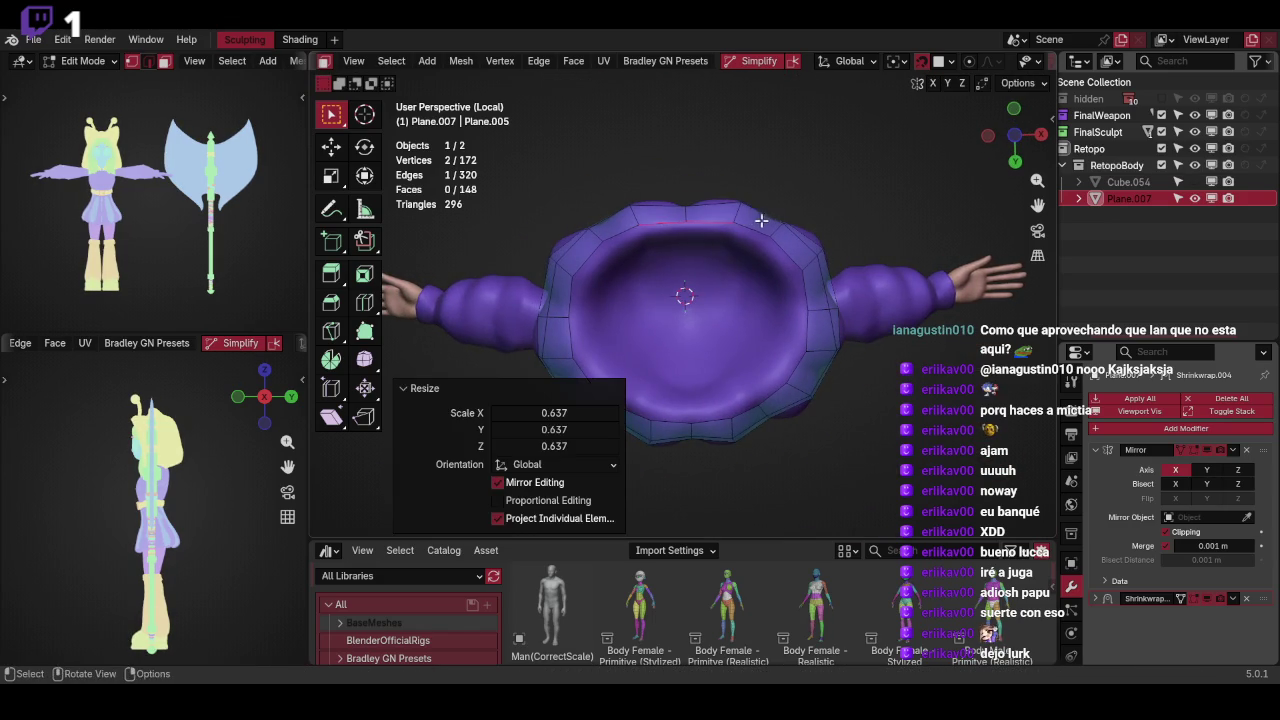
# Extrude the top edge into a new face and add a loop cut across it
pyautogui.moveTo(761, 220); pyautogui.dragTo(784, 195, button='middle')
pyautogui.keyDown('ctrl'); pyautogui.rightClick(675, 405); pyautogui.keyUp('ctrl')
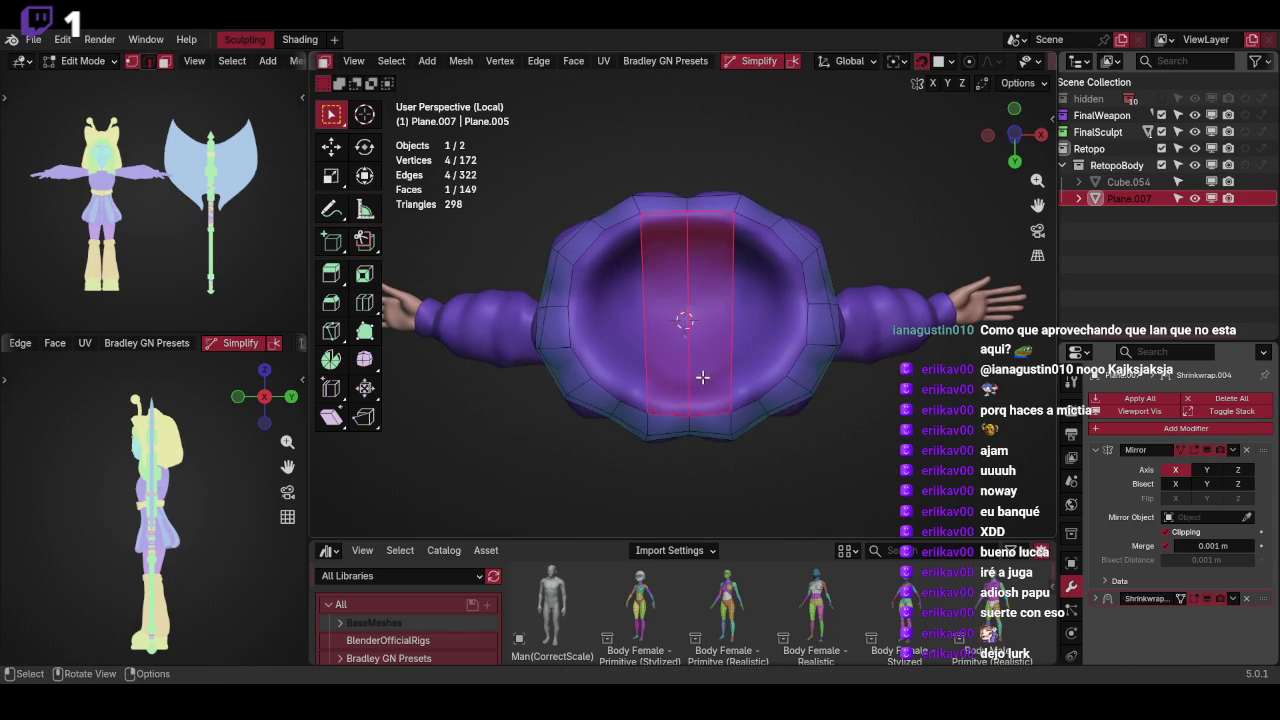
pyautogui.click(707, 311)
pyautogui.rightClick(707, 311)
pyautogui.press('g')
pyautogui.click(751, 289)
# Add a four-cut loop across the top and scale it to 0.914
pyautogui.press('1')
pyautogui.click(756, 209)
pyautogui.moveTo(808, 210)
pyautogui.mouseDown(button='middle')
pyautogui.moveTo(940, 201)
pyautogui.moveTo(844, 253)
pyautogui.mouseUp(button='middle')
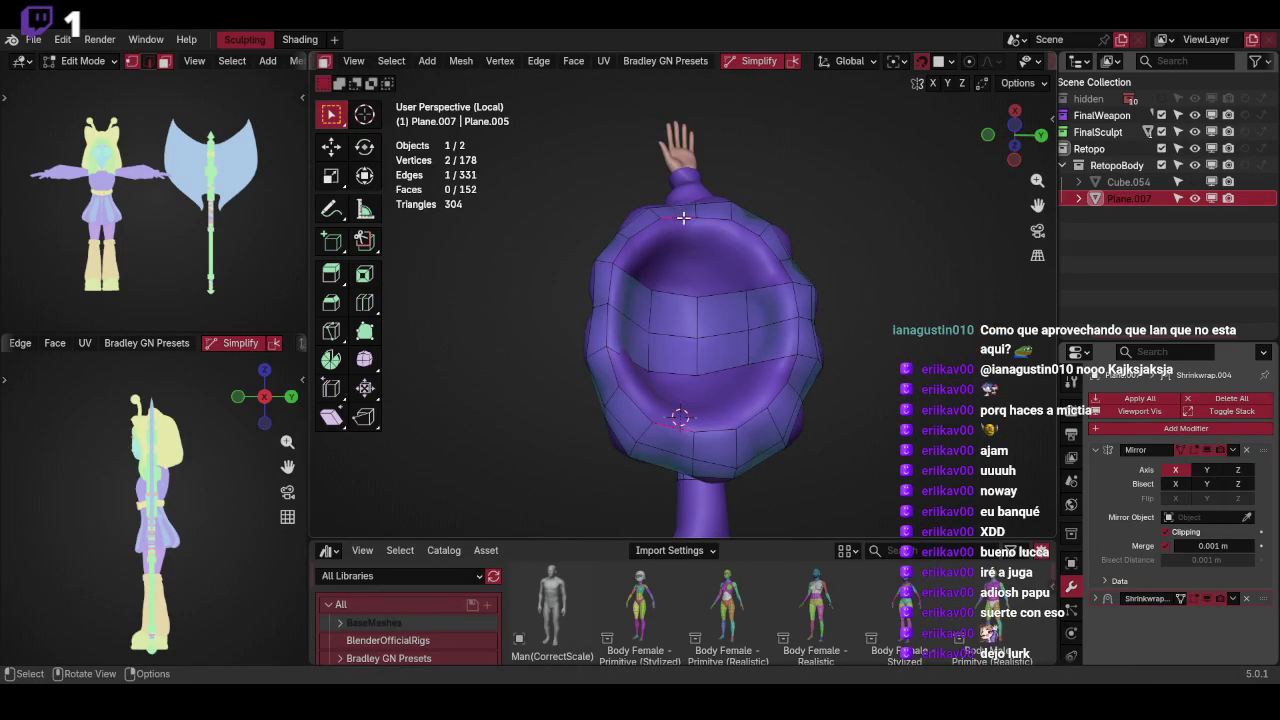
pyautogui.moveTo(828, 228)
pyautogui.mouseDown(button='middle')
pyautogui.moveTo(742, 280)
pyautogui.moveTo(785, 300)
pyautogui.moveTo(803, 291)
pyautogui.moveTo(686, 297)
pyautogui.moveTo(757, 294)
pyautogui.moveTo(767, 278)
pyautogui.moveTo(777, 306)
pyautogui.moveTo(771, 289)
pyautogui.moveTo(790, 264)
pyautogui.moveTo(785, 288)
pyautogui.mouseUp(button='middle')
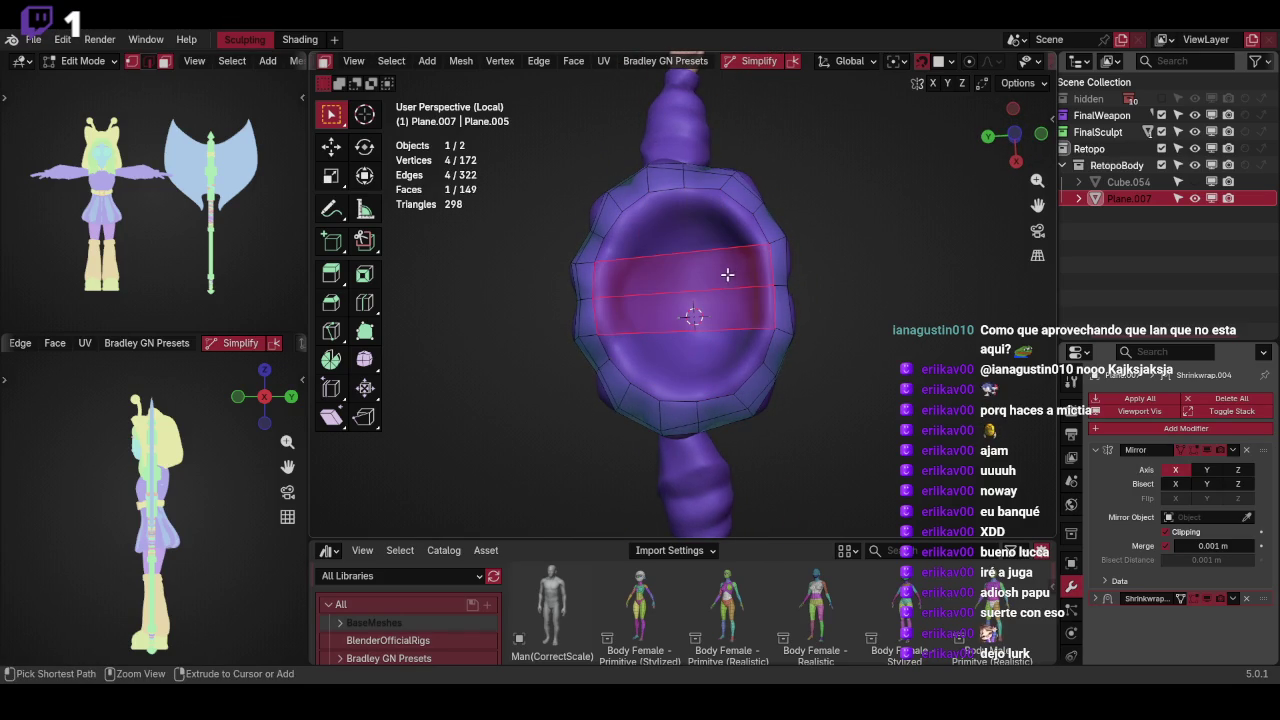
pyautogui.click(726, 277)
pyautogui.press('g')
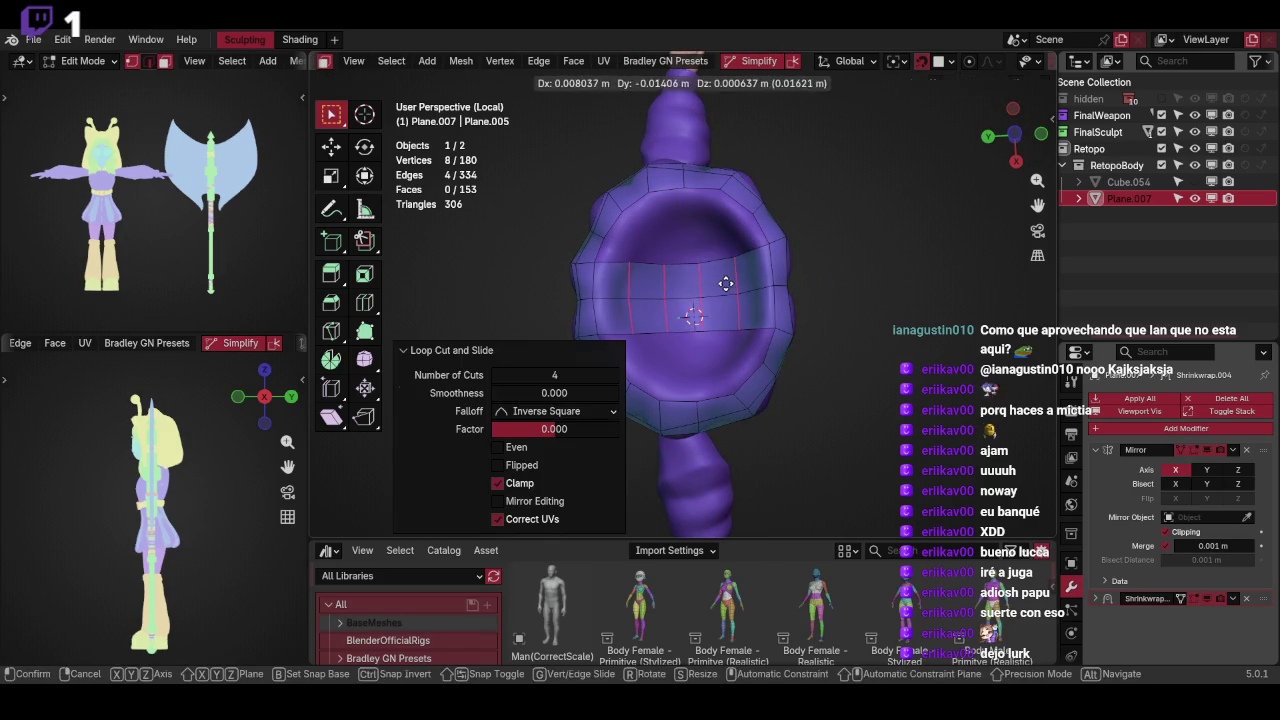
pyautogui.click(762, 288)
pyautogui.press('s')
pyautogui.click(778, 267)
# Rotate two top vertices by -18.5° and move them into place
pyautogui.click(700, 181)
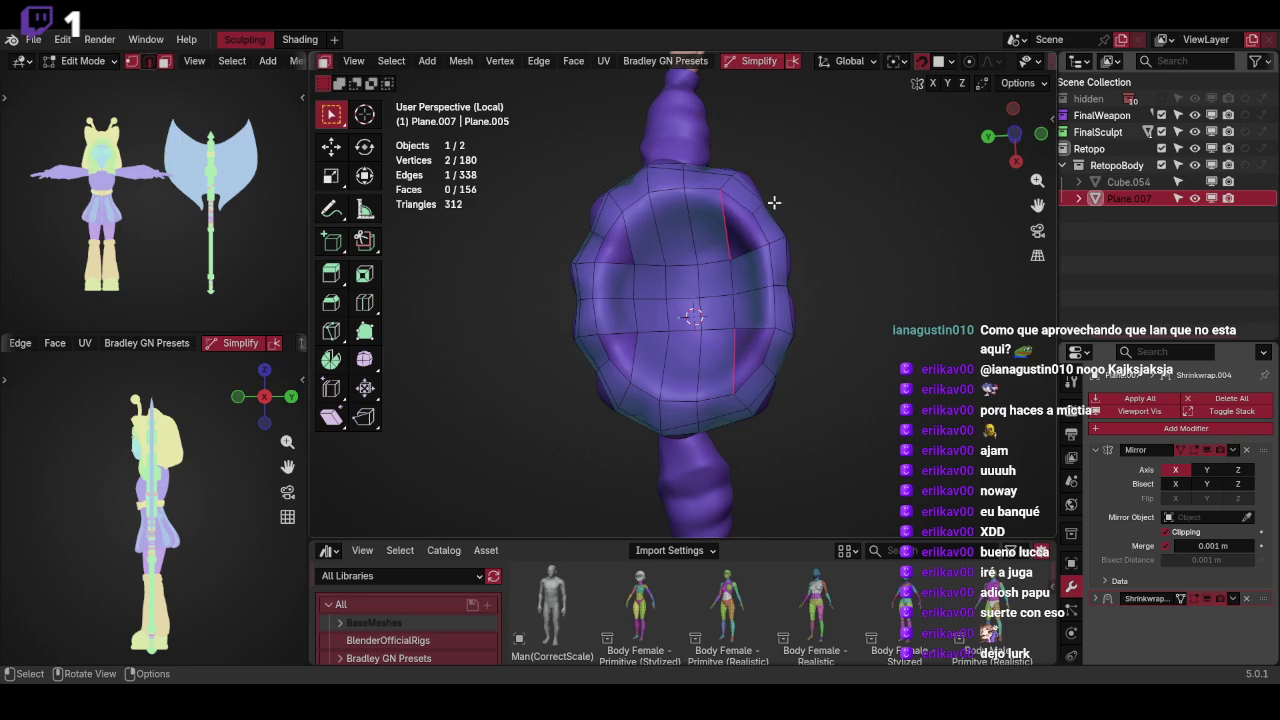
pyautogui.moveTo(768, 194); pyautogui.dragTo(856, 224, button='middle')
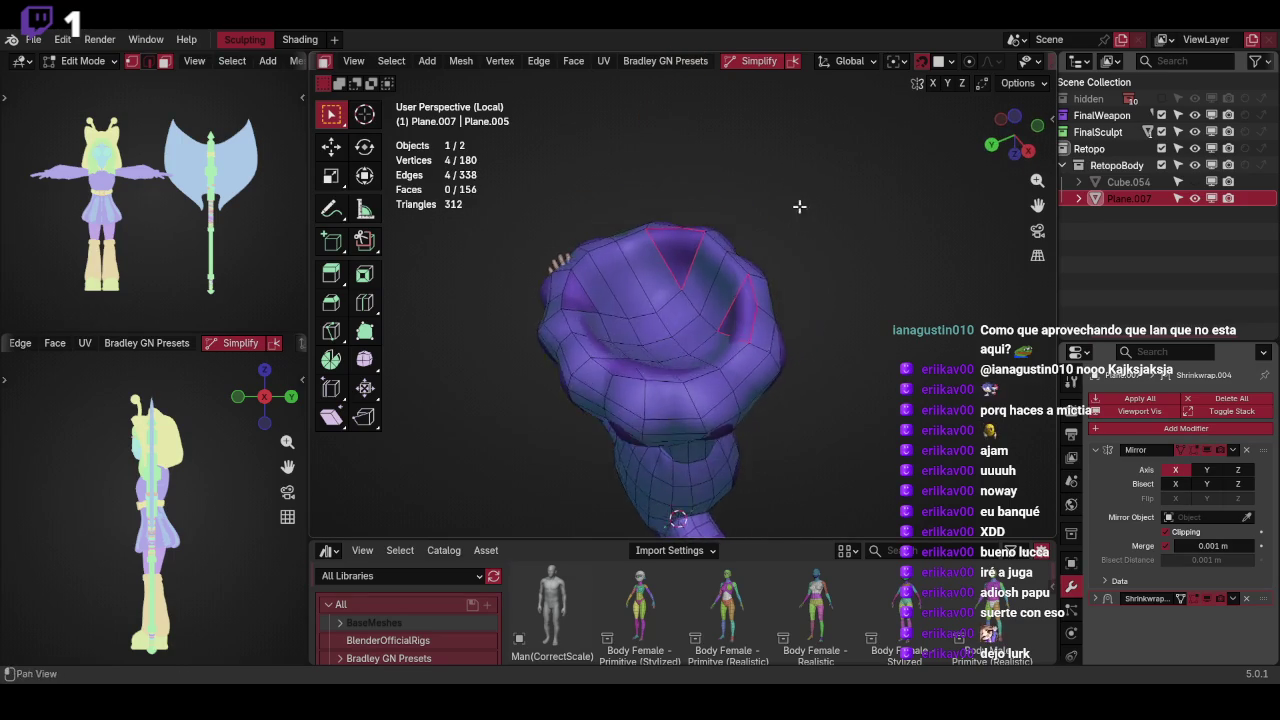
pyautogui.moveTo(786, 254)
pyautogui.mouseDown(button='middle')
pyautogui.moveTo(820, 356)
pyautogui.moveTo(760, 288)
pyautogui.moveTo(790, 300)
pyautogui.moveTo(805, 340)
pyautogui.moveTo(834, 300)
pyautogui.mouseUp(button='middle')
pyautogui.click(766, 283)
pyautogui.press('r')
pyautogui.click(820, 243)
pyautogui.press('g')
pyautogui.click(820, 243)
# Rotate further collar vertices by 38° and reposition them
pyautogui.press('r')
pyautogui.click(808, 220)
pyautogui.press('g')
pyautogui.click(766, 309)
pyautogui.press('r')
pyautogui.click(820, 322)
pyautogui.press('g')
pyautogui.click(835, 305)
# Change the selection mode and reposition the selected vertices
pyautogui.hotkey('ctrl', 'Tab')
pyautogui.click(706, 344)
pyautogui.press('g')
pyautogui.click(748, 323)
pyautogui.moveTo(748, 323)
pyautogui.mouseDown(button='middle')
pyautogui.moveTo(766, 251)
pyautogui.moveTo(715, 300)
pyautogui.mouseUp(button='middle')
pyautogui.press('g')
pyautogui.click(758, 292)
# Scale a pair of vertices down to 0.829
pyautogui.keyDown('shift'); pyautogui.click(692, 324); pyautogui.keyUp('shift')
pyautogui.press('s')
pyautogui.click(733, 297)
pyautogui.press('s')
pyautogui.click(772, 296)
pyautogui.moveTo(775, 282)
pyautogui.mouseDown(button='middle')
pyautogui.moveTo(813, 358)
pyautogui.moveTo(697, 271)
pyautogui.moveTo(773, 283)
pyautogui.moveTo(680, 280)
pyautogui.moveTo(793, 222)
pyautogui.moveTo(701, 187)
pyautogui.mouseUp(button='middle')
# Inset the top faces and delete the centre faces to open the neck
pyautogui.keyDown('alt'); pyautogui.click(746, 189); pyautogui.keyUp('alt')
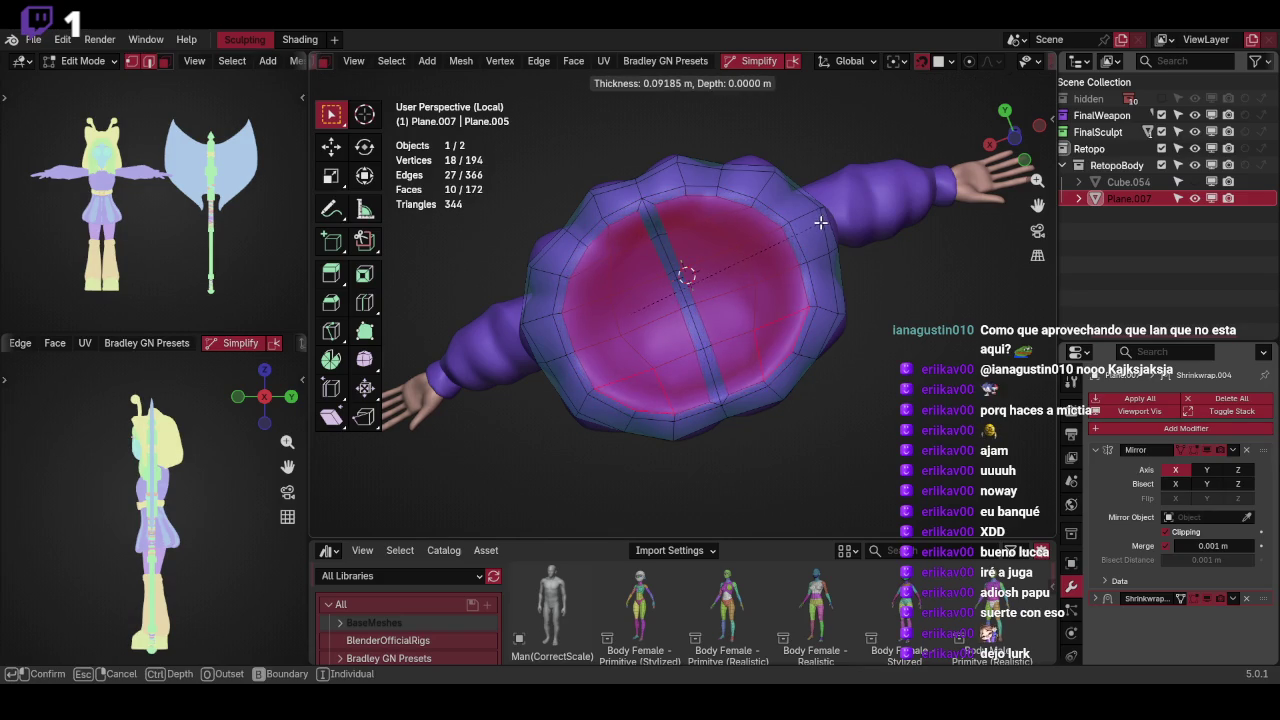
pyautogui.click(817, 227)
pyautogui.click(706, 369)
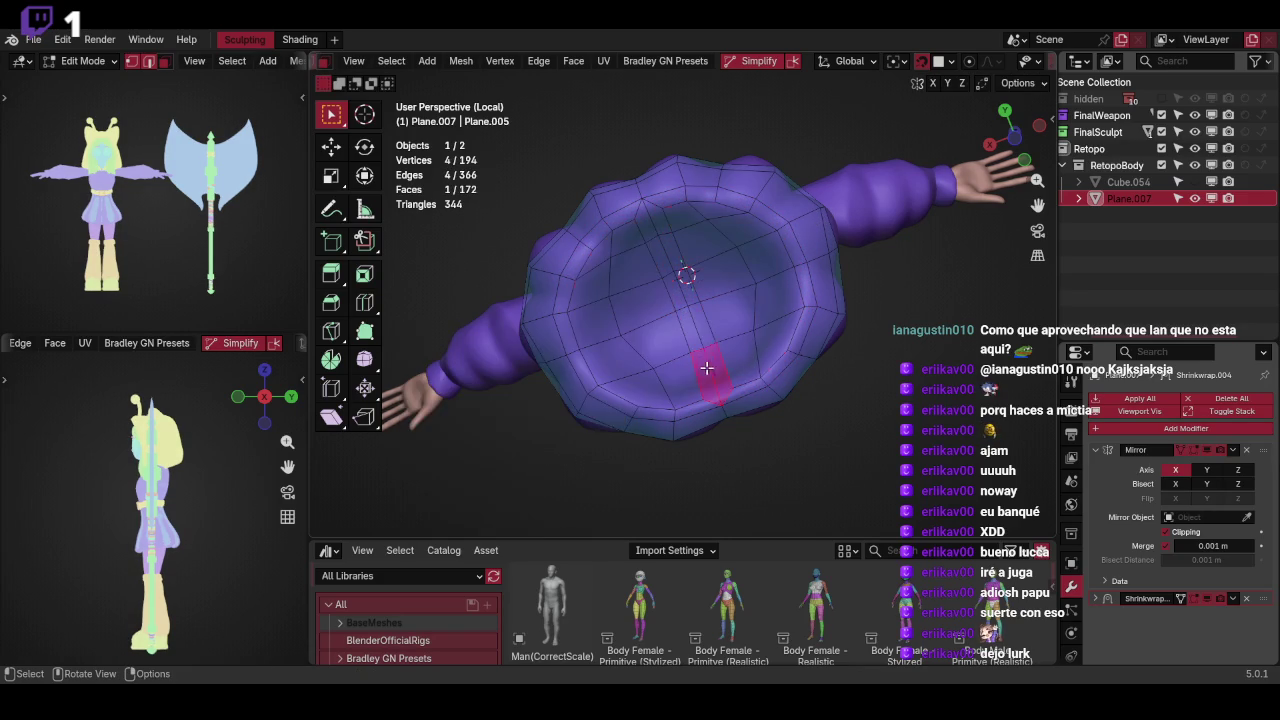
pyautogui.press('x')
pyautogui.click(674, 219)
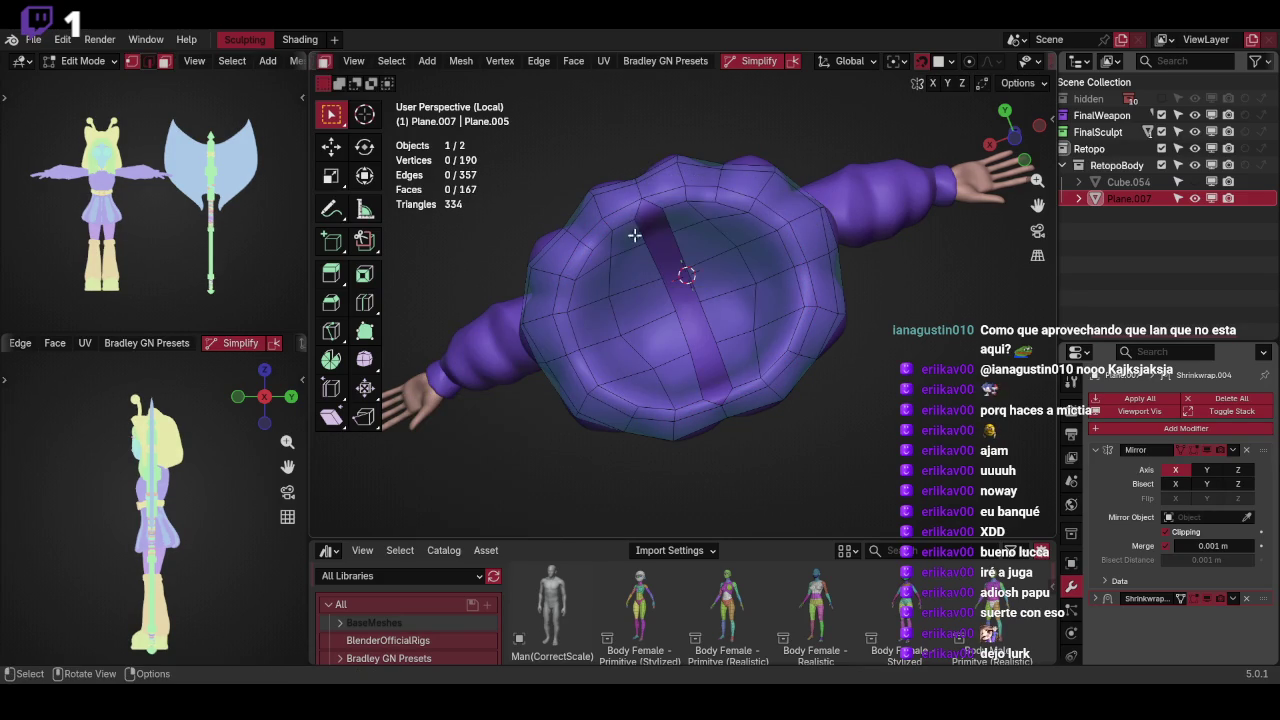
# Move the edge strip across the top along the X axis
pyautogui.keyDown('ctrl'); pyautogui.click(693, 371); pyautogui.keyUp('ctrl')
pyautogui.press('g')
pyautogui.press('x')
pyautogui.click(766, 249)
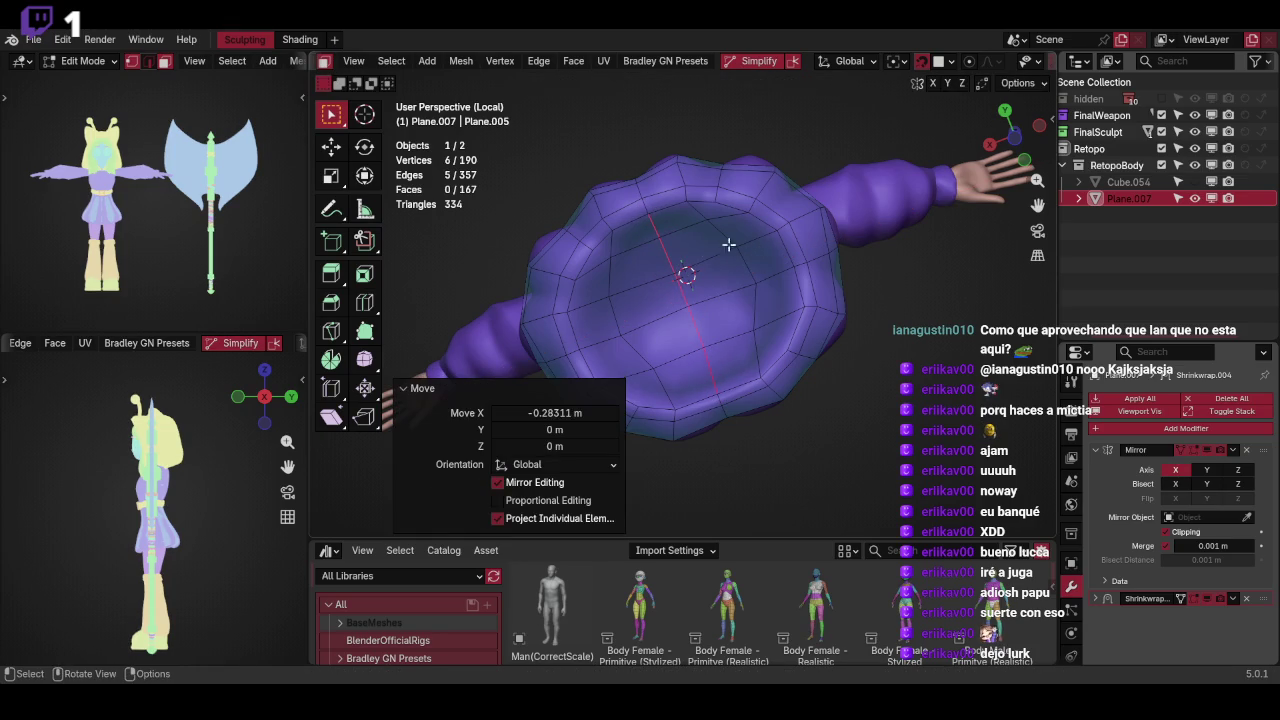
pyautogui.moveTo(706, 219)
pyautogui.mouseDown(button='middle')
pyautogui.moveTo(777, 200)
pyautogui.moveTo(740, 274)
pyautogui.moveTo(740, 320)
pyautogui.mouseUp(button='middle')
# Scale the face strip around the opening to 0.899 and shift it into place
pyautogui.click(661, 386)
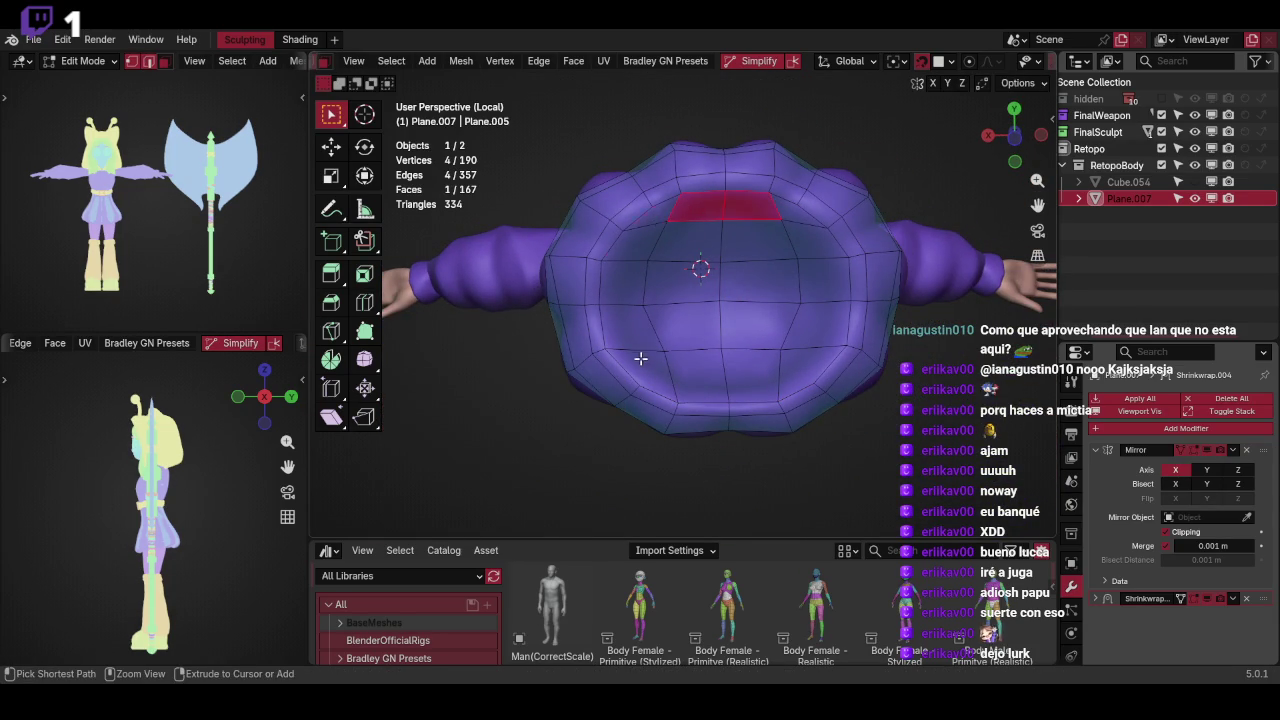
pyautogui.keyDown('ctrl'); pyautogui.click(640, 358); pyautogui.keyUp('ctrl')
pyautogui.press('s')
pyautogui.click(775, 214)
pyautogui.press('g')
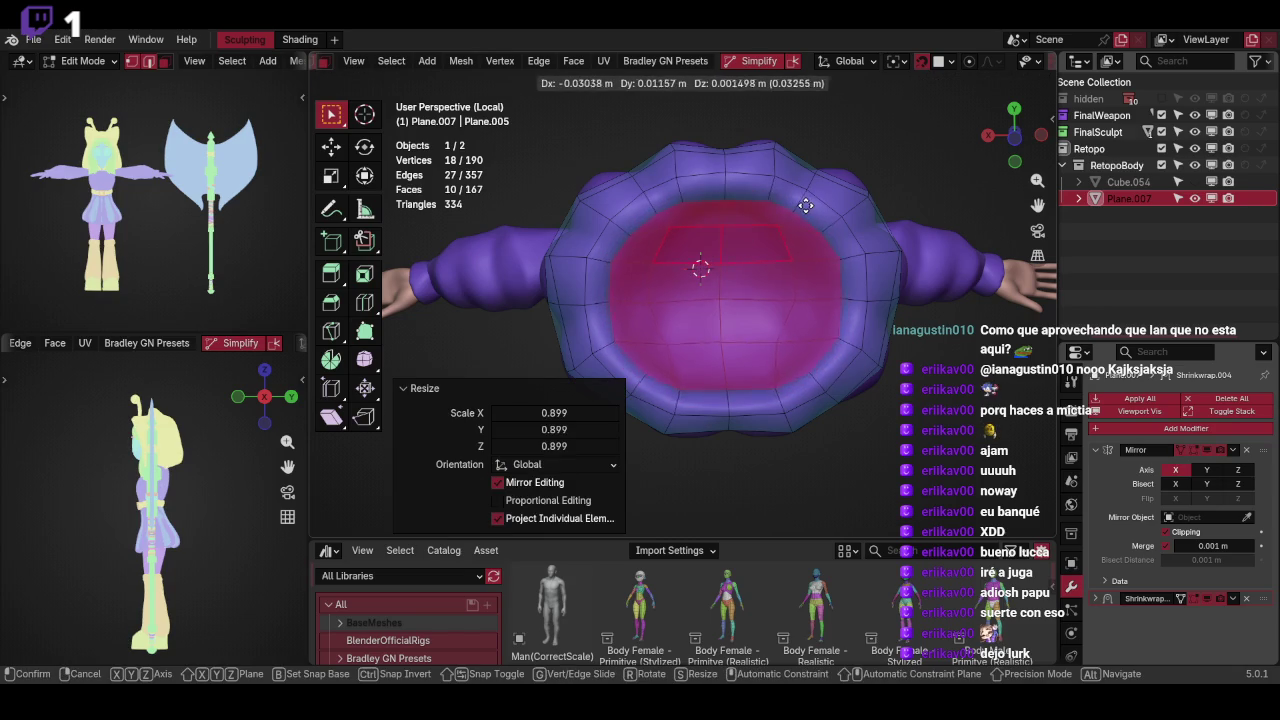
pyautogui.click(789, 206)
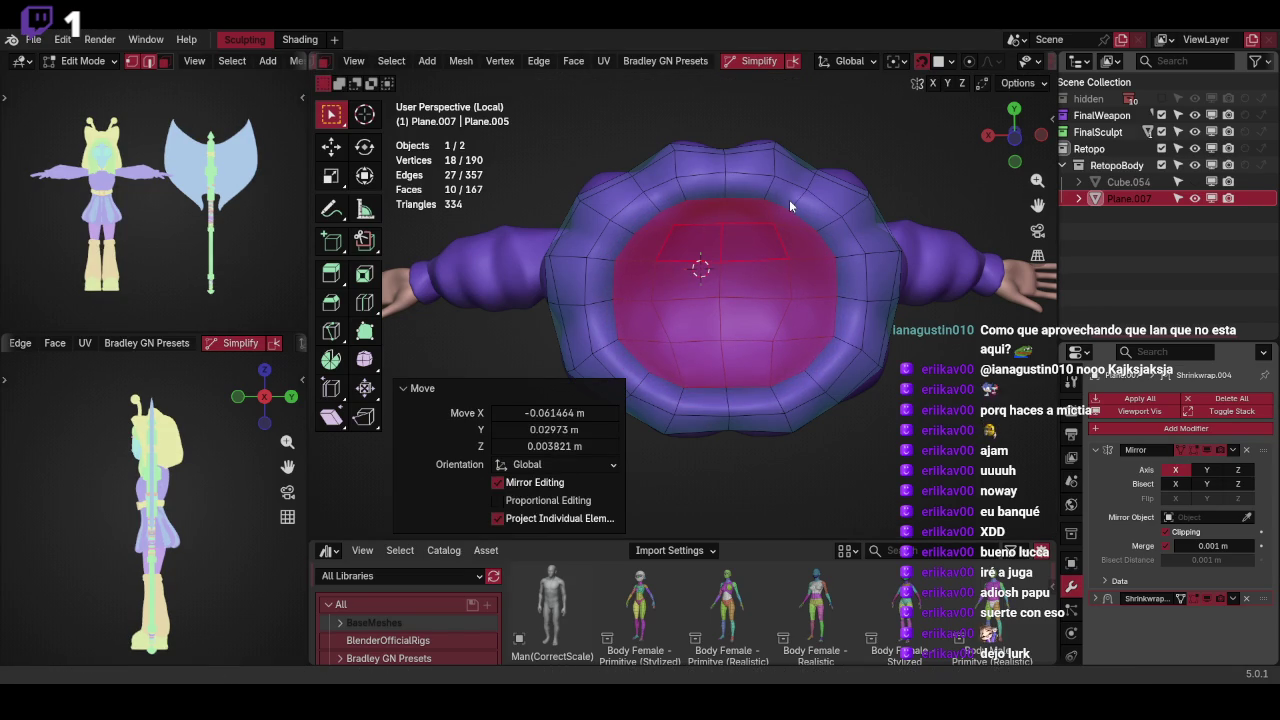
# Leave edit mode to inspect the whole body, then resume editing the retopo mesh
pyautogui.moveTo(789, 200); pyautogui.dragTo(920, 266, button='middle')
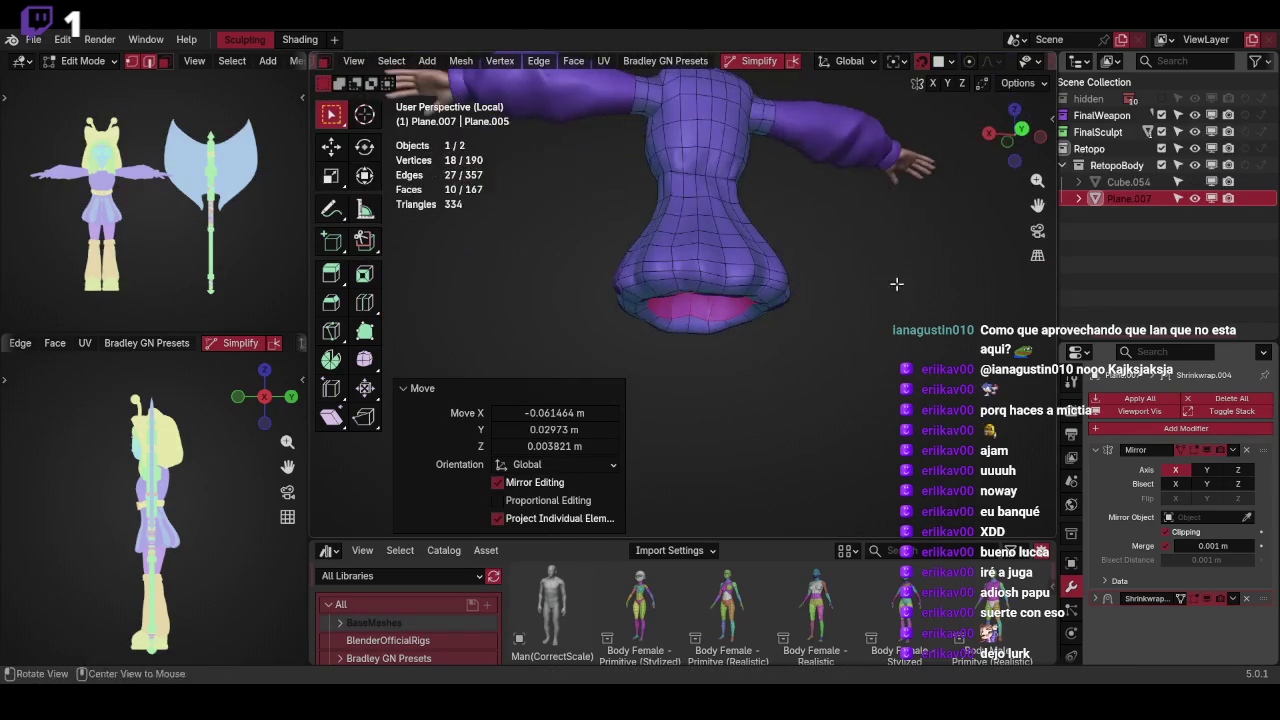
pyautogui.hotkey('ctrl', 'Tab')
pyautogui.moveTo(897, 265)
pyautogui.mouseDown(button='middle')
pyautogui.moveTo(868, 184)
pyautogui.moveTo(774, 269)
pyautogui.moveTo(899, 243)
pyautogui.moveTo(780, 341)
pyautogui.moveTo(816, 343)
pyautogui.moveTo(946, 273)
pyautogui.moveTo(882, 340)
pyautogui.mouseUp(button='middle')
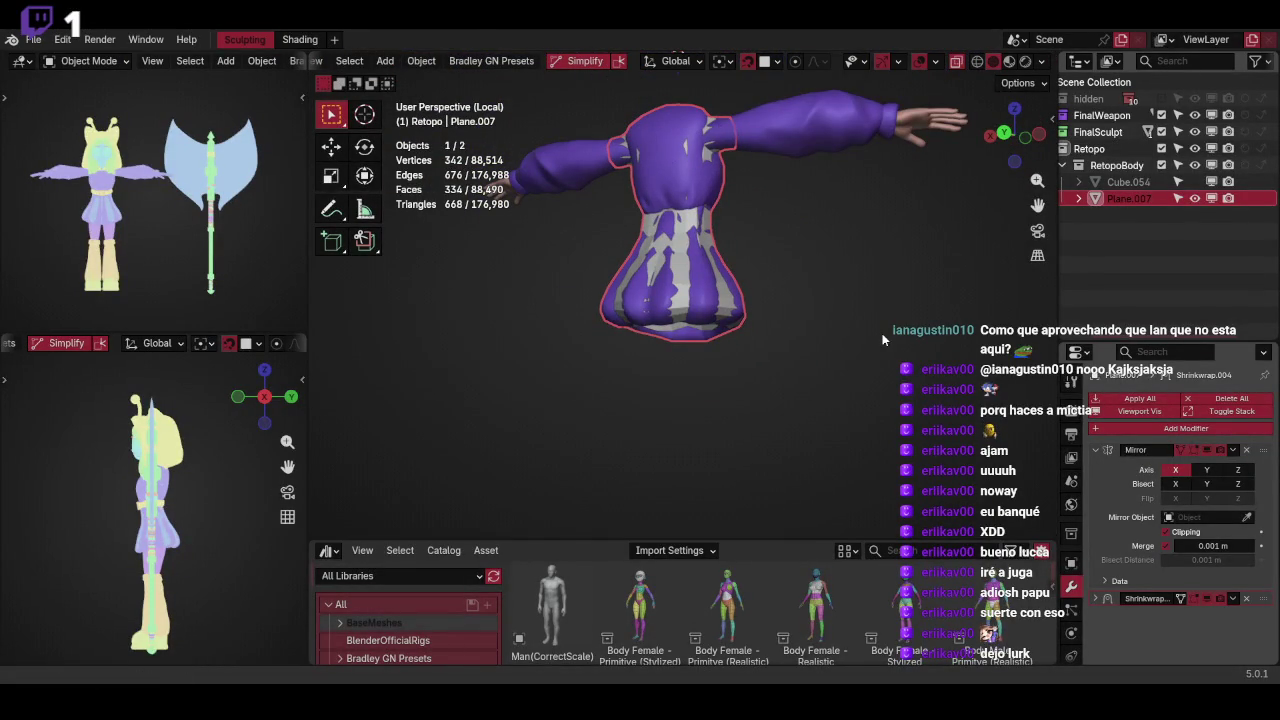
pyautogui.moveTo(770, 251)
pyautogui.mouseDown(button='middle')
pyautogui.moveTo(852, 339)
pyautogui.moveTo(898, 311)
pyautogui.moveTo(872, 266)
pyautogui.mouseUp(button='middle')
pyautogui.scroll(2, 872, 270)
pyautogui.press('Tab')
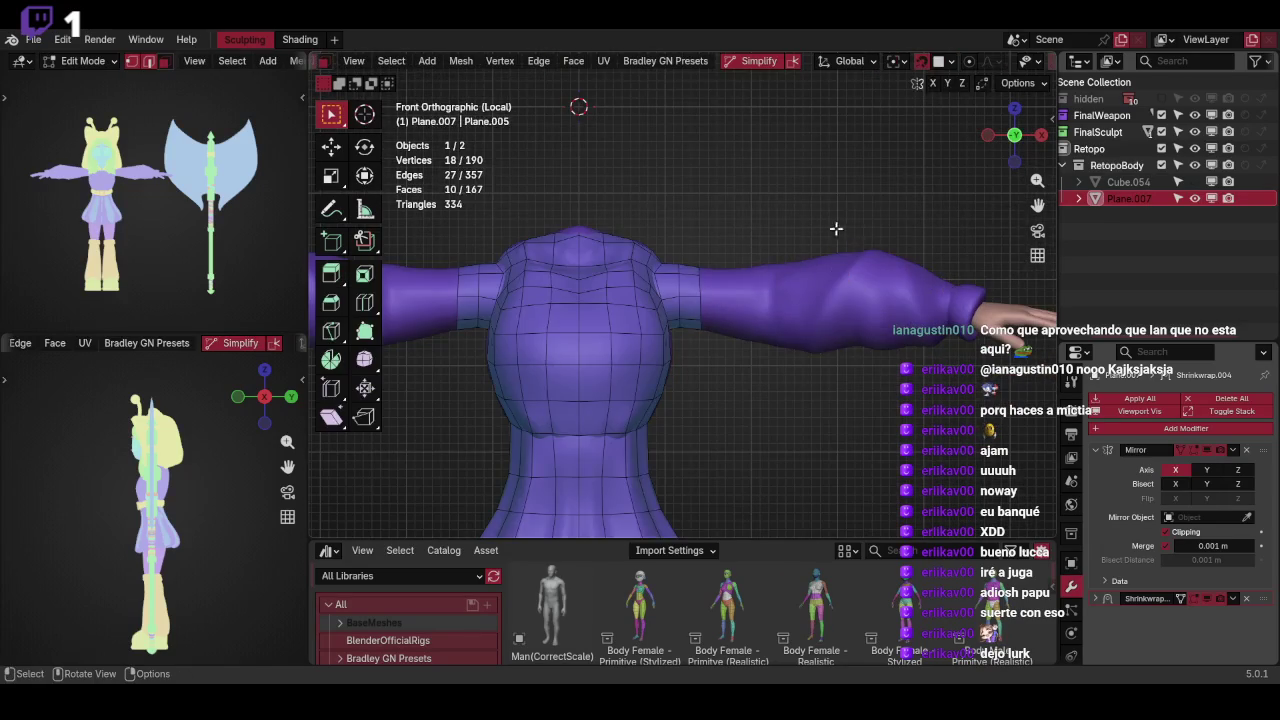
# Extrude the sleeve-end edge loop in see-through view and scale it up
pyautogui.scroll(2, 777, 277)
pyautogui.scroll(2, 645, 299)
pyautogui.hotkey('shift', 'z')
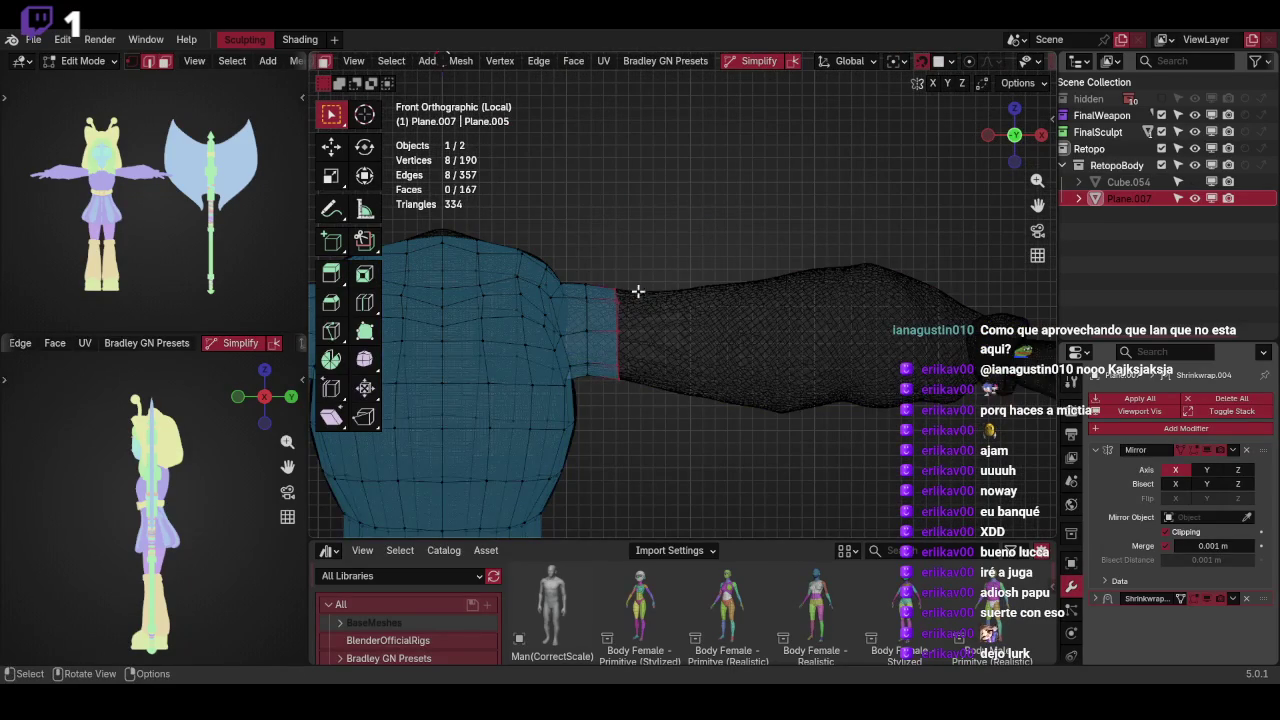
pyautogui.scroll(-2, 795, 340)
pyautogui.scroll(-1, 860, 250)
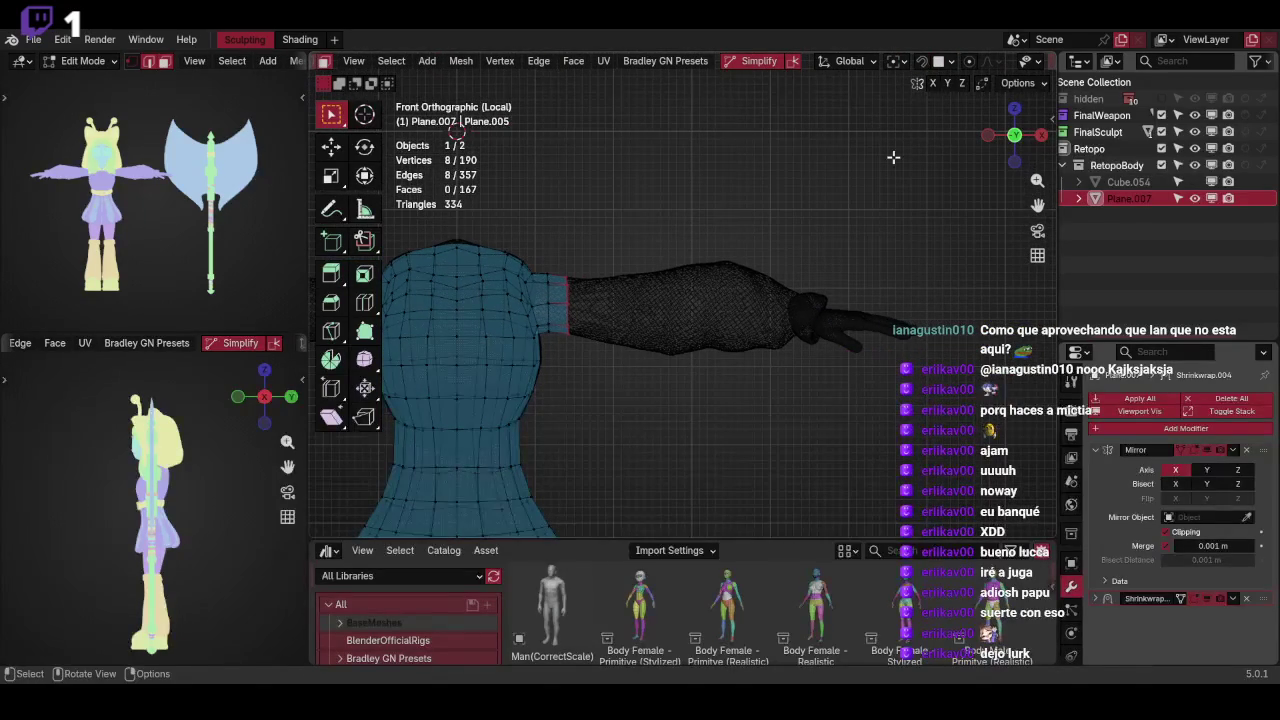
pyautogui.press('e')
pyautogui.click(780, 305)
pyautogui.press('s')
pyautogui.click(786, 271)
# Position the new loop and scale it to 1.475, checking side and top views
pyautogui.hotkey('shift', 'z')
pyautogui.press('g')
pyautogui.click(815, 289)
pyautogui.press('s')
pyautogui.click(925, 263)
pyautogui.press('KP_3')
pyautogui.press('g')
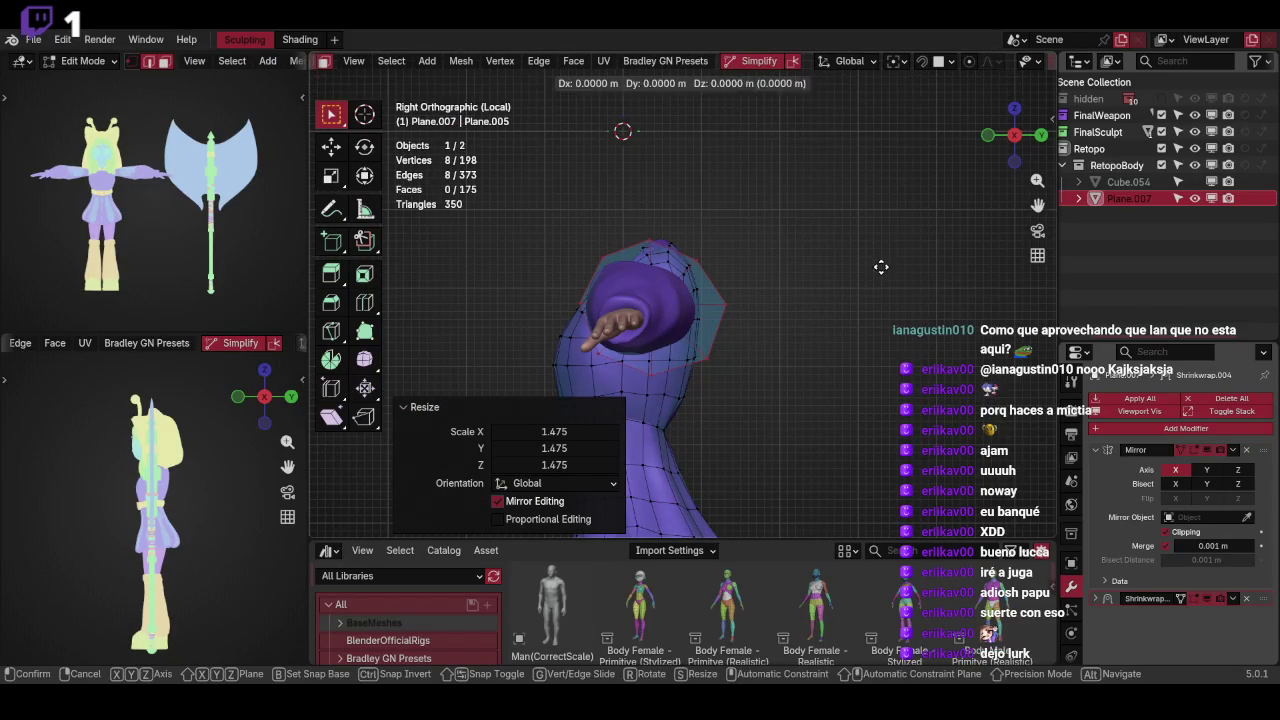
pyautogui.click(860, 267)
pyautogui.press('KP_7')
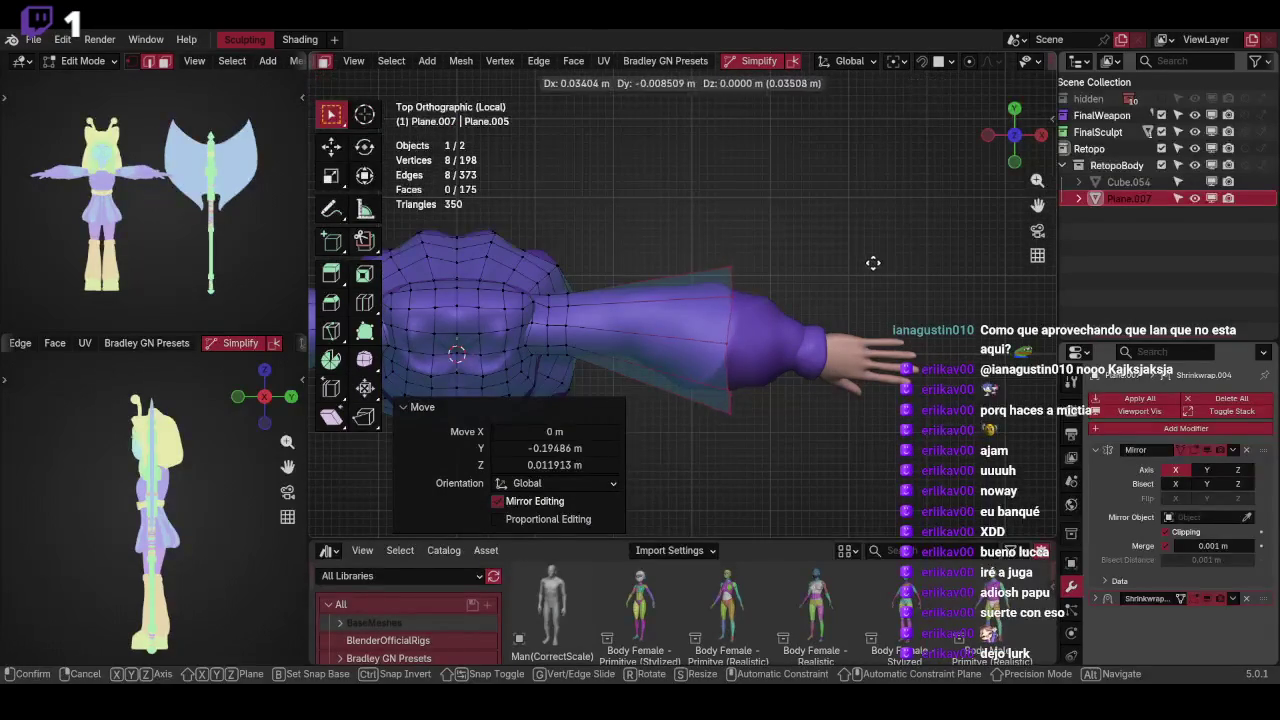
# Extrude another sleeve loop along the arm, scaling and rotating it to follow the arm
pyautogui.press('g')
pyautogui.click(868, 274)
pyautogui.press('s')
pyautogui.click(872, 280)
pyautogui.press('e')
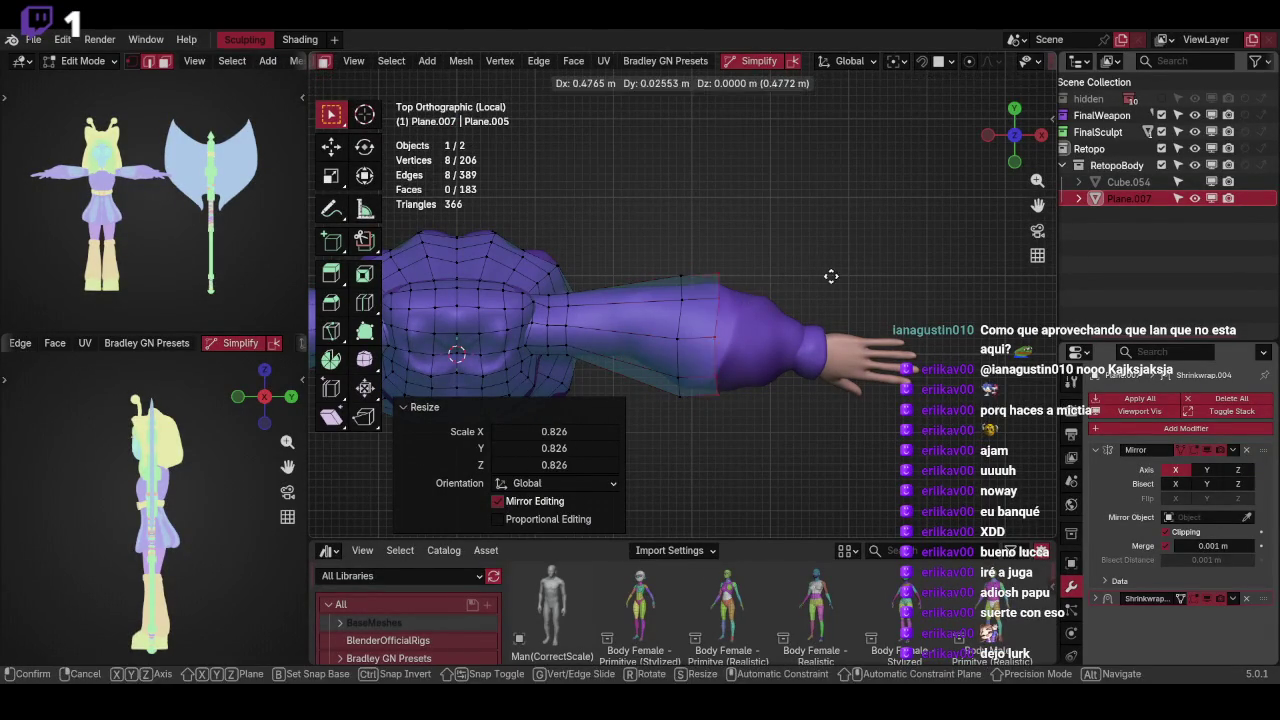
pyautogui.press('r')
pyautogui.click(892, 291)
pyautogui.press('s')
pyautogui.click(888, 304)
# Extrude a loop toward the wrist and rotate it to match the forearm in front view
pyautogui.press('e')
pyautogui.click(889, 311)
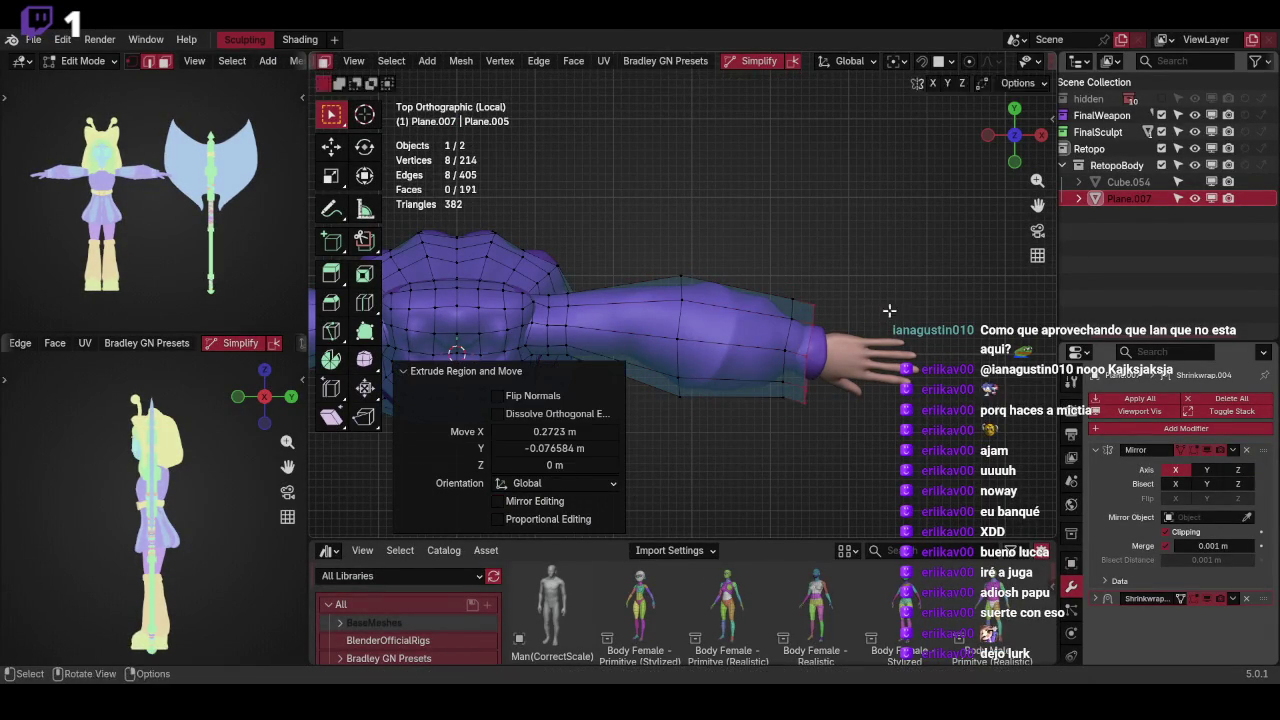
pyautogui.click(858, 322)
pyautogui.press('r')
pyautogui.click(870, 315)
pyautogui.press('KP_1')
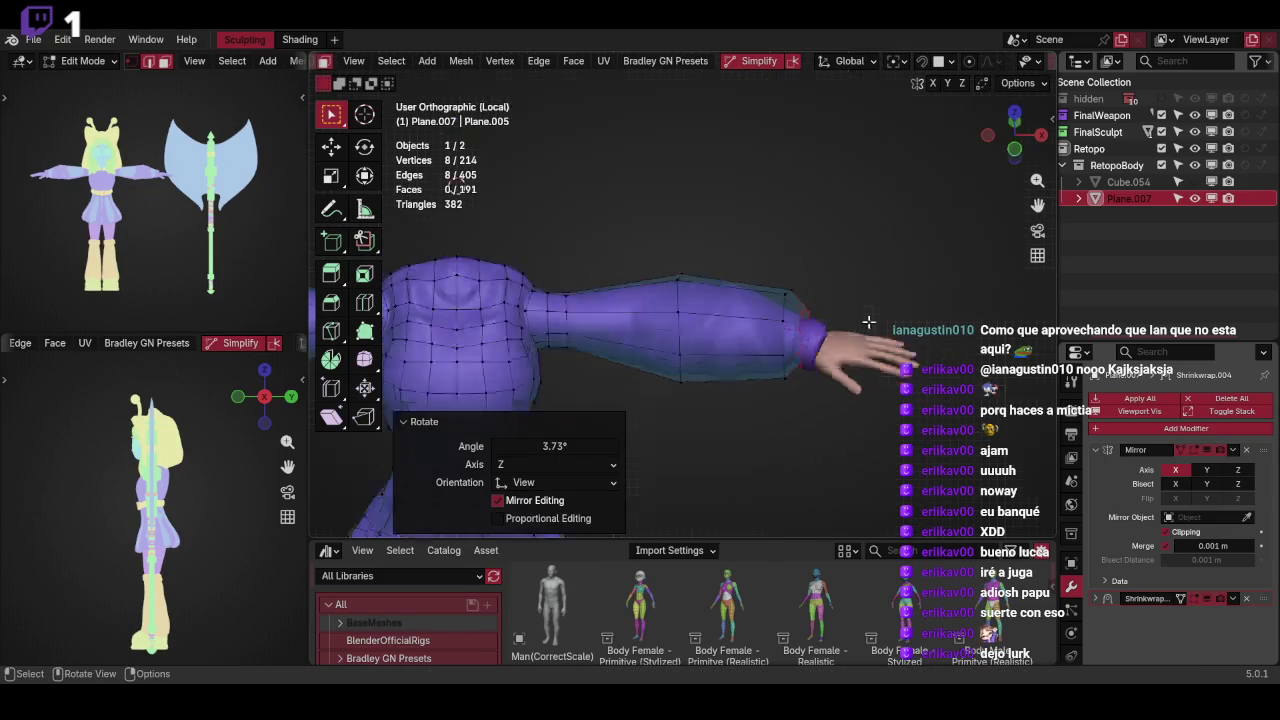
pyautogui.click(871, 324)
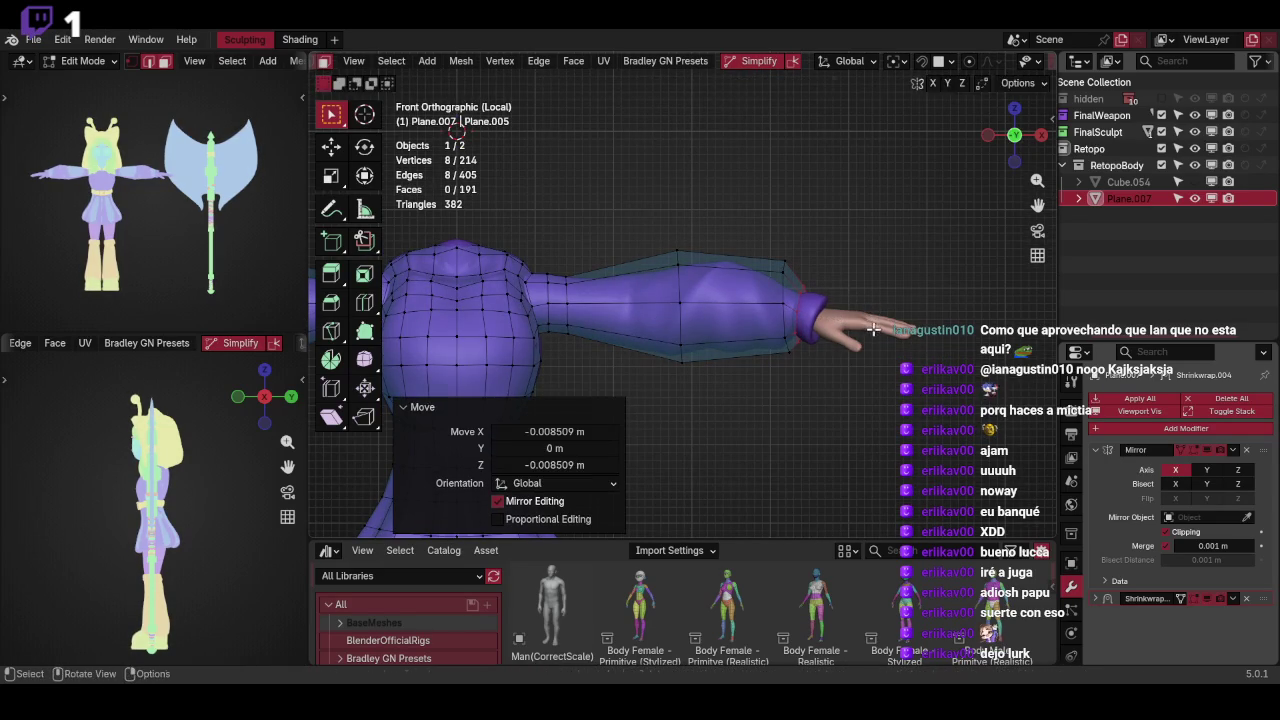
pyautogui.click(883, 312)
# Move the forearm loop onto the sleeve surface and adjust its rotation
pyautogui.press('g')
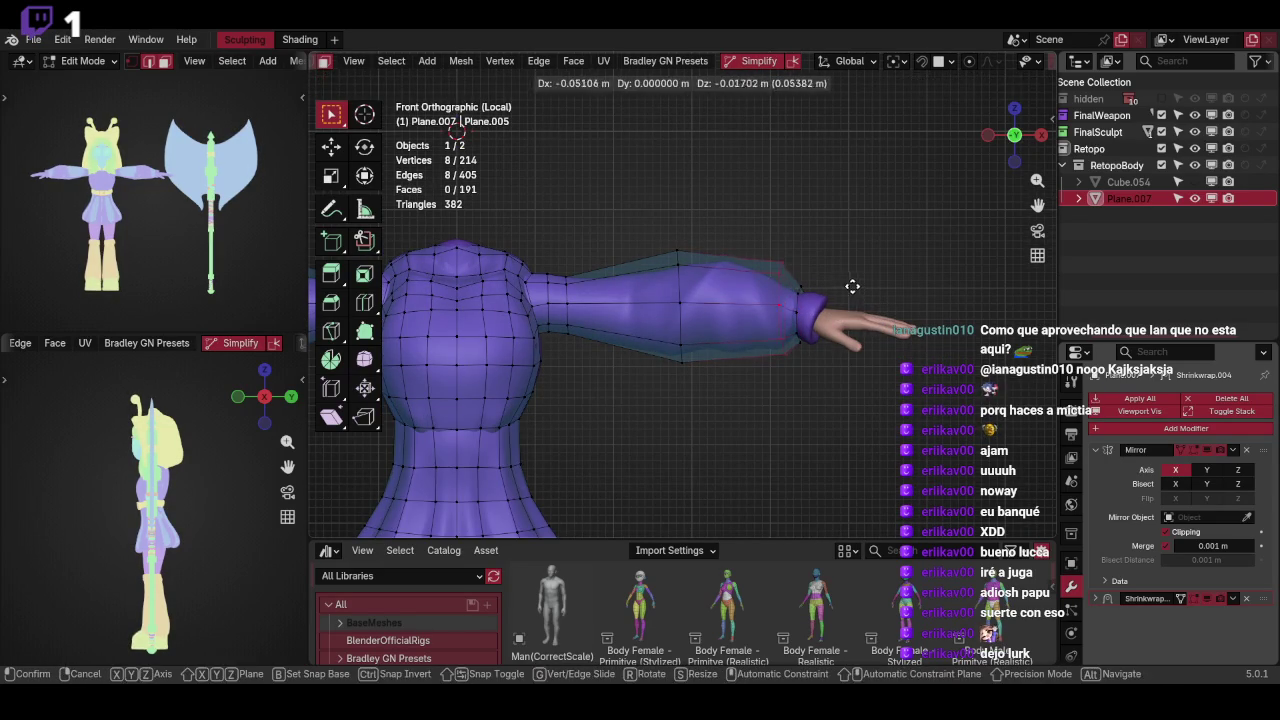
pyautogui.click(852, 288)
pyautogui.press('r')
pyautogui.rightClick(852, 289)
pyautogui.click(798, 298)
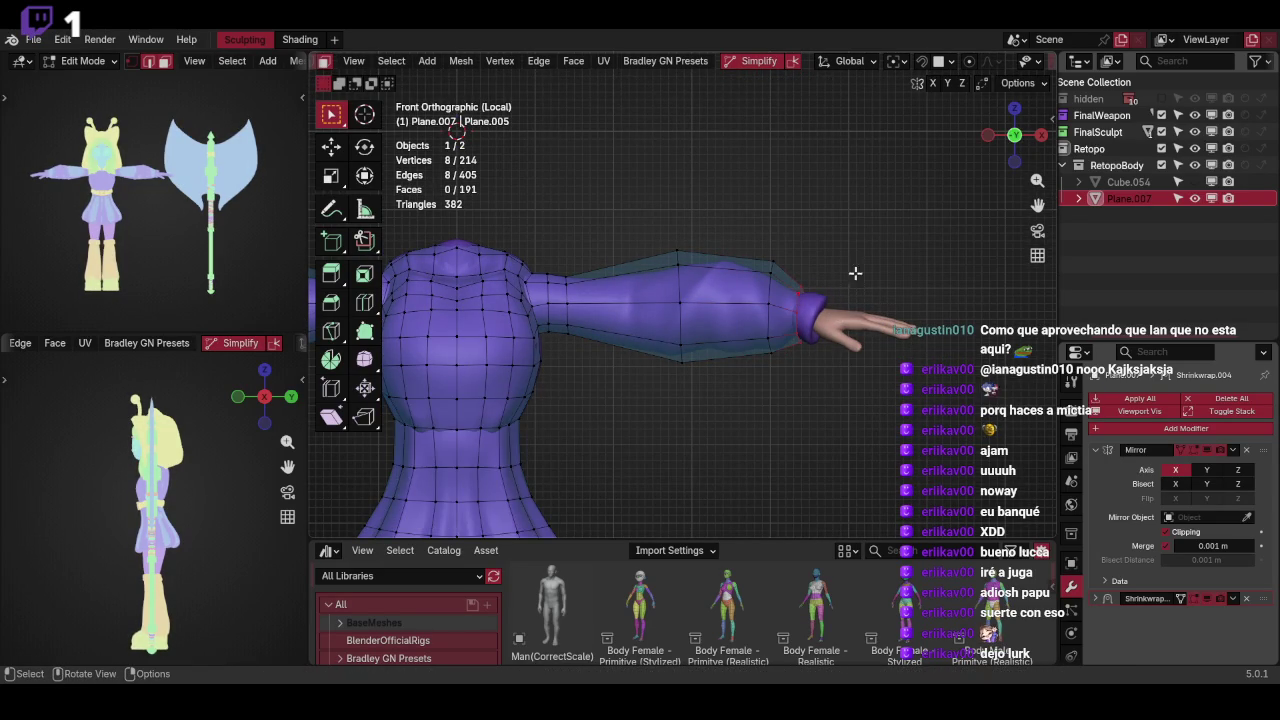
pyautogui.scroll(2, 888, 265)
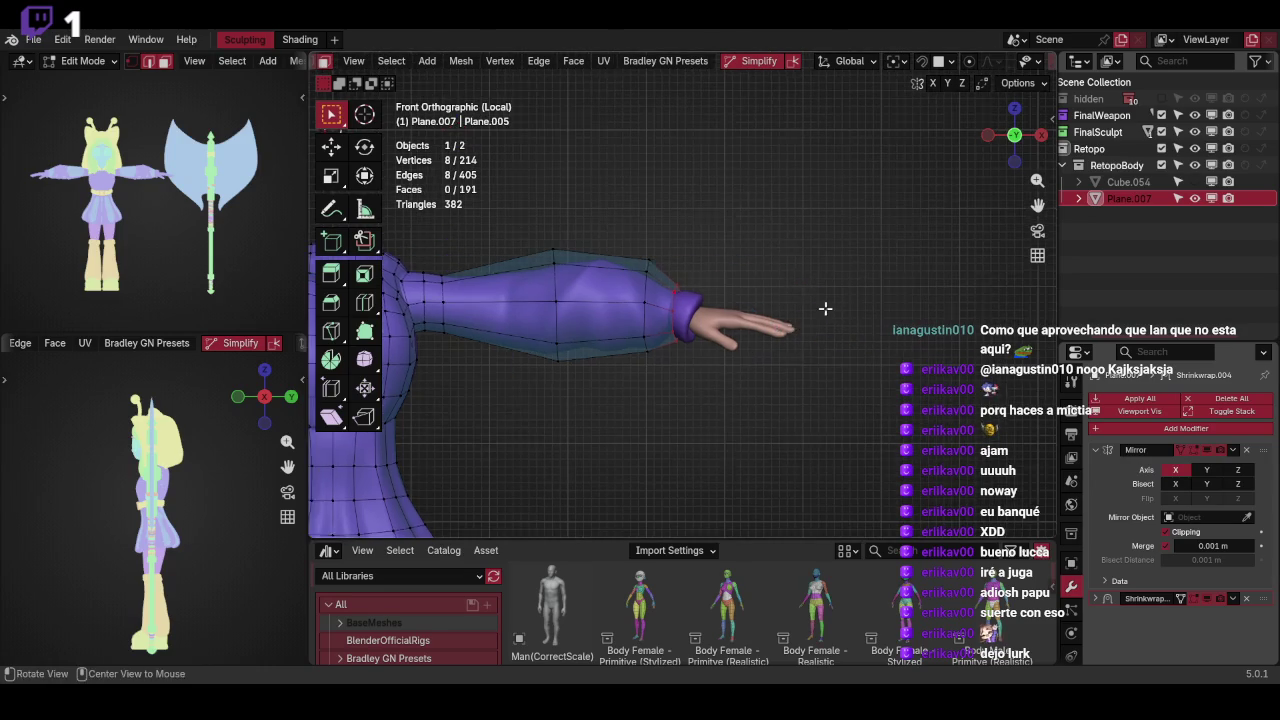
pyautogui.scroll(2, 826, 306)
pyautogui.scroll(1, 843, 283)
pyautogui.click(843, 280)
# Extrude the final loop out to the cuff at the wrist
pyautogui.press('e')
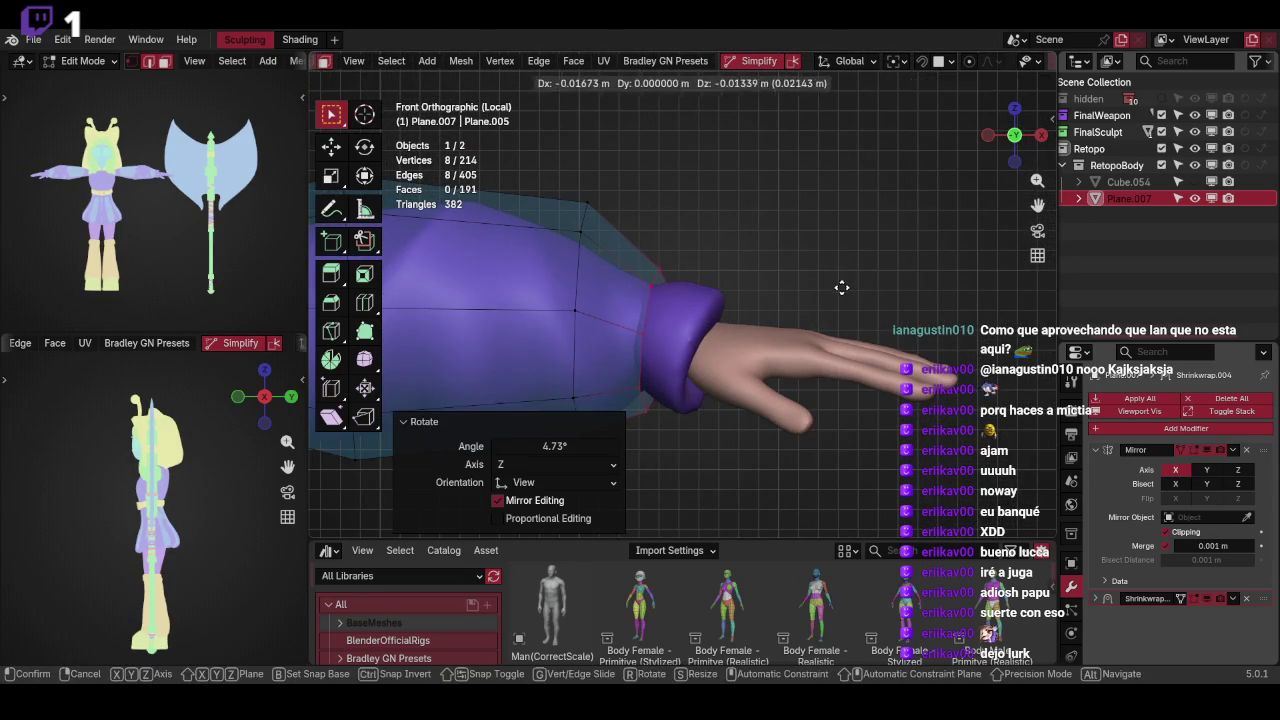
pyautogui.click(867, 290)
pyautogui.press('r')
pyautogui.rightClick(878, 314)
pyautogui.click(879, 313)
pyautogui.moveTo(879, 313)
pyautogui.mouseDown(button='middle')
pyautogui.moveTo(737, 323)
pyautogui.moveTo(817, 283)
pyautogui.moveTo(792, 284)
pyautogui.moveTo(877, 383)
pyautogui.moveTo(868, 360)
pyautogui.mouseUp(button='middle')
pyautogui.press('g')
# Adjust the cuff loop from the top view, shifting it along the X axis
pyautogui.click(800, 280)
pyautogui.press('KP_7')
pyautogui.click(870, 300)
pyautogui.press('g')
pyautogui.press('x')
pyautogui.click(870, 304)
pyautogui.moveTo(856, 226)
pyautogui.mouseDown(button='middle')
pyautogui.moveTo(820, 231)
pyautogui.moveTo(879, 301)
pyautogui.moveTo(894, 240)
pyautogui.mouseUp(button='middle')
# Return to Object Mode, inspect the sleeve, and enable snapping to the surface
pyautogui.press('Tab')
pyautogui.press('Tab')
pyautogui.scroll(5, 760, 330)
pyautogui.moveTo(760, 330)
pyautogui.mouseDown(button='middle')
pyautogui.moveTo(857, 366)
pyautogui.moveTo(900, 300)
pyautogui.mouseUp(button='middle')
pyautogui.click(922, 62)
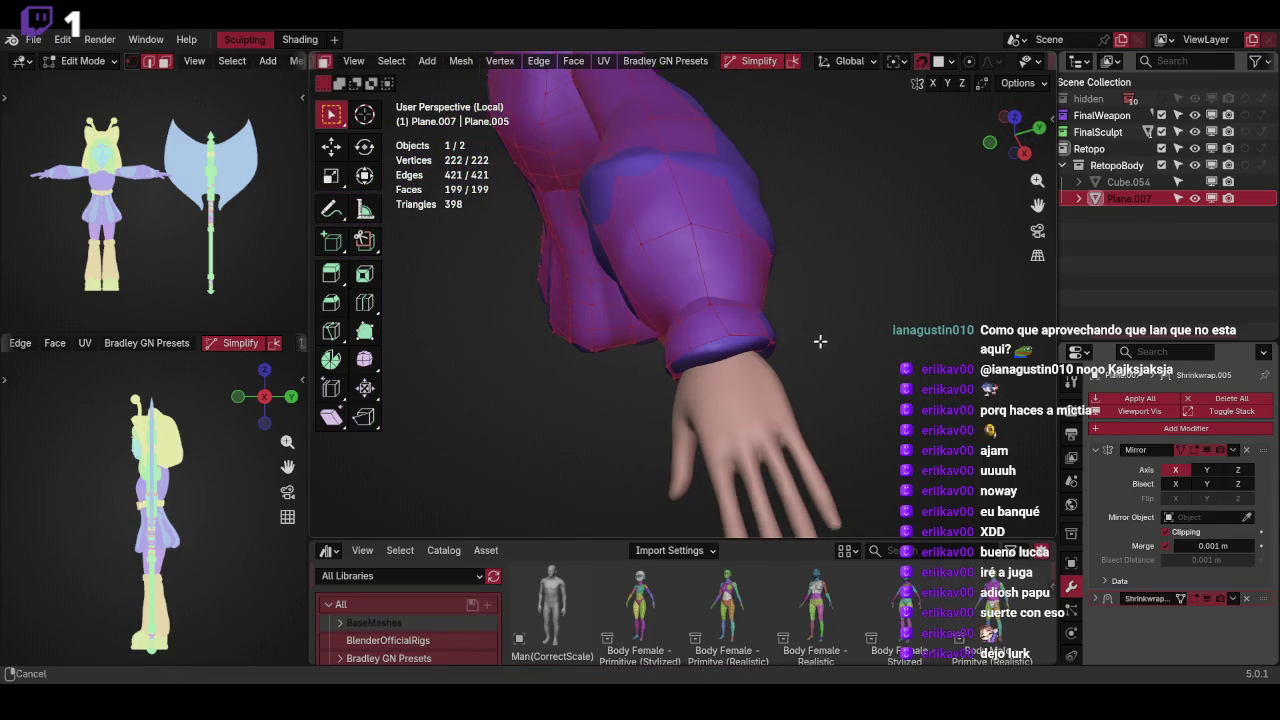
# Snap two cuff vertices onto the sleeve surface
pyautogui.click(790, 350)
pyautogui.press('g')
pyautogui.click(771, 362)
pyautogui.press('g')
pyautogui.click(735, 352)
pyautogui.moveTo(735, 352)
pyautogui.mouseDown(button='middle')
pyautogui.moveTo(720, 331)
pyautogui.moveTo(706, 340)
pyautogui.moveTo(774, 251)
pyautogui.moveTo(783, 354)
pyautogui.moveTo(757, 354)
pyautogui.moveTo(669, 294)
pyautogui.moveTo(789, 303)
pyautogui.moveTo(784, 326)
pyautogui.mouseUp(button='middle')
# Rotate the cuff edge slightly back and forth to align it with the sleeve
pyautogui.click(669, 294)
pyautogui.press('g')
pyautogui.press('r')
pyautogui.click(723, 294)
pyautogui.press('r')
pyautogui.click(762, 306)
pyautogui.moveTo(823, 263)
pyautogui.mouseDown(button='middle')
pyautogui.moveTo(811, 343)
pyautogui.moveTo(851, 297)
pyautogui.moveTo(872, 338)
pyautogui.moveTo(811, 383)
pyautogui.mouseUp(button='middle')
# Add a centred loop cut across the forearm of the retopo sleeve
pyautogui.click(704, 270)
pyautogui.rightClick(709, 262)
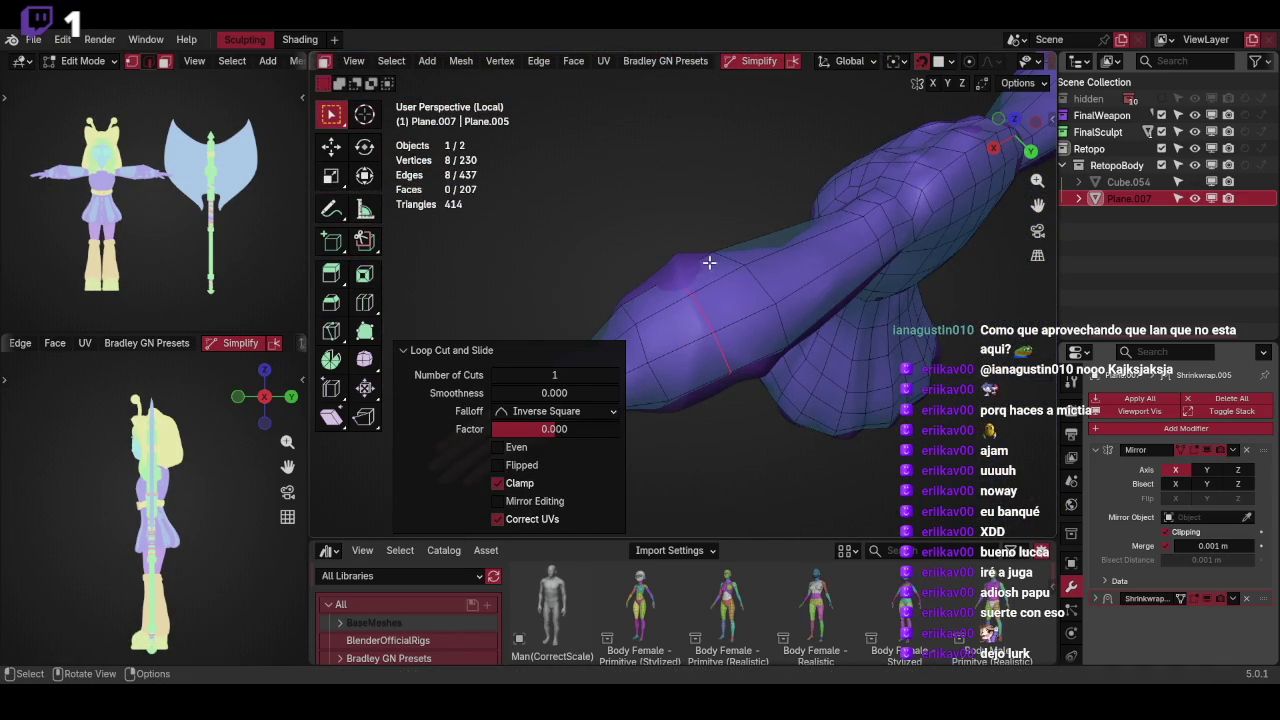
pyautogui.press('Tab')
pyautogui.moveTo(716, 266)
pyautogui.mouseDown(button='middle')
pyautogui.moveTo(762, 213)
pyautogui.moveTo(902, 273)
pyautogui.moveTo(807, 311)
pyautogui.moveTo(781, 301)
pyautogui.moveTo(773, 372)
pyautogui.moveTo(852, 325)
pyautogui.mouseUp(button='middle')
pyautogui.press('z')
pyautogui.press('Tab')
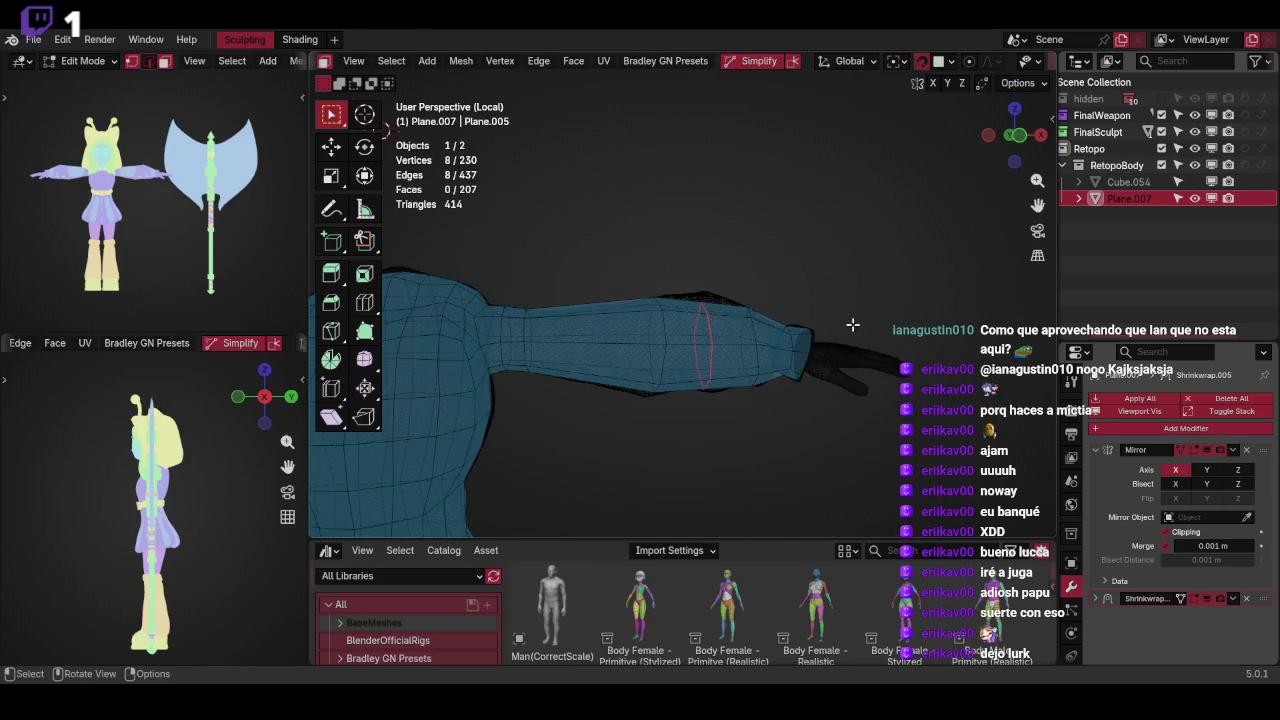
pyautogui.rightClick(618, 305)
pyautogui.press('z')
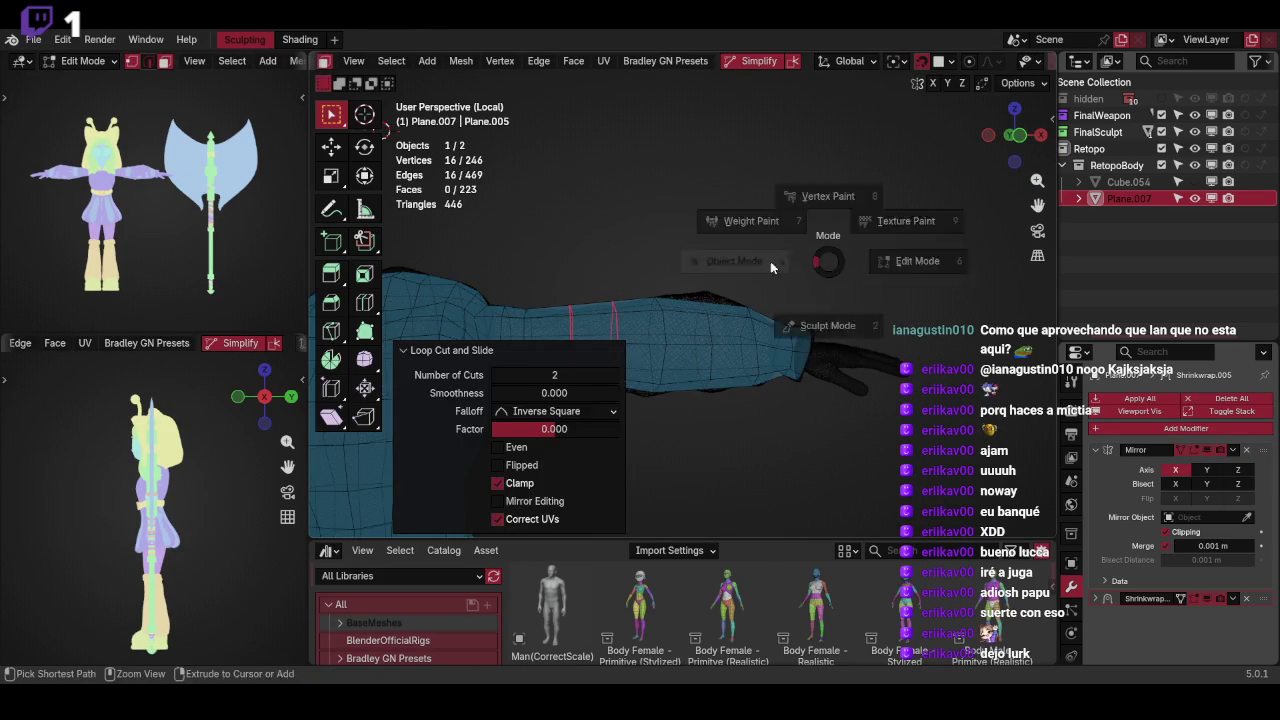
pyautogui.press('Tab')
# Apply the Shrinkwrap modifier and switch the viewport to solid shading
pyautogui.hotkey('ctrl', 'a')
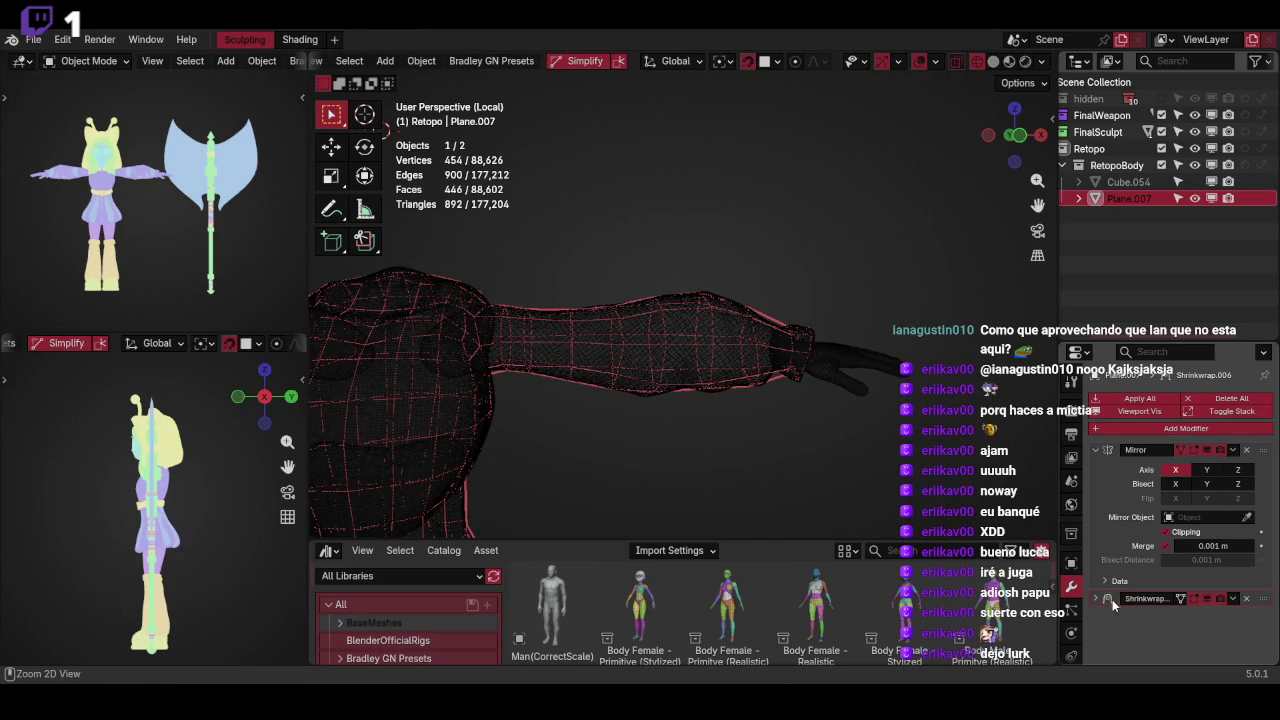
pyautogui.press('Tab')
pyautogui.moveTo(872, 298)
pyautogui.mouseDown(button='middle')
pyautogui.moveTo(808, 300)
pyautogui.moveTo(829, 357)
pyautogui.moveTo(812, 351)
pyautogui.moveTo(851, 317)
pyautogui.moveTo(794, 331)
pyautogui.moveTo(817, 329)
pyautogui.mouseUp(button='middle')
pyautogui.press('a')
pyautogui.press('z')
pyautogui.click(899, 341)
pyautogui.moveTo(899, 341)
pyautogui.mouseDown(button='middle')
pyautogui.moveTo(815, 314)
pyautogui.moveTo(839, 267)
pyautogui.mouseUp(button='middle')
# Show the retopo mesh Plane.007 alone in Local View in Object Mode
pyautogui.press('Tab')
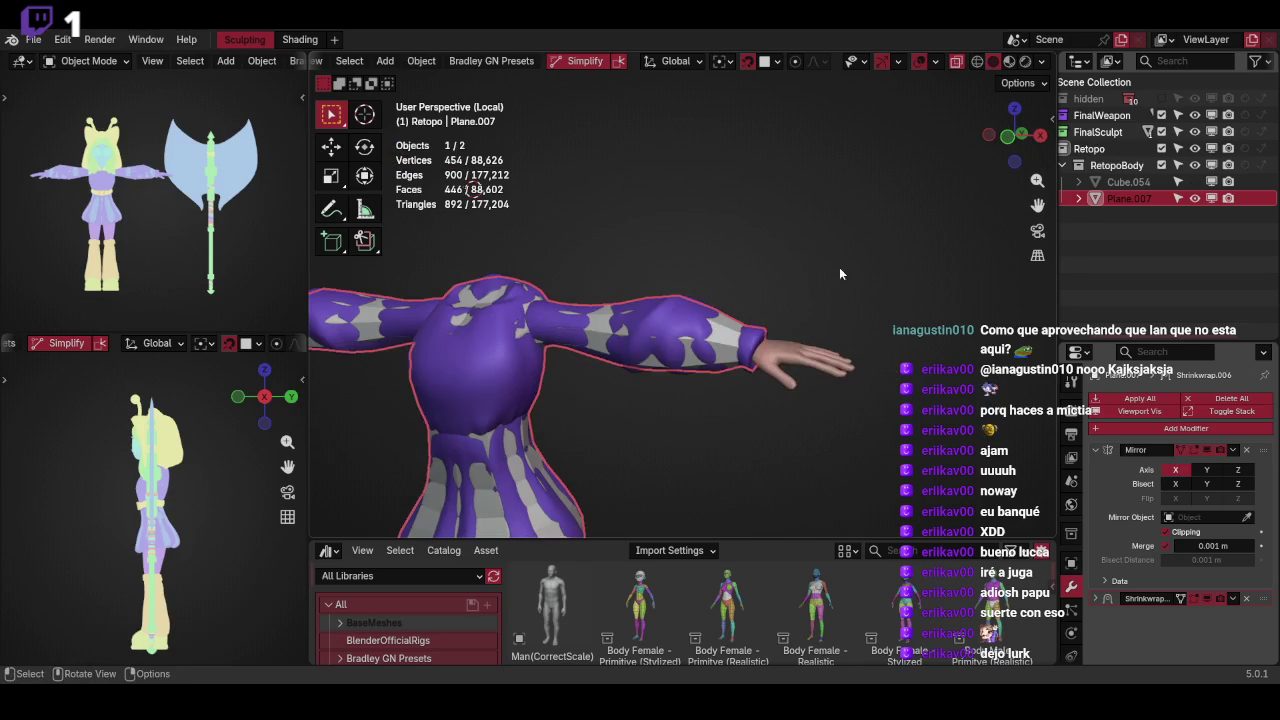
pyautogui.click(844, 265)
pyautogui.press('q')
pyautogui.click(916, 272)
pyautogui.moveTo(874, 342)
pyautogui.mouseDown(button='middle')
pyautogui.moveTo(856, 277)
pyautogui.moveTo(884, 332)
pyautogui.mouseUp(button='middle')
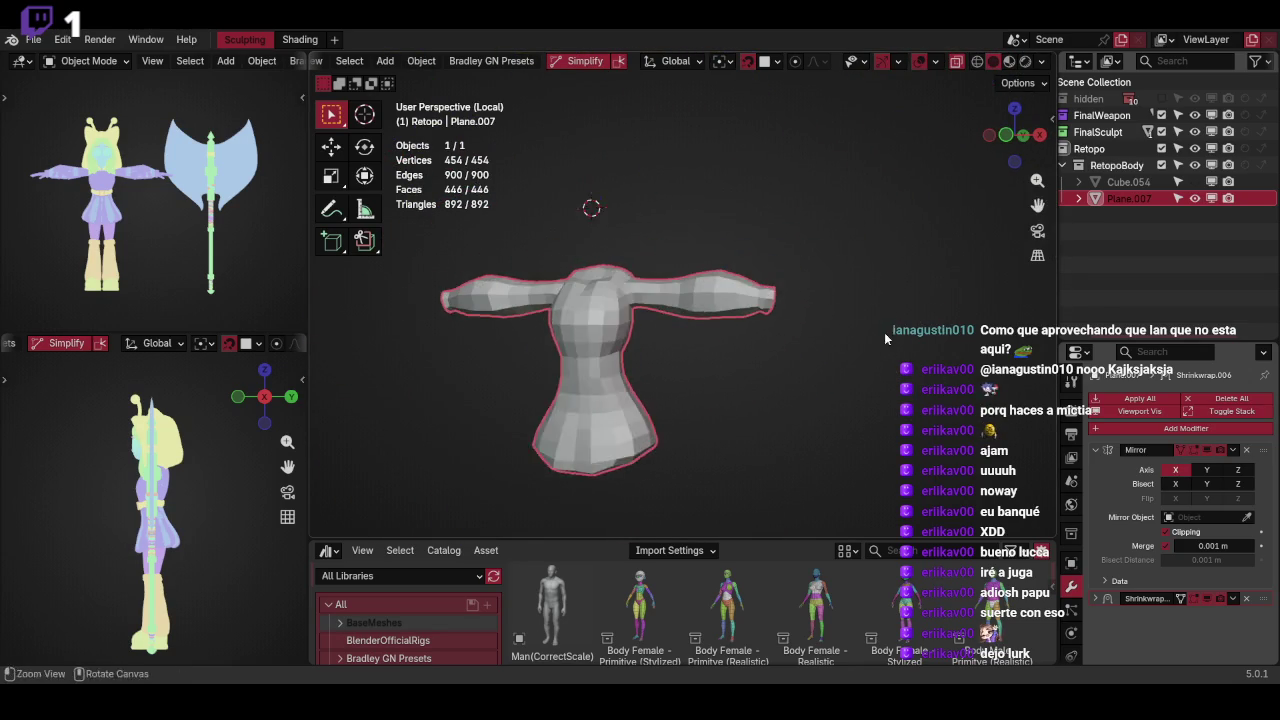
# Isolate the arm meshes and enter Edit Mode on the retopo mesh Plane.007
pyautogui.scroll(3, 865, 256)
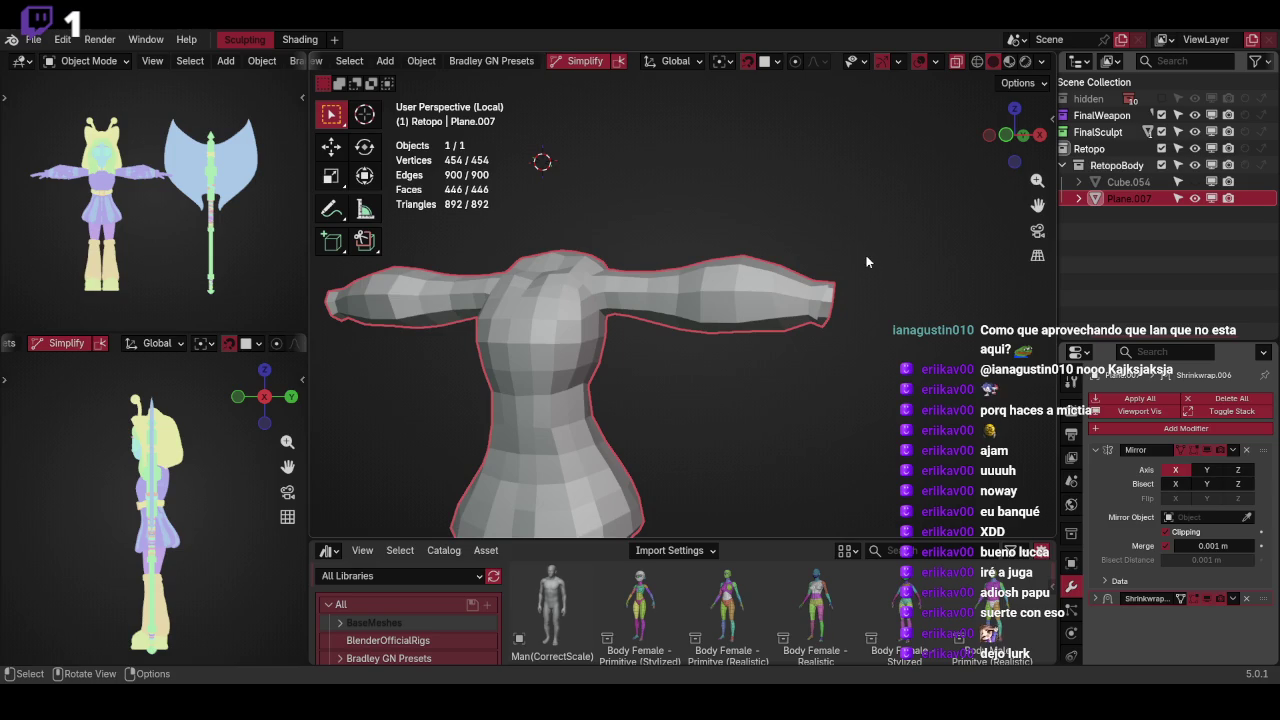
pyautogui.press('KP_Divide')
pyautogui.moveTo(884, 226)
pyautogui.mouseDown(button='middle')
pyautogui.moveTo(934, 264)
pyautogui.moveTo(796, 338)
pyautogui.mouseUp(button='middle')
pyautogui.scroll(-3, 934, 264)
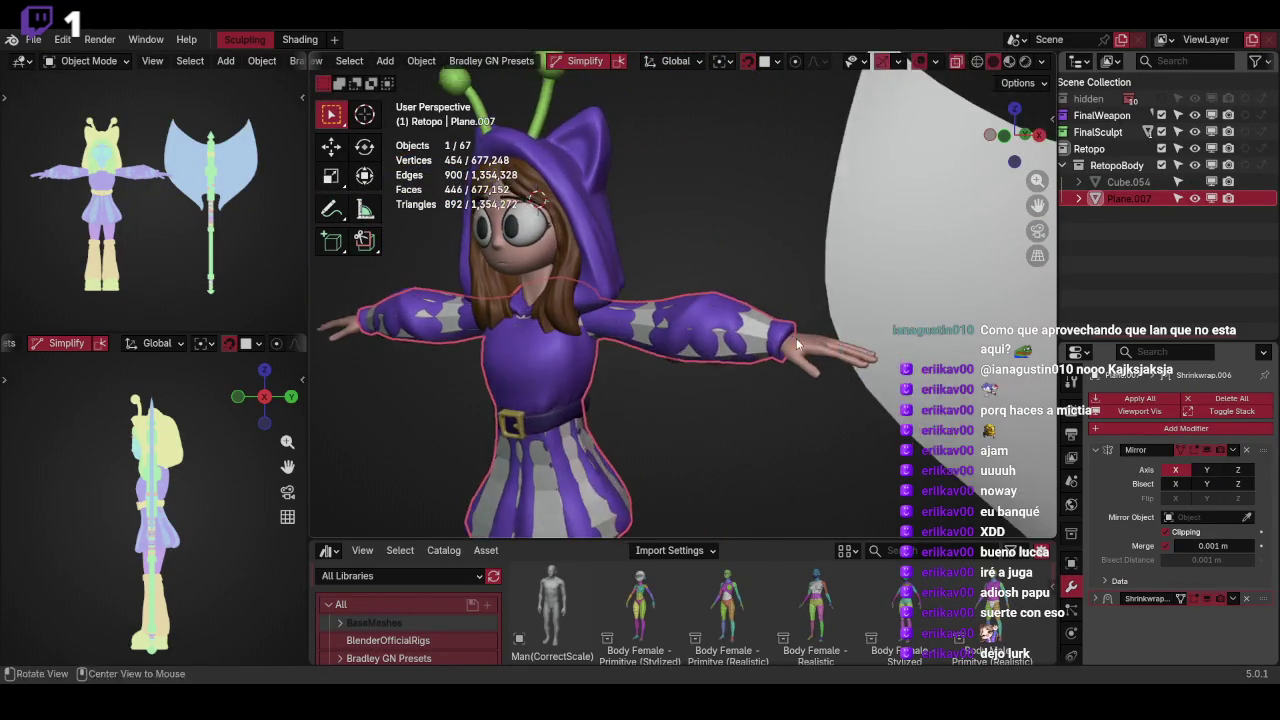
pyautogui.scroll(3, 820, 340)
pyautogui.keyDown('shift'); pyautogui.click(866, 344); pyautogui.keyUp('shift')
pyautogui.click(861, 340)
pyautogui.scroll(2, 887, 301)
pyautogui.scroll(2, 887, 340)
pyautogui.click(887, 372)
pyautogui.press('Tab')
# In front ortho view, add three Ctrl+R loop cuts along the forearm
pyautogui.press('KP_1')
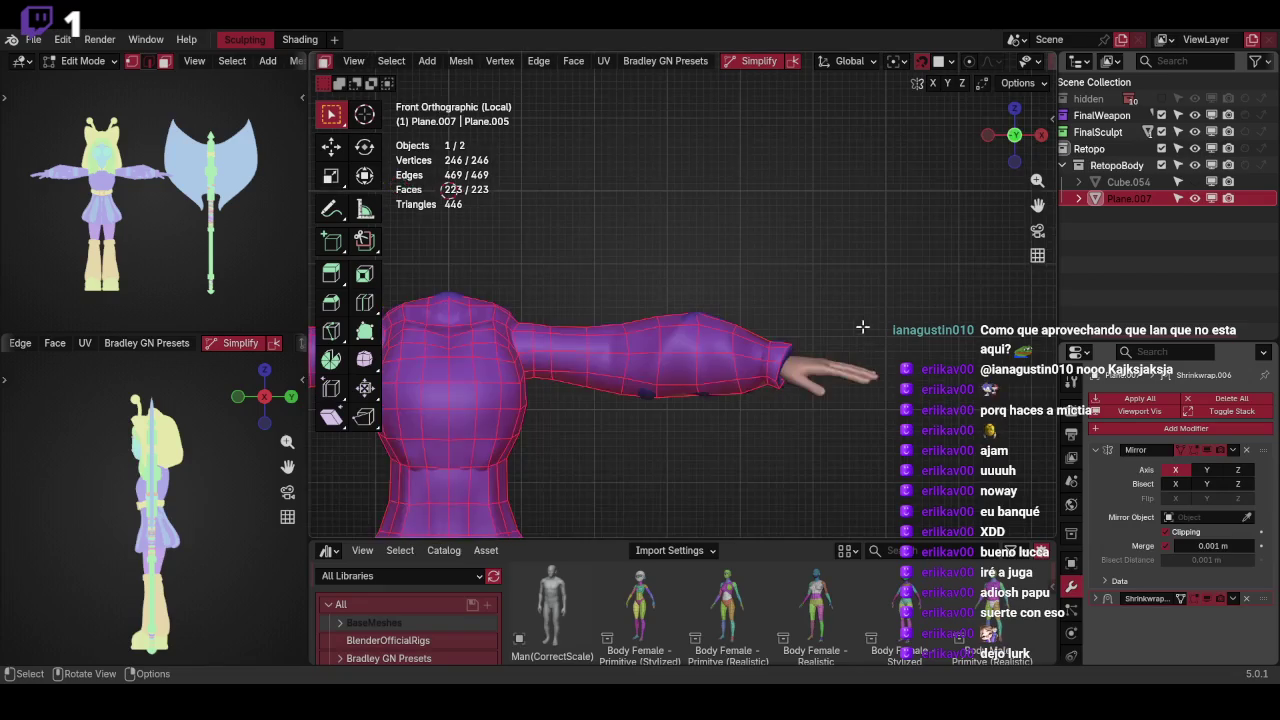
pyautogui.scroll(2, 862, 332)
pyautogui.keyDown('alt'); pyautogui.click(775, 348); pyautogui.keyUp('alt')
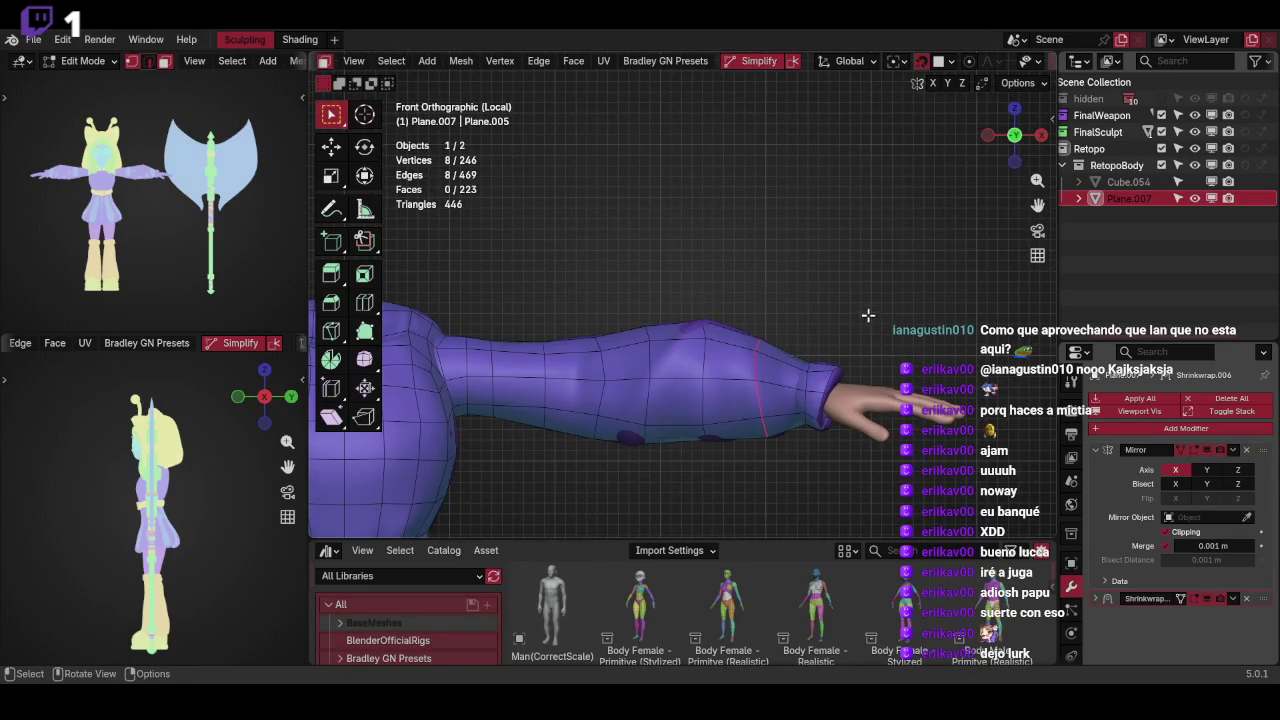
pyautogui.click(748, 327)
pyautogui.rightClick(766, 314)
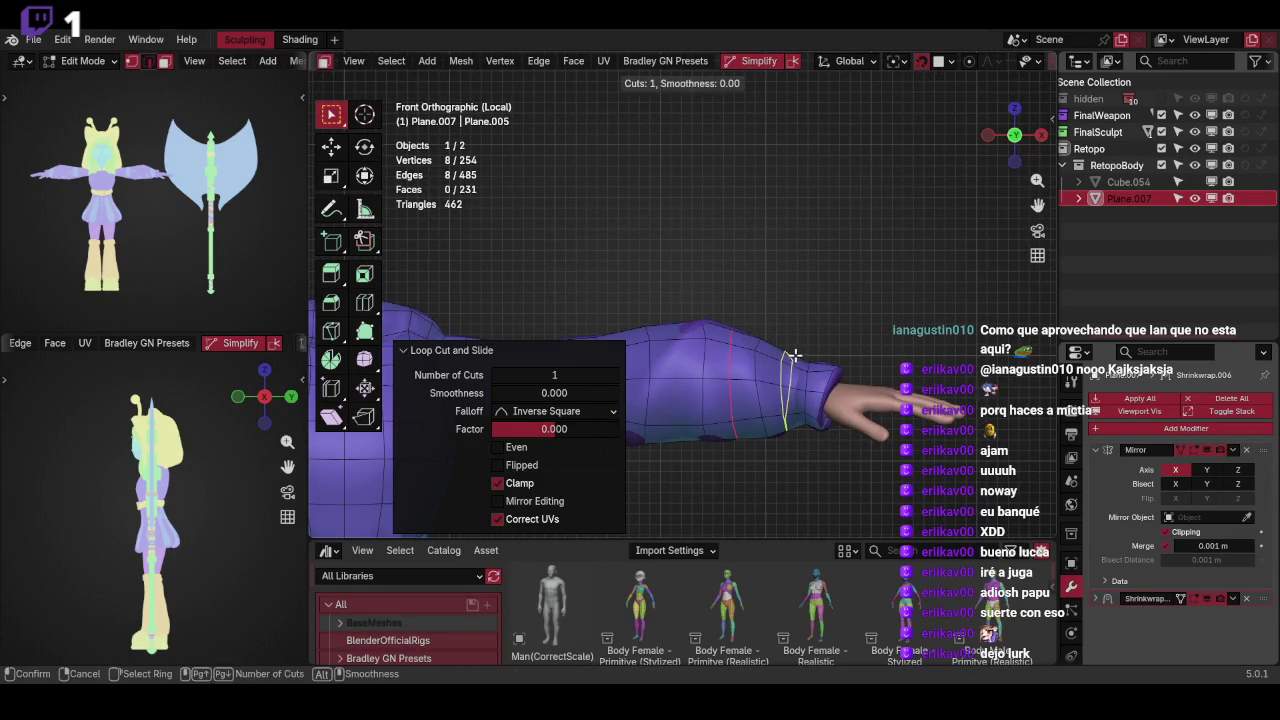
pyautogui.hotkey('ctrl', 'r')
pyautogui.click(782, 310)
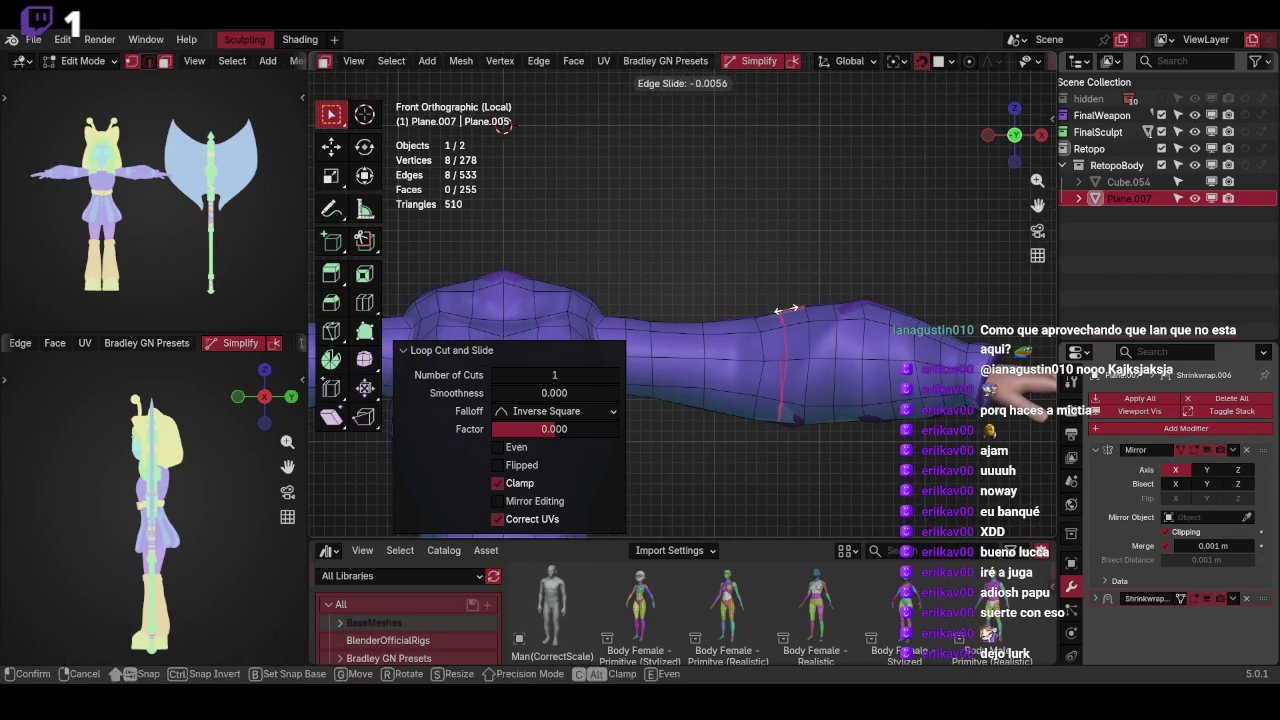
pyautogui.hotkey('ctrl', 'r')
pyautogui.click(682, 321)
# Check the new sleeve loops from around the arm and return to Object Mode
pyautogui.moveTo(843, 247); pyautogui.dragTo(734, 310, button='middle')
pyautogui.scroll(-5, 820, 260)
pyautogui.press('Tab')
pyautogui.scroll(3, 804, 270)
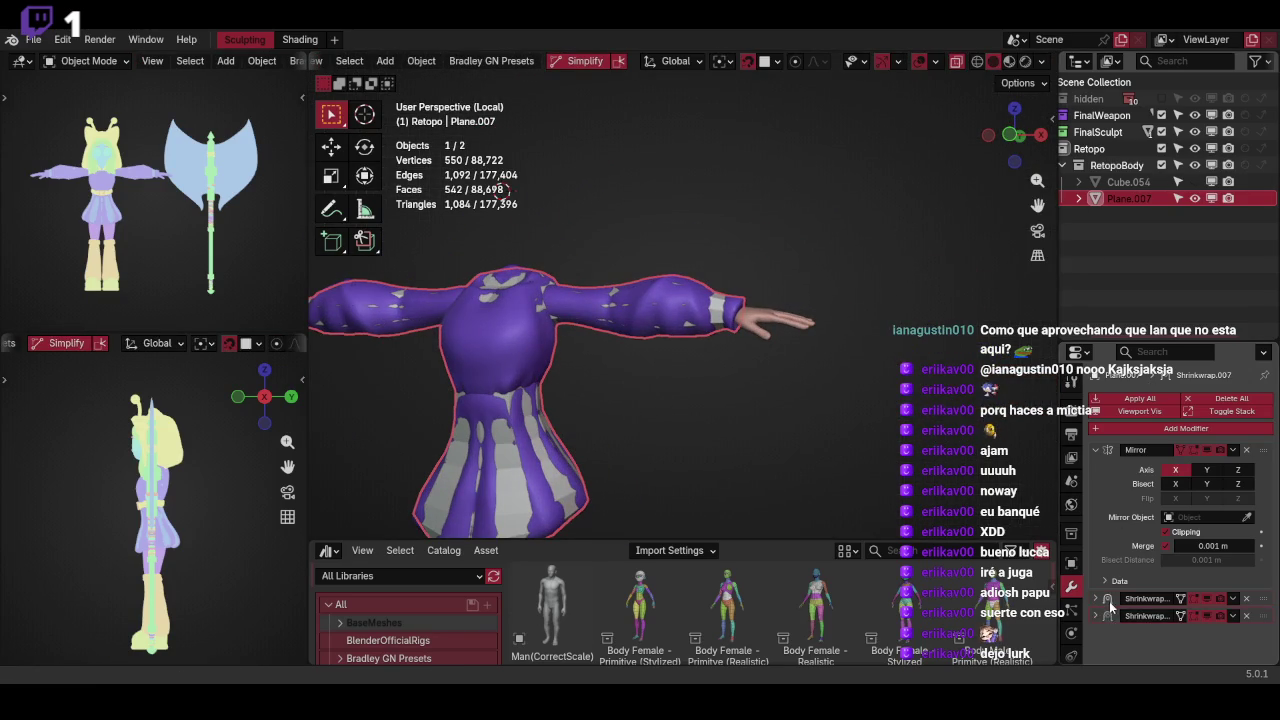
pyautogui.press('Tab')
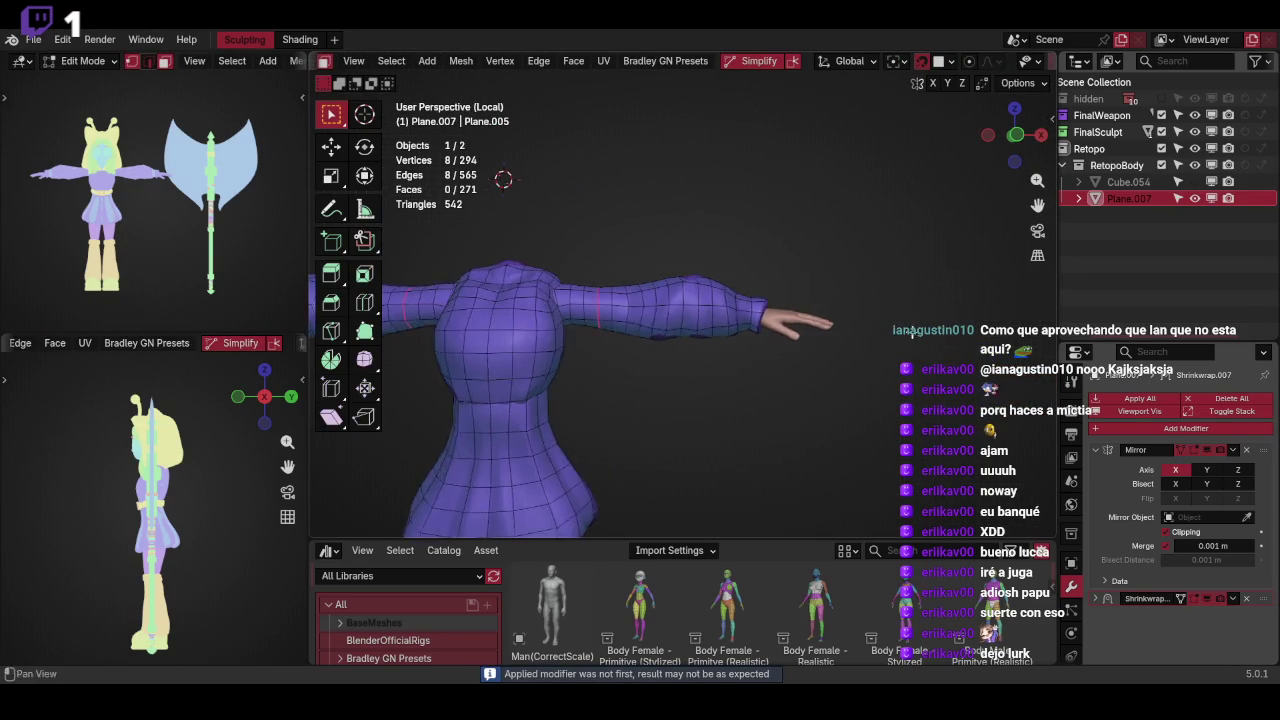
pyautogui.scroll(5, 870, 380)
pyautogui.moveTo(870, 380)
pyautogui.mouseDown(button='middle')
pyautogui.moveTo(779, 318)
pyautogui.moveTo(863, 294)
pyautogui.moveTo(848, 320)
pyautogui.moveTo(920, 306)
pyautogui.moveTo(912, 322)
pyautogui.moveTo(899, 315)
pyautogui.mouseUp(button='middle')
pyautogui.hotkey('ctrl', 'Tab')
pyautogui.click(815, 258)
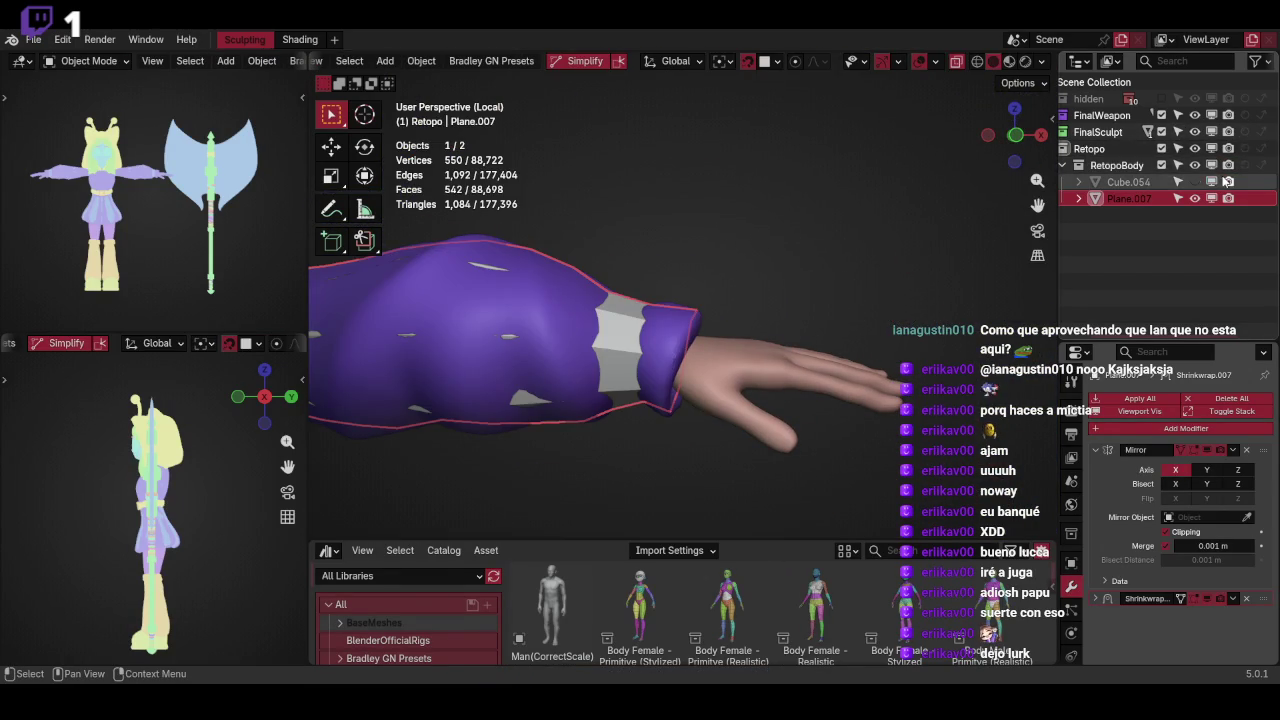
# Isolate the hand mesh Cube.054 in Local View and enter Edit Mode
pyautogui.click(1126, 186)
pyautogui.press('q')
pyautogui.click(935, 250)
pyautogui.press('q')
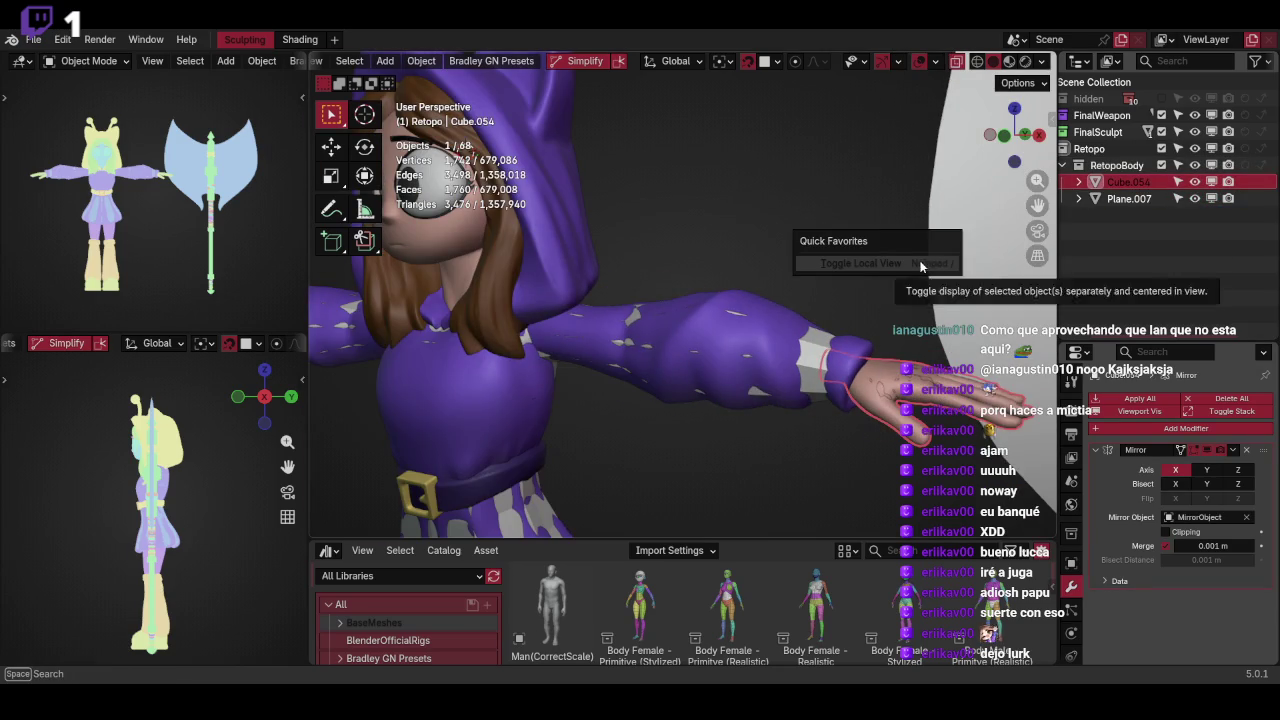
pyautogui.click(921, 264)
pyautogui.scroll(5, 781, 303)
pyautogui.press('Tab')
# Select the connected wrist cap and delete its faces
pyautogui.press('a')
pyautogui.moveTo(790, 320)
pyautogui.mouseDown(button='middle')
pyautogui.moveTo(834, 363)
pyautogui.moveTo(894, 351)
pyautogui.moveTo(834, 271)
pyautogui.moveTo(877, 303)
pyautogui.moveTo(884, 333)
pyautogui.moveTo(886, 266)
pyautogui.moveTo(871, 391)
pyautogui.moveTo(910, 322)
pyautogui.moveTo(891, 388)
pyautogui.mouseUp(button='middle')
pyautogui.hotkey('alt', 'a')
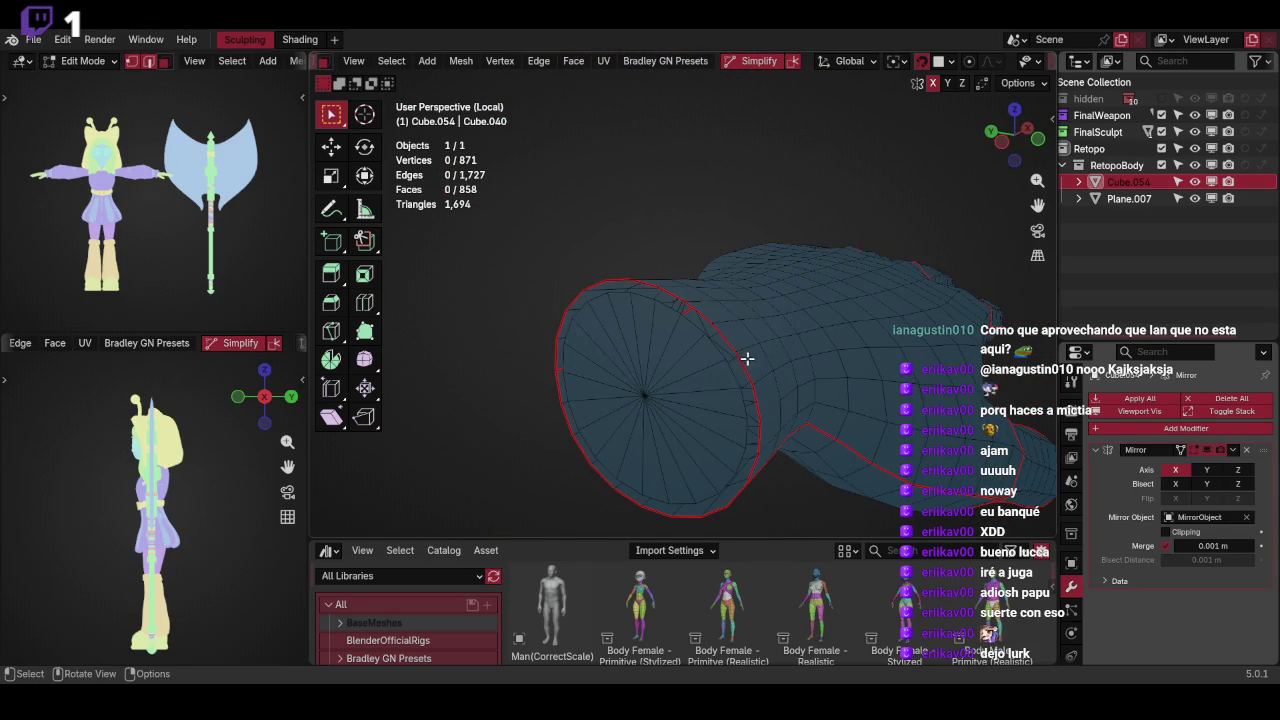
pyautogui.hotkey('ctrl', 'l')
pyautogui.press('x')
pyautogui.click(742, 289)
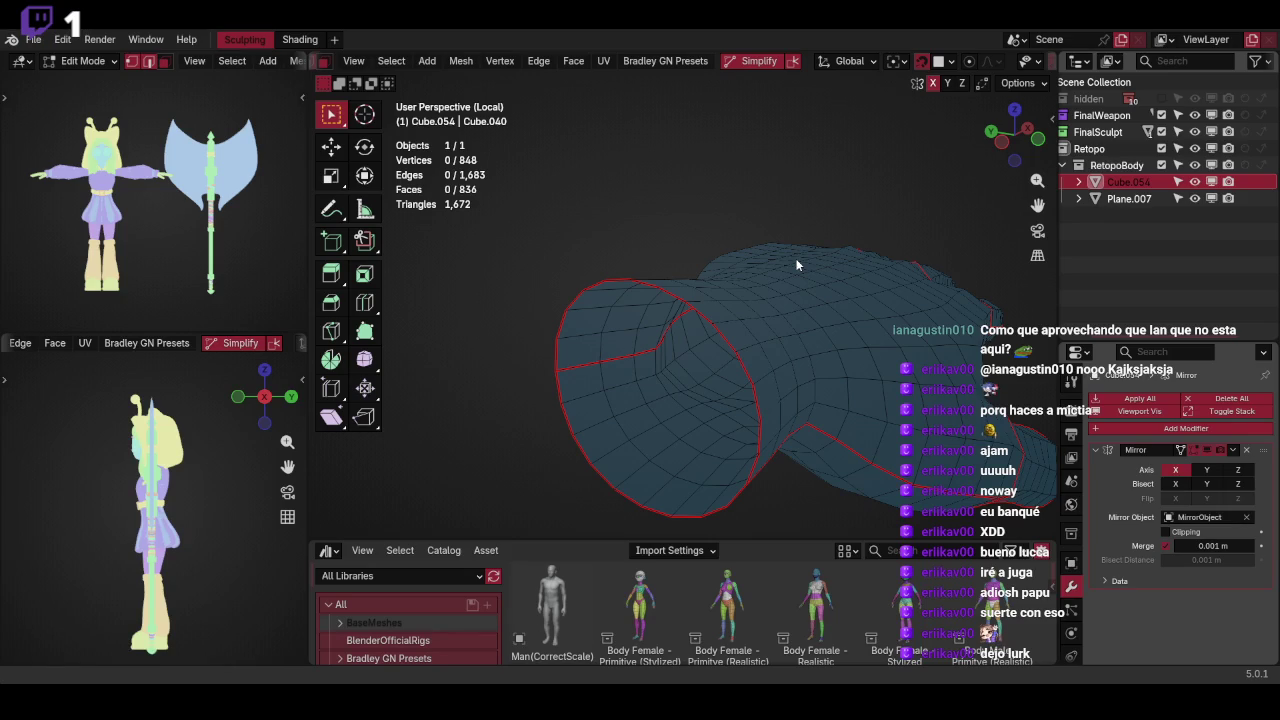
# Orbit around the hand and try scaling the selected vertices, leaving the mesh unchanged
pyautogui.moveTo(797, 265); pyautogui.dragTo(743, 277, button='middle')
pyautogui.moveTo(668, 290)
pyautogui.mouseDown(button='middle')
pyautogui.moveTo(846, 361)
pyautogui.moveTo(821, 316)
pyautogui.moveTo(780, 305)
pyautogui.mouseUp(button='middle')
pyautogui.moveTo(706, 317)
pyautogui.mouseDown(button='middle')
pyautogui.moveTo(757, 283)
pyautogui.moveTo(709, 352)
pyautogui.mouseUp(button='middle')
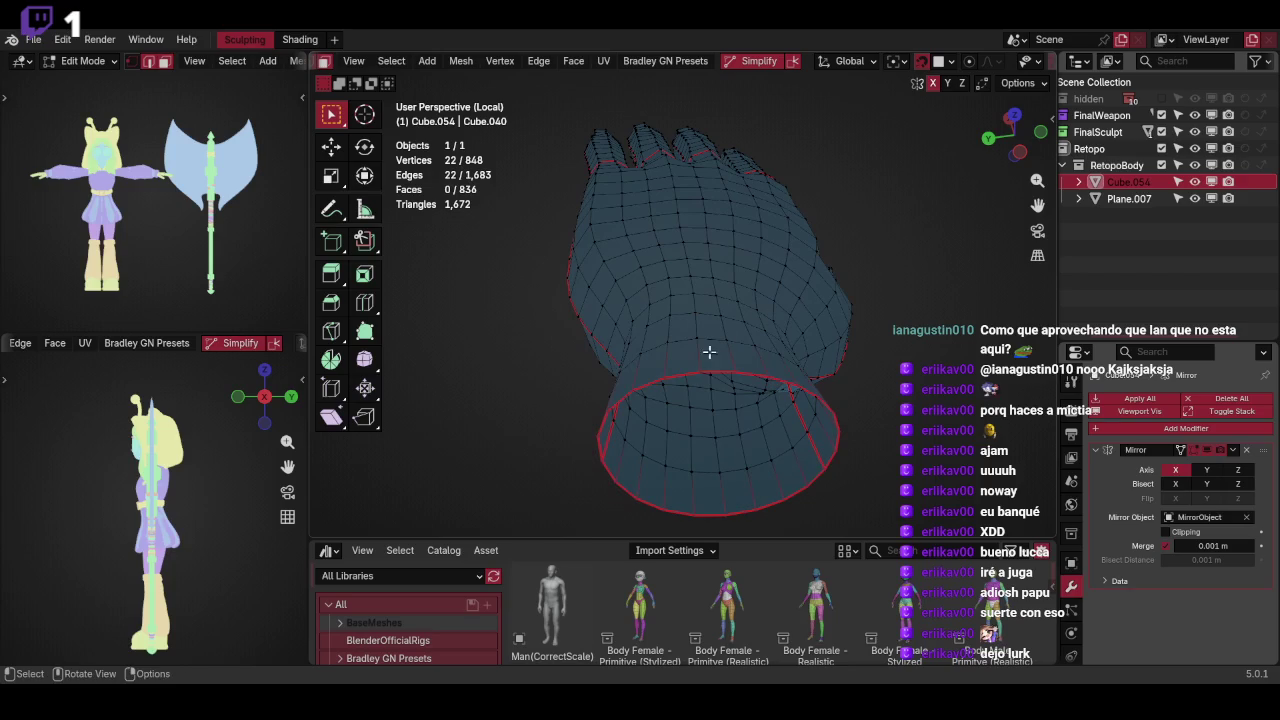
pyautogui.press('s')
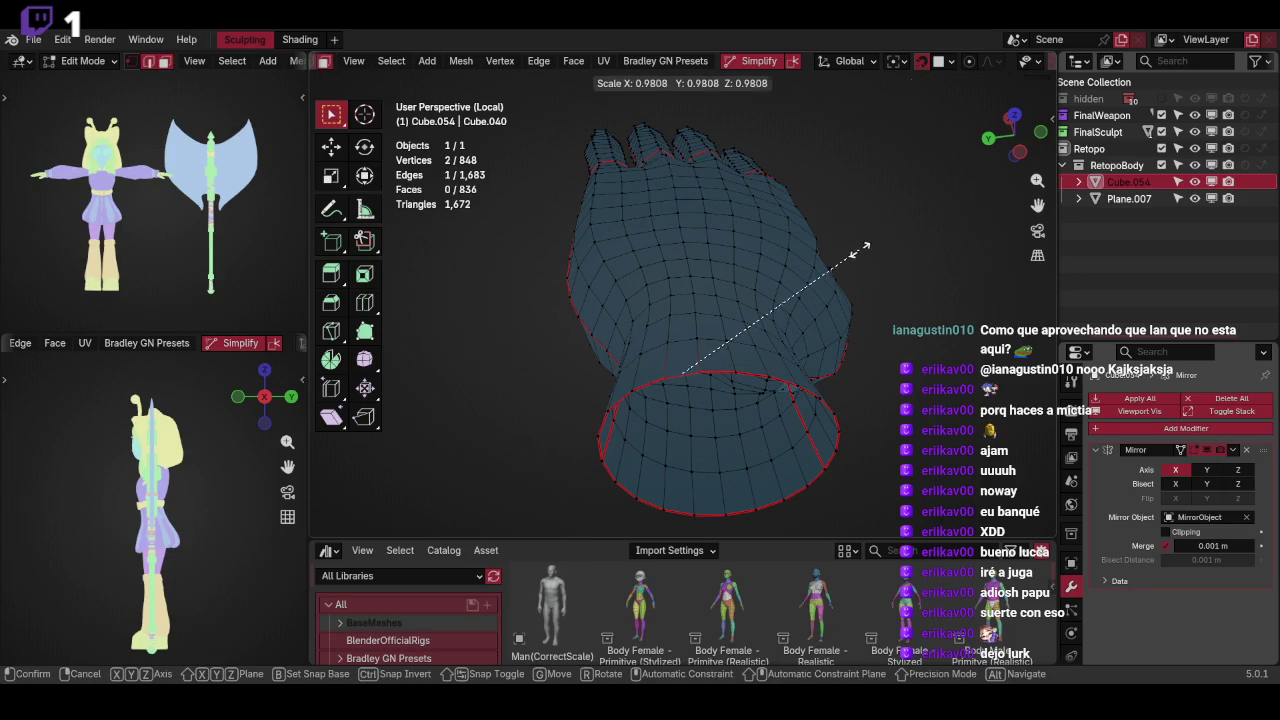
pyautogui.click(858, 251)
pyautogui.moveTo(725, 329)
pyautogui.mouseDown(button='middle')
pyautogui.moveTo(803, 331)
pyautogui.moveTo(808, 315)
pyautogui.mouseUp(button='middle')
pyautogui.press('s')
pyautogui.click(811, 314)
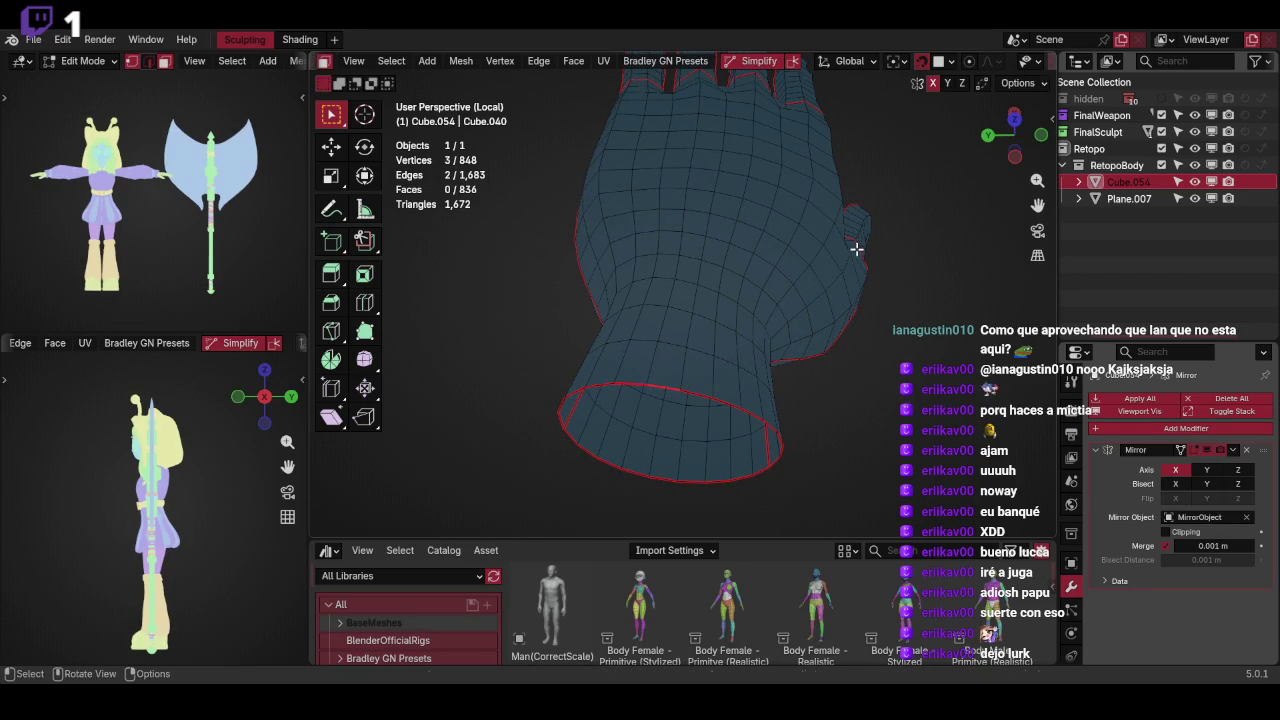
pyautogui.press('s')
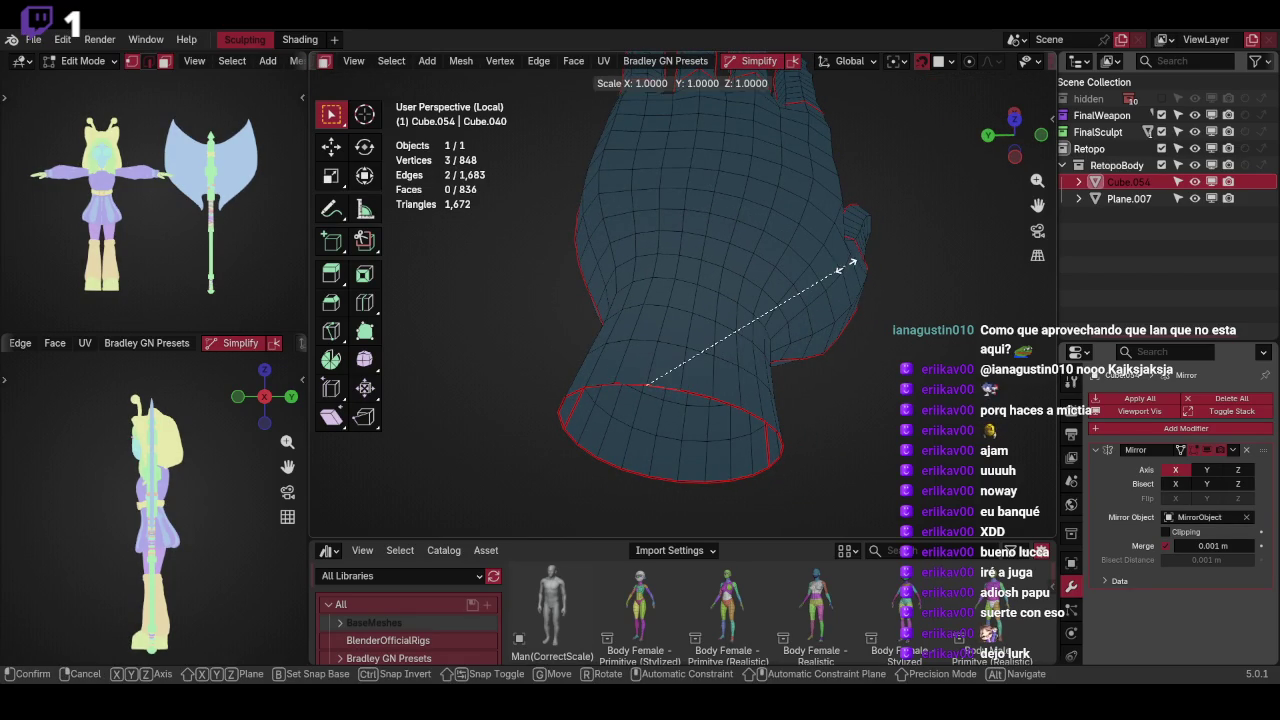
pyautogui.rightClick(845, 265)
pyautogui.press('s')
pyautogui.click(845, 265)
# Scale the selected vertices, then a shortest edge path near the wrist ring, to zero
pyautogui.moveTo(845, 265)
pyautogui.mouseDown(button='middle')
pyautogui.moveTo(831, 280)
pyautogui.moveTo(892, 206)
pyautogui.mouseUp(button='middle')
pyautogui.press('s')
pyautogui.press('0')
pyautogui.press('Return')
pyautogui.moveTo(818, 263)
pyautogui.mouseDown(button='middle')
pyautogui.moveTo(814, 251)
pyautogui.moveTo(649, 329)
pyautogui.mouseUp(button='middle')
pyautogui.keyDown('ctrl'); pyautogui.click(763, 309); pyautogui.keyUp('ctrl')
pyautogui.press('s')
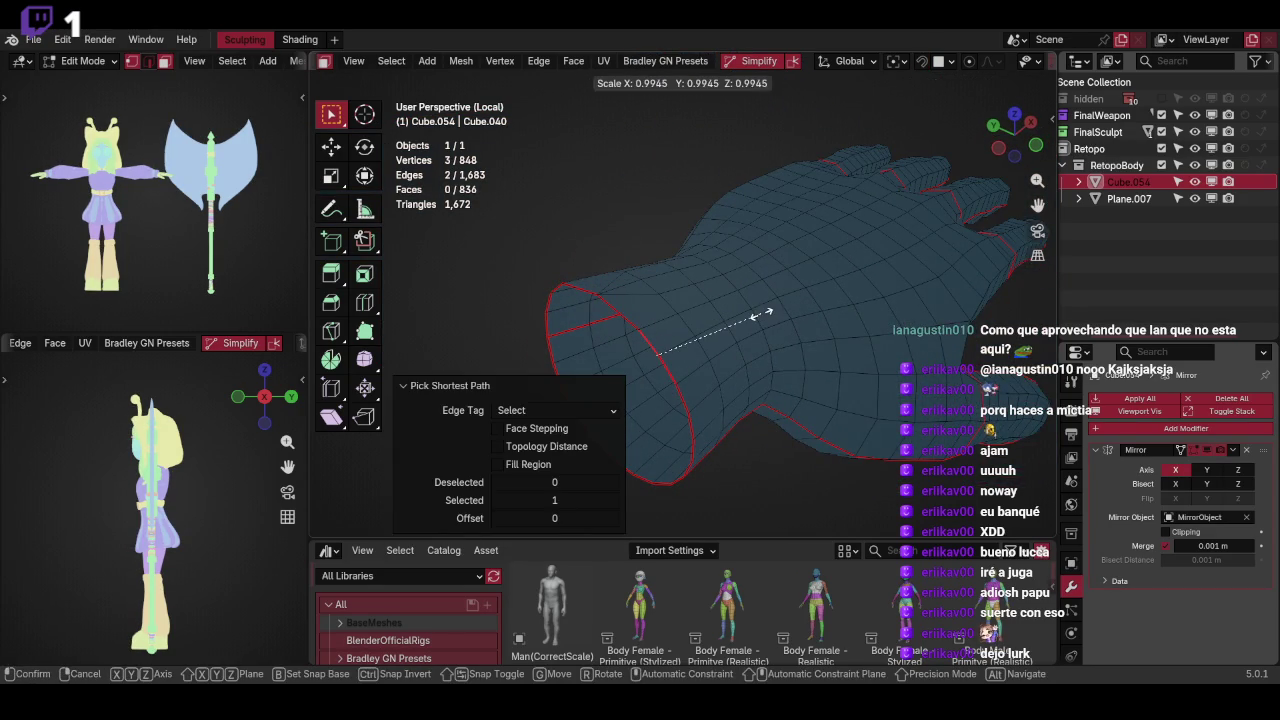
pyautogui.press('Return')
pyautogui.moveTo(763, 313); pyautogui.dragTo(657, 308, button='middle')
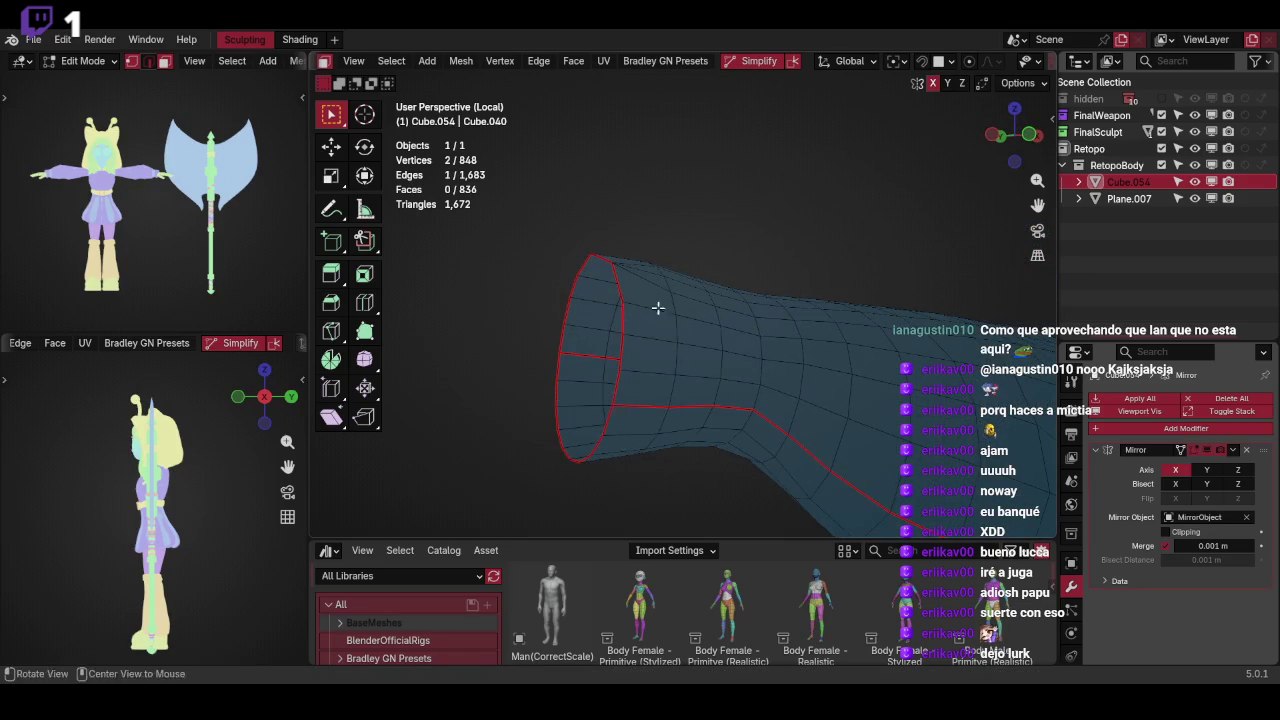
# Collapse a shortest-path edge run and a three-edge path on the arm's open end to zero
pyautogui.keyDown('ctrl'); pyautogui.click(766, 291); pyautogui.keyUp('ctrl')
pyautogui.press('s')
pyautogui.press('0')
pyautogui.press('Return')
pyautogui.moveTo(766, 291)
pyautogui.mouseDown(button='middle')
pyautogui.moveTo(790, 293)
pyautogui.moveTo(763, 269)
pyautogui.mouseUp(button='middle')
pyautogui.click(704, 296)
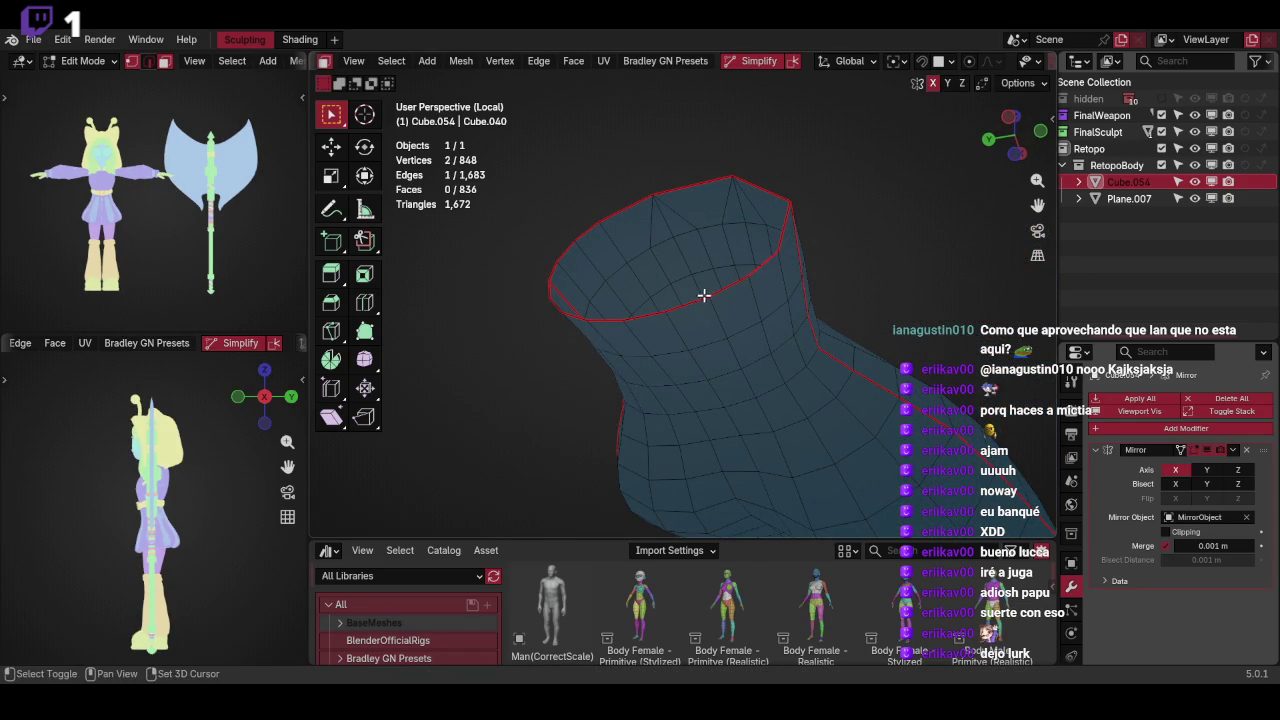
pyautogui.keyDown('ctrl'); pyautogui.click(716, 291); pyautogui.keyUp('ctrl')
pyautogui.press('s')
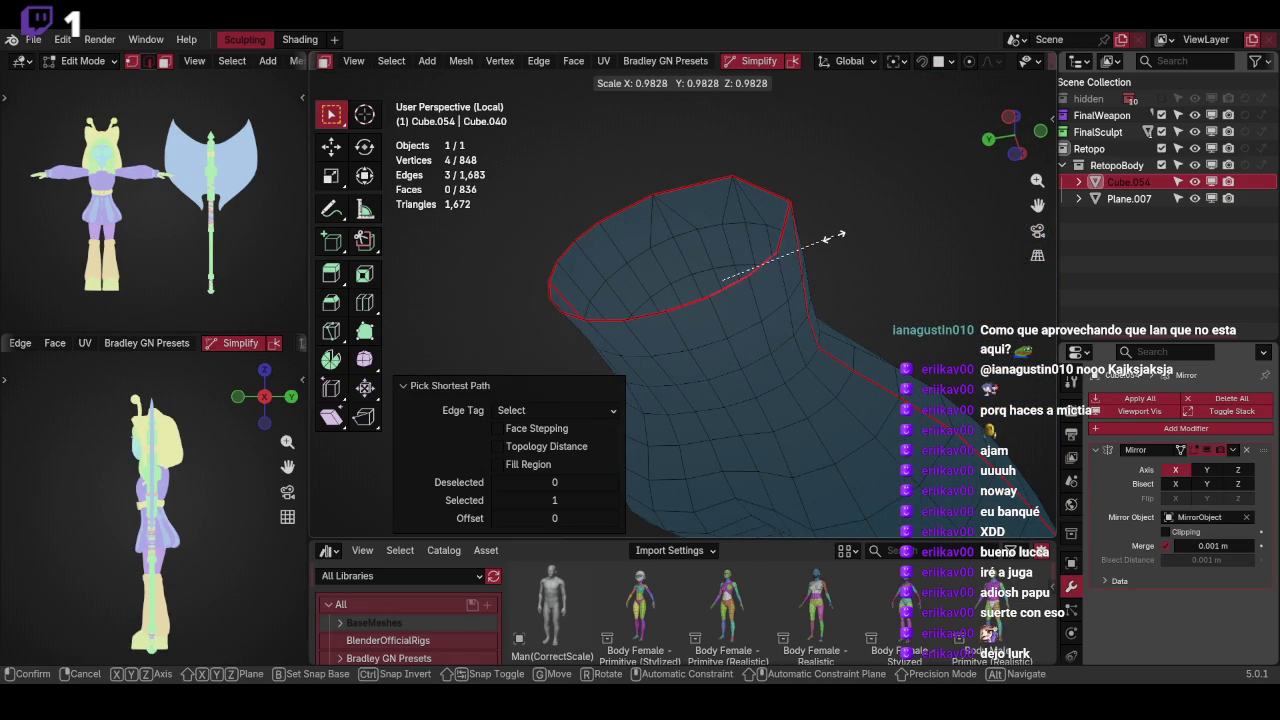
pyautogui.press('Return')
pyautogui.moveTo(826, 240); pyautogui.dragTo(819, 269, button='middle')
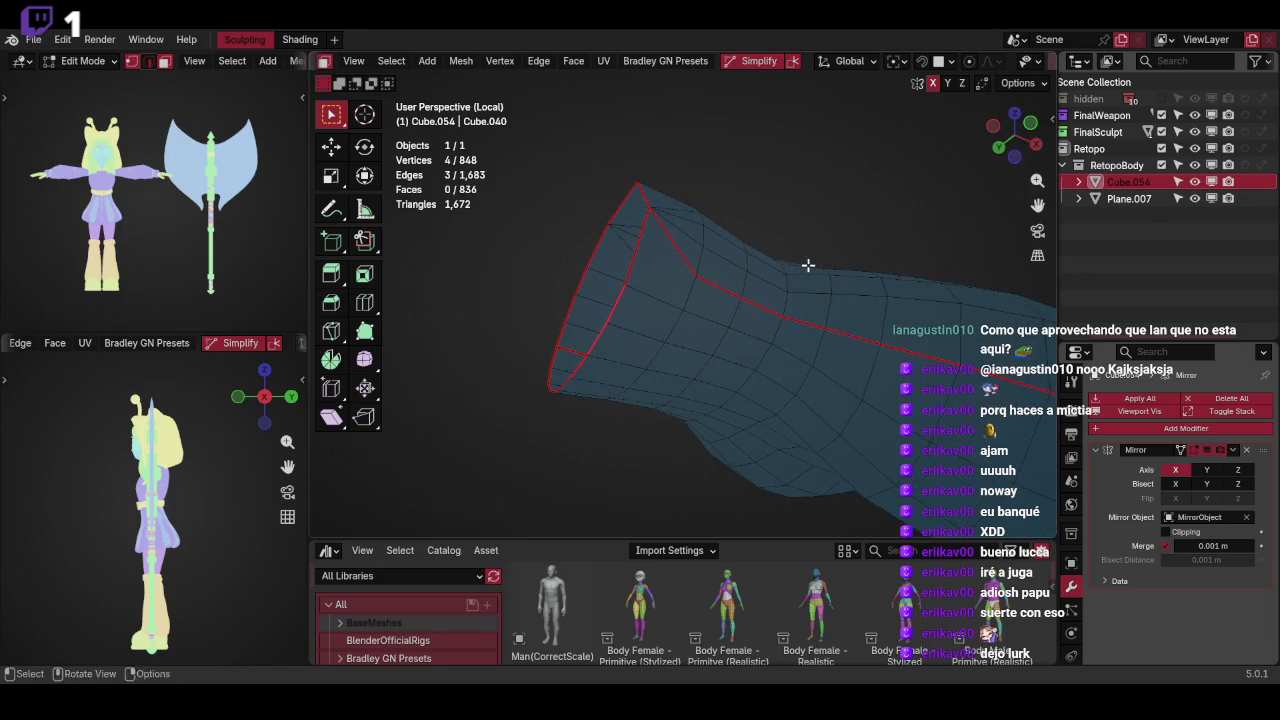
# Collapse two single edges on the open end to zero size
pyautogui.click(685, 300)
pyautogui.moveTo(685, 300); pyautogui.dragTo(704, 303, button='middle')
pyautogui.press('s')
pyautogui.press('0')
pyautogui.press('Return')
pyautogui.moveTo(790, 270)
pyautogui.mouseDown(button='middle')
pyautogui.moveTo(804, 257)
pyautogui.moveTo(818, 345)
pyautogui.moveTo(704, 386)
pyautogui.mouseUp(button='middle')
pyautogui.click(820, 347)
pyautogui.press('s')
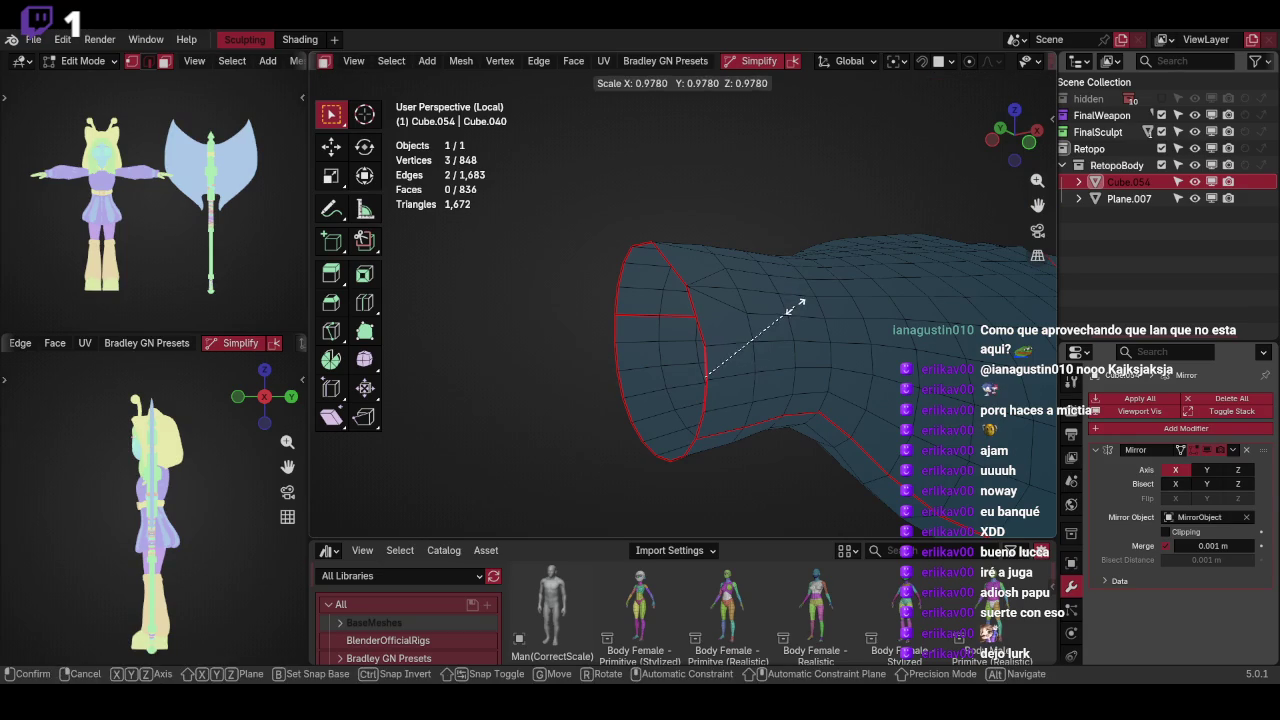
pyautogui.press('0')
pyautogui.press('Return')
pyautogui.moveTo(800, 297)
pyautogui.mouseDown(button='middle')
pyautogui.moveTo(807, 385)
pyautogui.moveTo(843, 166)
pyautogui.mouseUp(button='middle')
# Collapse another edge and a three-vertex selection on the open end to zero
pyautogui.click(757, 245)
pyautogui.press('s')
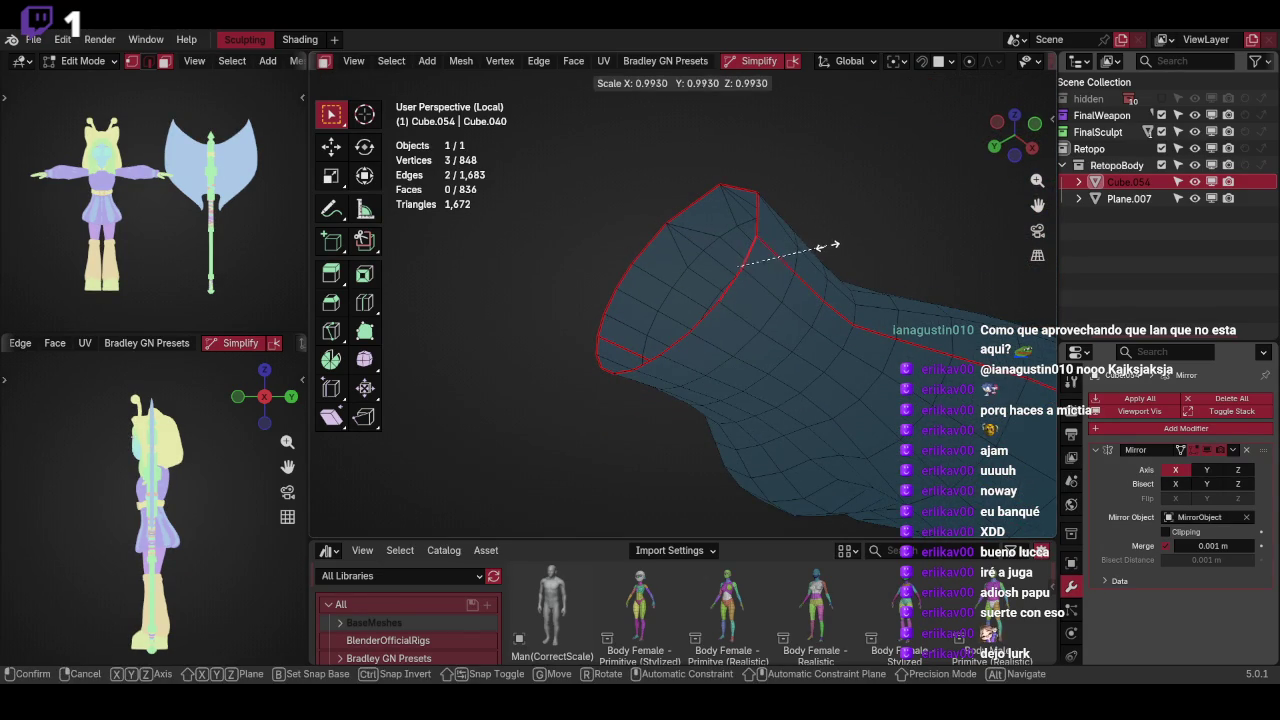
pyautogui.press('0')
pyautogui.press('Return')
pyautogui.moveTo(814, 258)
pyautogui.mouseDown(button='middle')
pyautogui.moveTo(843, 229)
pyautogui.moveTo(866, 274)
pyautogui.moveTo(711, 345)
pyautogui.mouseUp(button='middle')
pyautogui.press('s')
pyautogui.click(800, 271)
pyautogui.keyDown('shift'); pyautogui.click(695, 313); pyautogui.keyUp('shift')
pyautogui.keyDown('shift'); pyautogui.click(695, 313); pyautogui.keyUp('shift')
pyautogui.press('s')
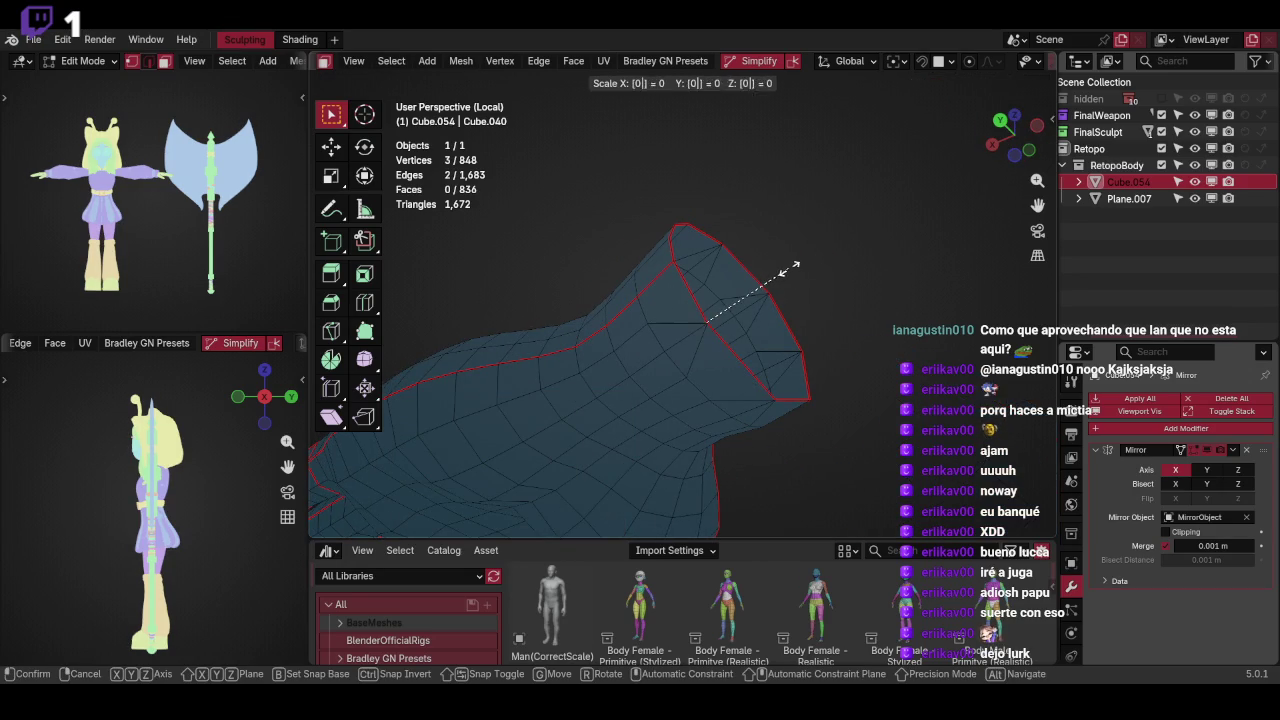
pyautogui.press('Return')
# Cancel an accidental scale and select the whole edge loop at the open end
pyautogui.moveTo(794, 262)
pyautogui.mouseDown(button='middle')
pyautogui.moveTo(814, 334)
pyautogui.moveTo(824, 322)
pyautogui.mouseUp(button='middle')
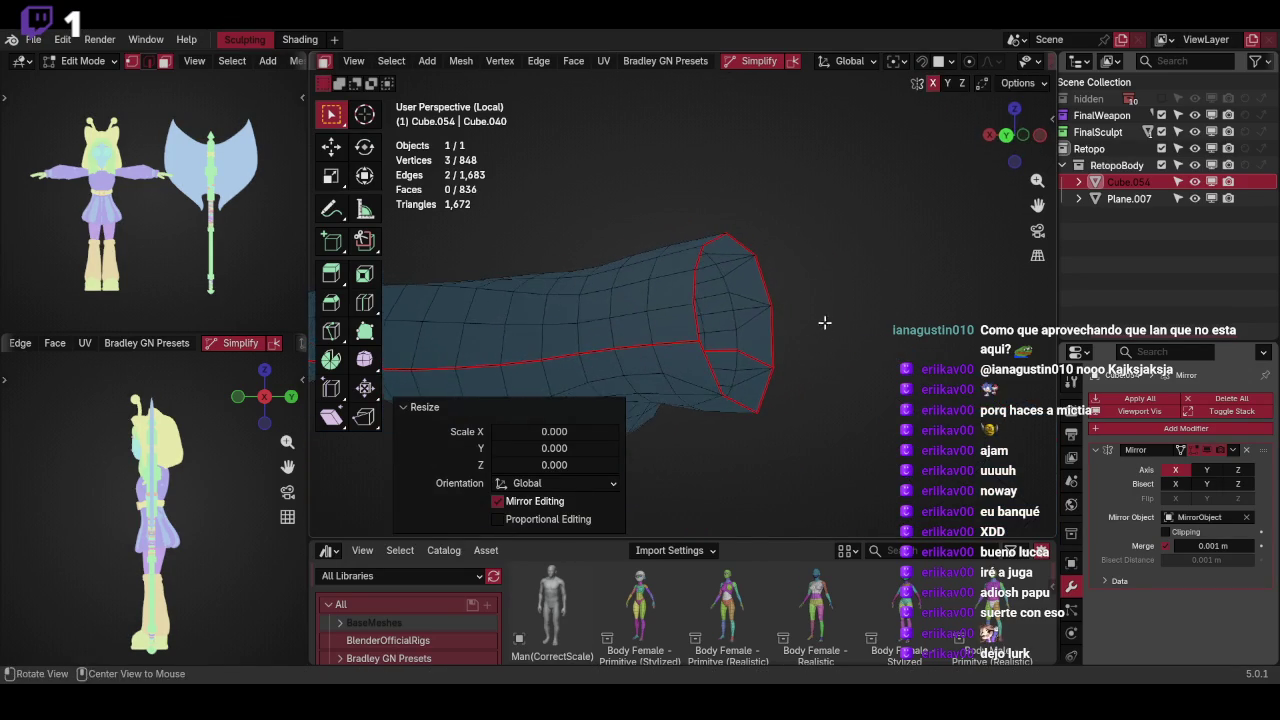
pyautogui.moveTo(717, 299); pyautogui.dragTo(727, 303, button='middle')
pyautogui.press('s')
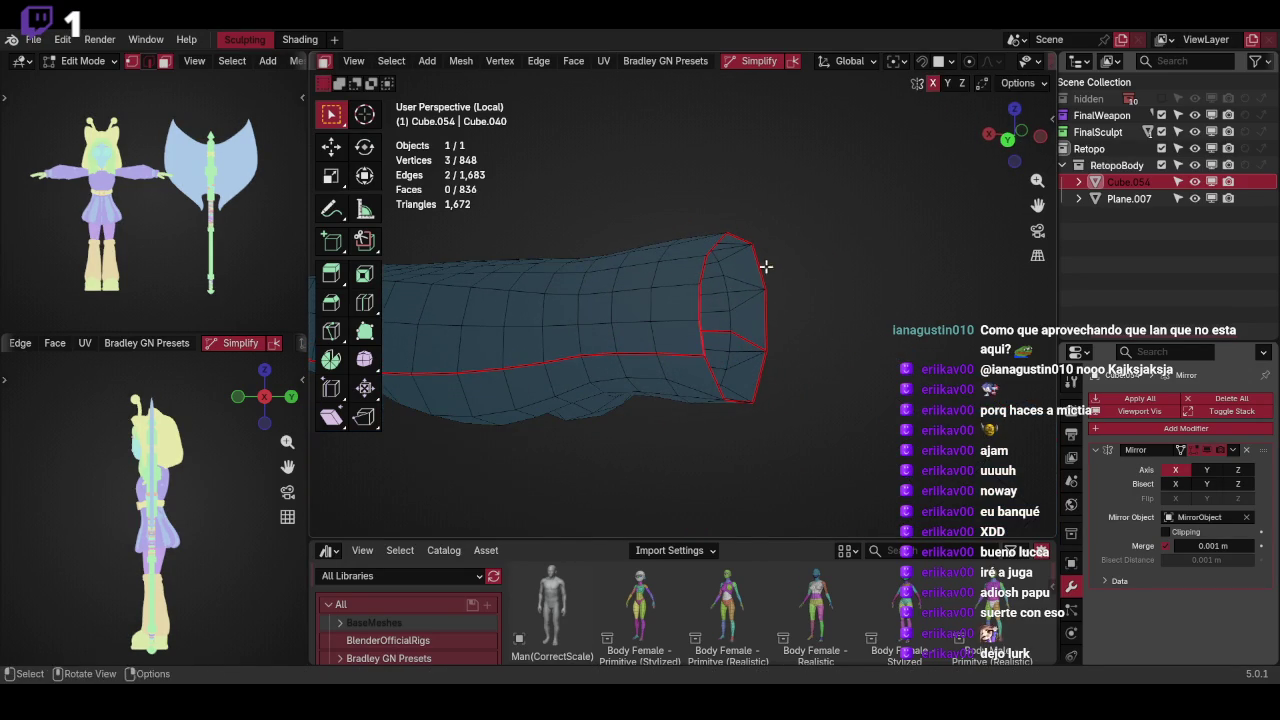
pyautogui.press('Escape')
pyautogui.moveTo(780, 243)
pyautogui.mouseDown(button='middle')
pyautogui.moveTo(742, 343)
pyautogui.moveTo(831, 257)
pyautogui.moveTo(758, 273)
pyautogui.mouseUp(button='middle')
pyautogui.keyDown('alt'); pyautogui.click(758, 273); pyautogui.keyUp('alt')
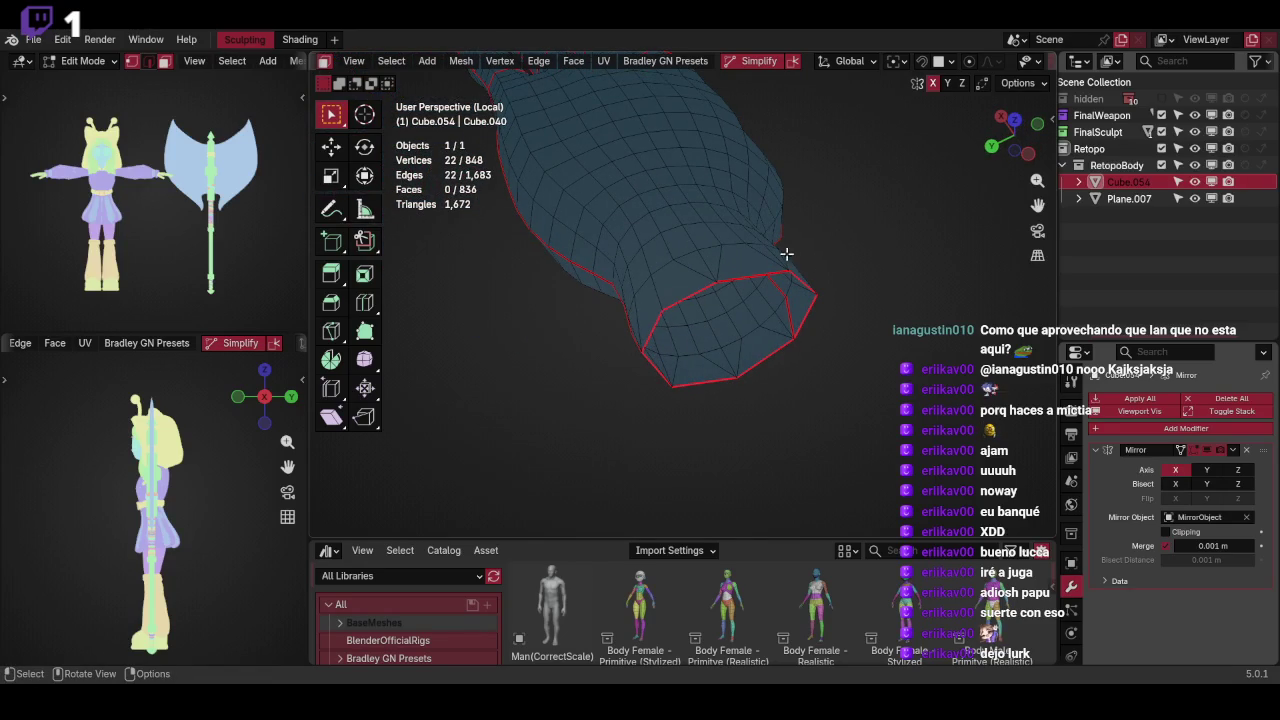
# Merge the collapsed vertices by distance and dissolve a redundant edge
pyautogui.press('m')
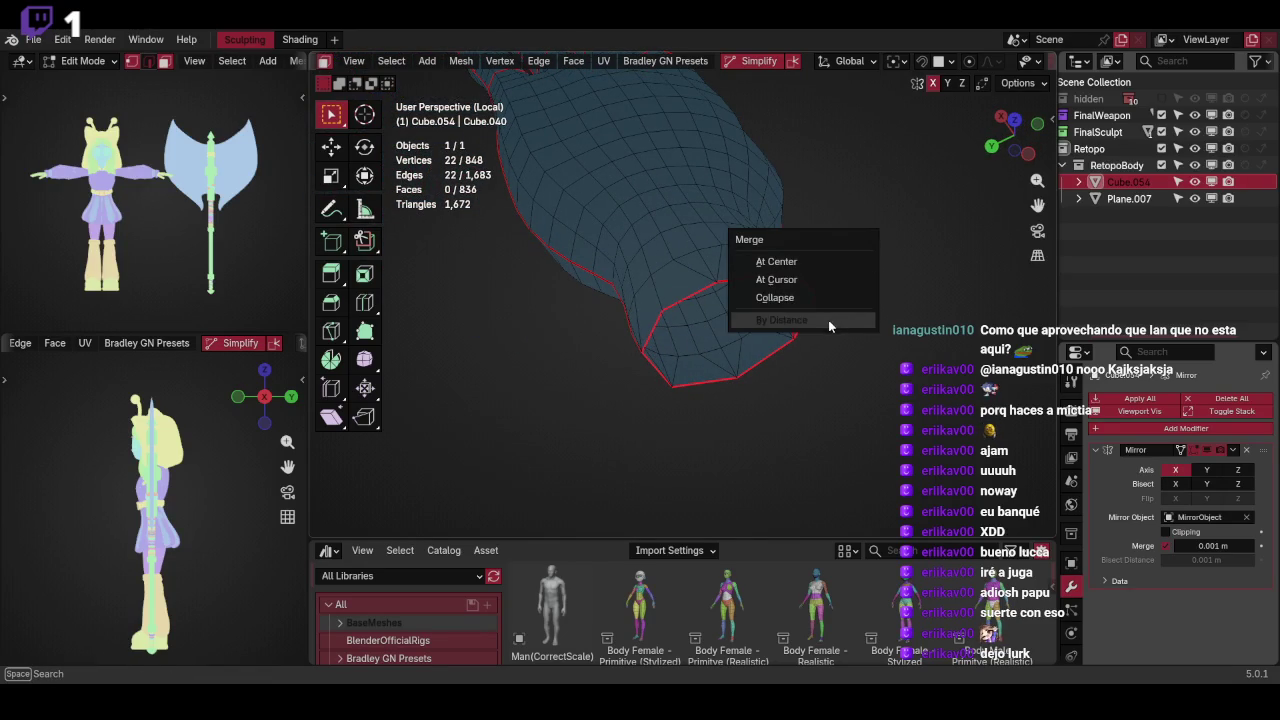
pyautogui.click(828, 319)
pyautogui.moveTo(806, 257)
pyautogui.mouseDown(button='middle')
pyautogui.moveTo(837, 240)
pyautogui.moveTo(838, 345)
pyautogui.moveTo(834, 277)
pyautogui.moveTo(697, 309)
pyautogui.mouseUp(button='middle')
pyautogui.hotkey('ctrl', 'x')
pyautogui.click(774, 306)
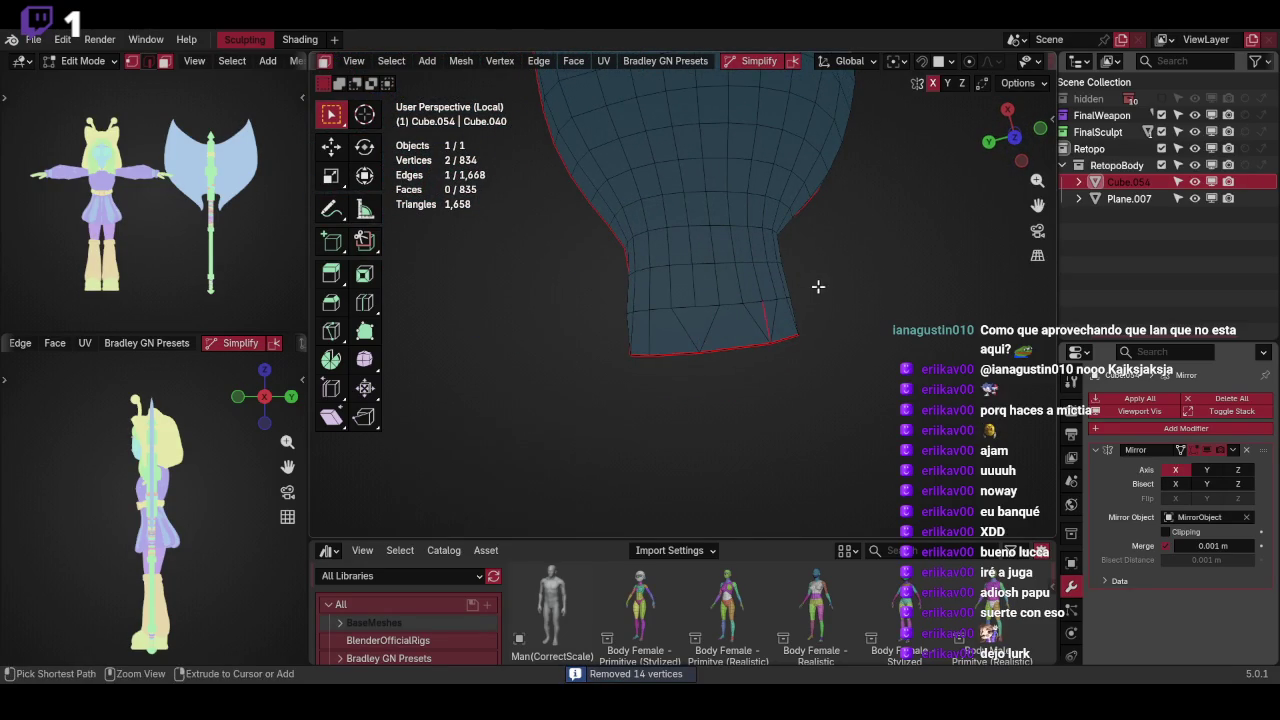
pyautogui.hotkey('ctrl', 'x')
pyautogui.moveTo(818, 287)
pyautogui.mouseDown(button='middle')
pyautogui.moveTo(783, 229)
pyautogui.moveTo(823, 280)
pyautogui.moveTo(714, 317)
pyautogui.mouseUp(button='middle')
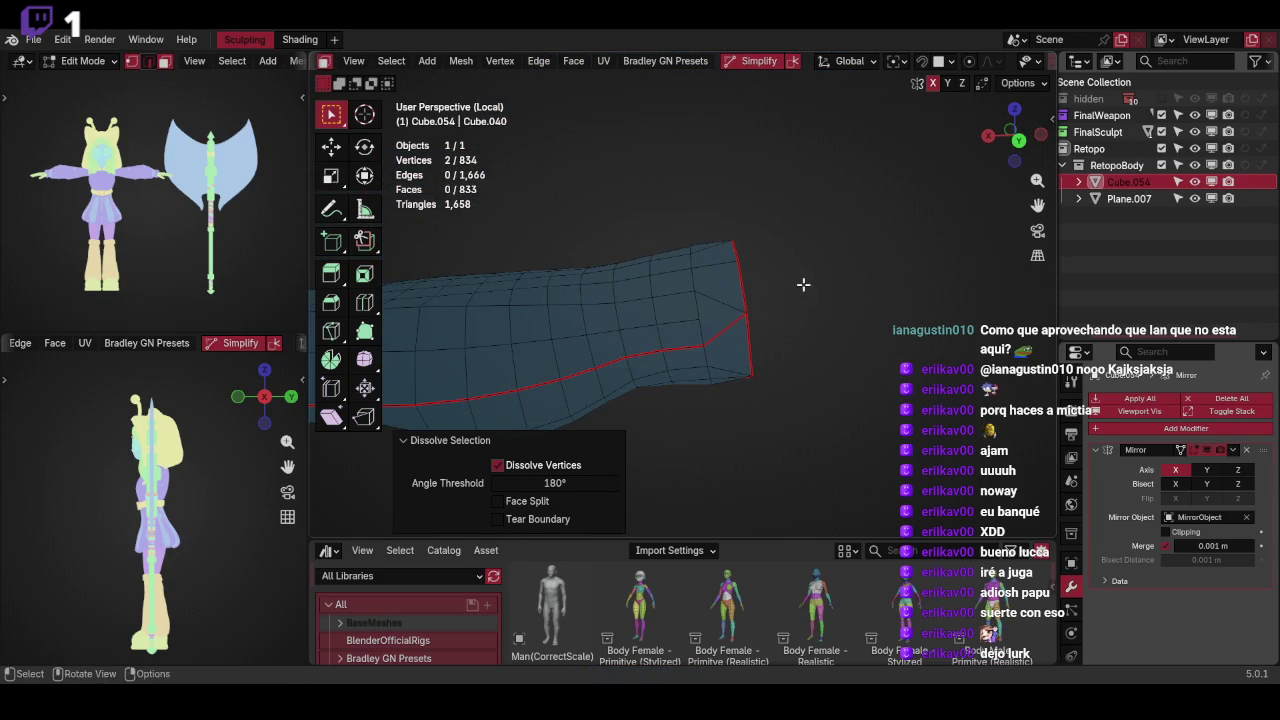
pyautogui.moveTo(803, 284)
pyautogui.mouseDown(button='middle')
pyautogui.moveTo(752, 277)
pyautogui.moveTo(789, 217)
pyautogui.mouseUp(button='middle')
# Join two vertices with an edge and dissolve it
pyautogui.press('j')
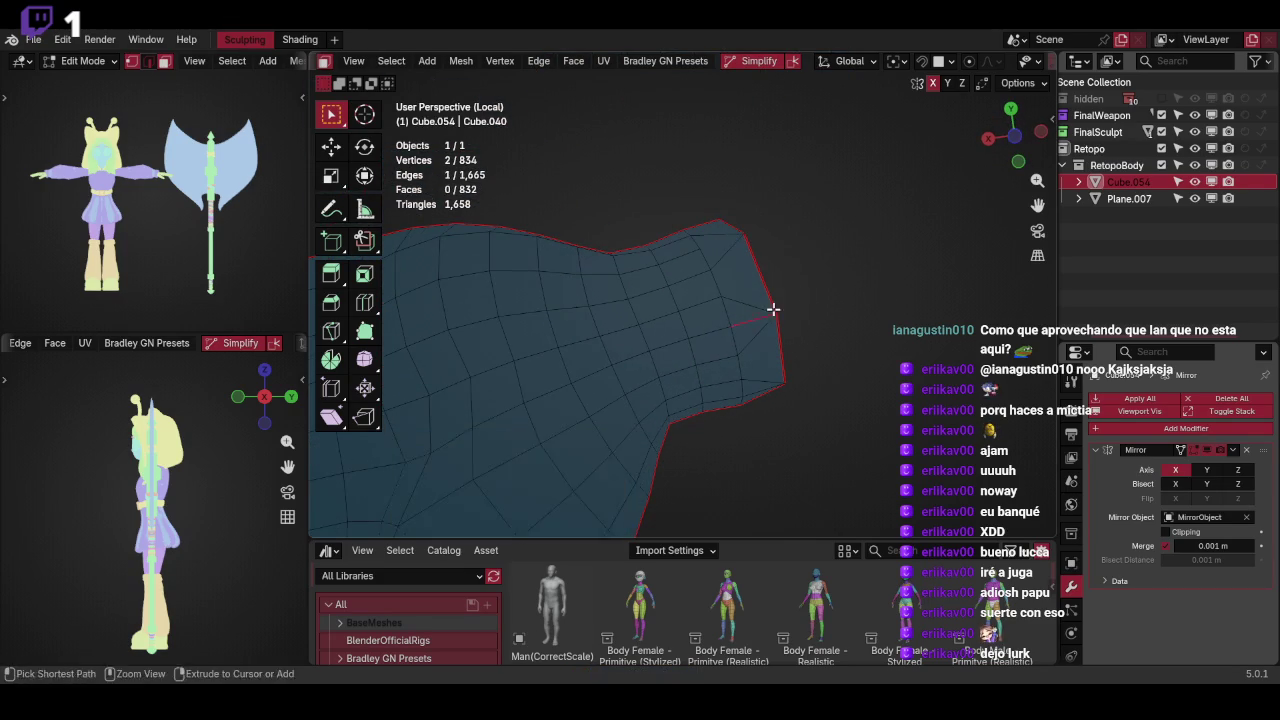
pyautogui.hotkey('ctrl', 'x')
pyautogui.moveTo(773, 309); pyautogui.dragTo(778, 305, button='middle')
pyautogui.moveTo(796, 239)
pyautogui.mouseDown(button='middle')
pyautogui.moveTo(842, 254)
pyautogui.moveTo(817, 286)
pyautogui.mouseUp(button='middle')
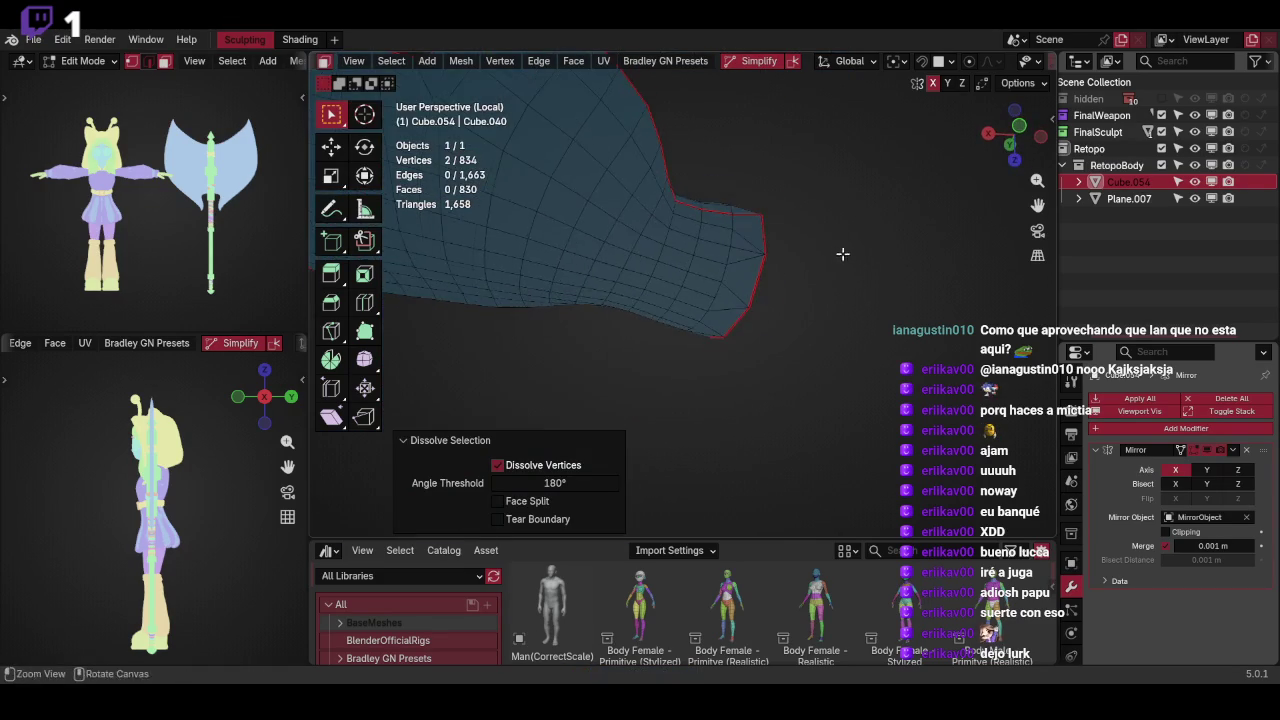
# Slide the first hand vertices along their edges into place
pyautogui.scroll(3, 817, 286)
pyautogui.click(696, 290)
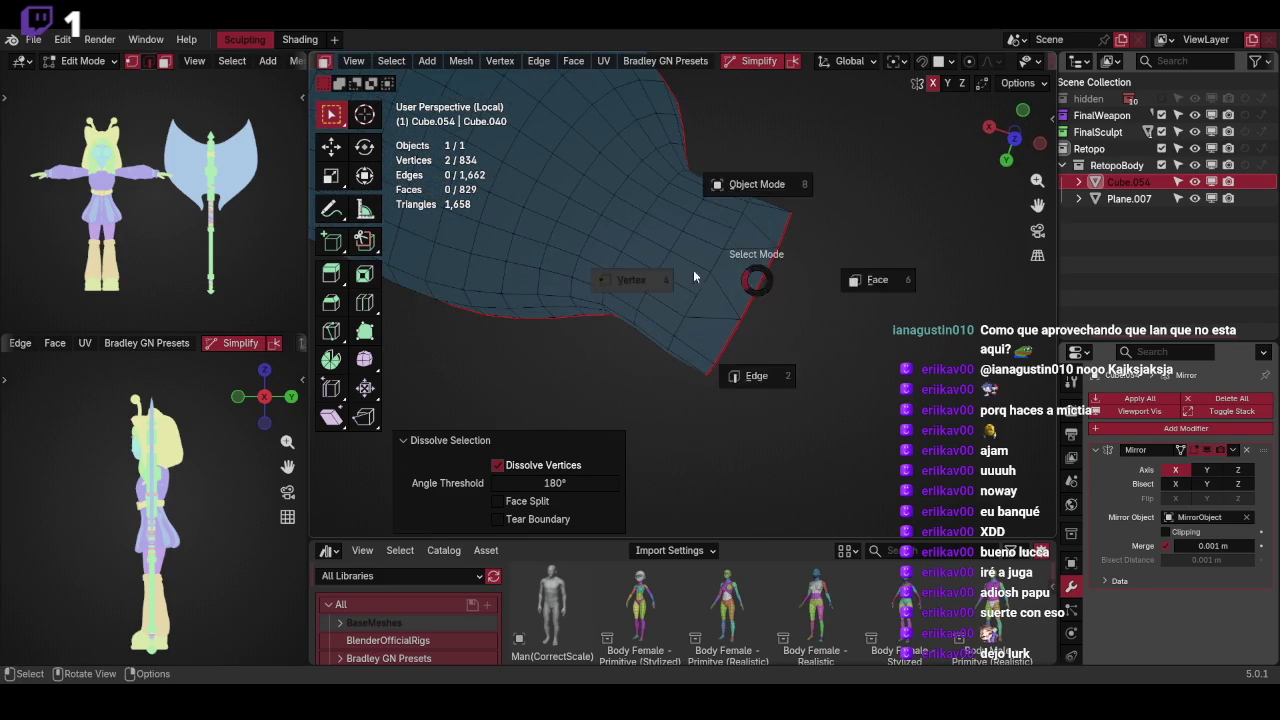
pyautogui.press('g')
pyautogui.press('g')
pyautogui.click(720, 277)
pyautogui.moveTo(720, 277)
pyautogui.mouseDown(button='middle')
pyautogui.moveTo(774, 260)
pyautogui.moveTo(709, 320)
pyautogui.moveTo(864, 253)
pyautogui.mouseUp(button='middle')
pyautogui.press('g')
pyautogui.press('g')
pyautogui.click(716, 308)
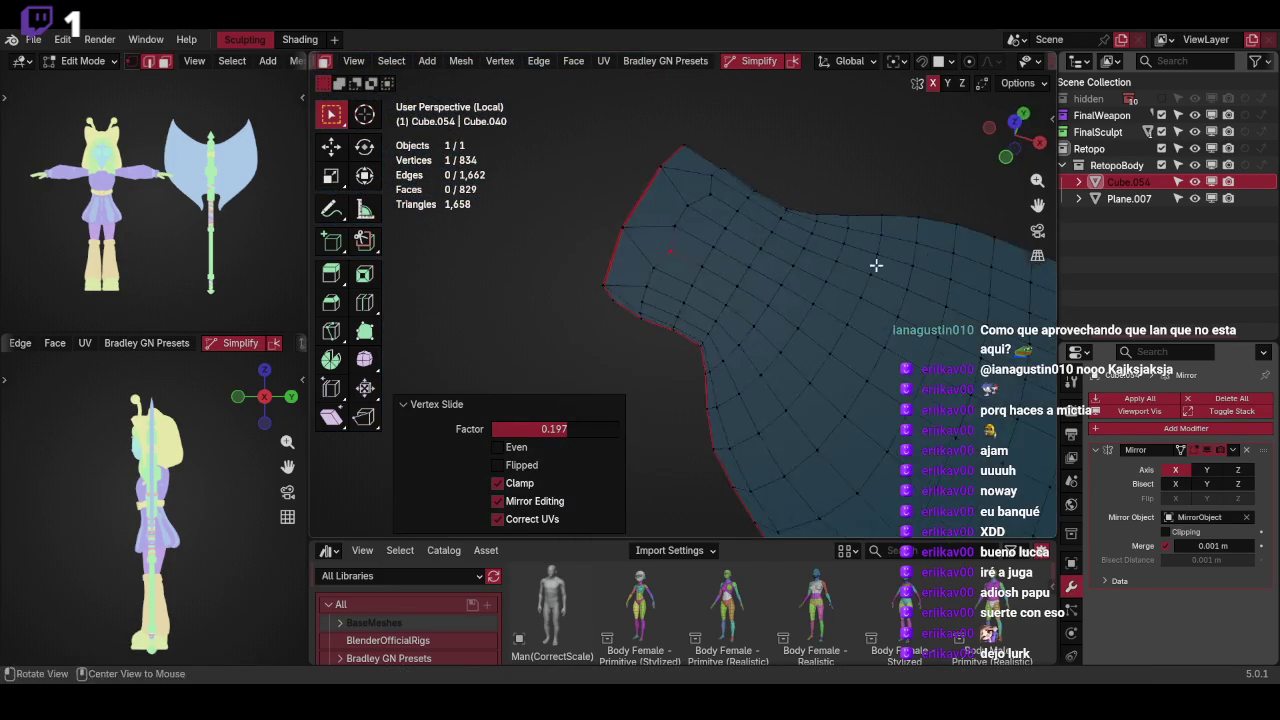
pyautogui.click(768, 292)
pyautogui.moveTo(768, 292); pyautogui.dragTo(763, 243, button='middle')
pyautogui.press('g')
pyautogui.press('g')
pyautogui.click(766, 289)
# Slide the remaining hand vertices along their edges
pyautogui.press('g')
pyautogui.press('g')
pyautogui.click(711, 333)
pyautogui.click(700, 388)
pyautogui.moveTo(700, 388)
pyautogui.mouseDown(button='middle')
pyautogui.moveTo(708, 353)
pyautogui.moveTo(770, 270)
pyautogui.moveTo(851, 193)
pyautogui.moveTo(846, 296)
pyautogui.moveTo(862, 240)
pyautogui.moveTo(790, 265)
pyautogui.mouseUp(button='middle')
pyautogui.press('g')
pyautogui.press('g')
pyautogui.click(708, 353)
pyautogui.press('g')
pyautogui.press('g')
pyautogui.click(735, 300)
# Return to Object Mode and leave local view to show the whole scene
pyautogui.hotkey('ctrl', 'Tab')
pyautogui.click(805, 252)
pyautogui.press('KP_Divide')
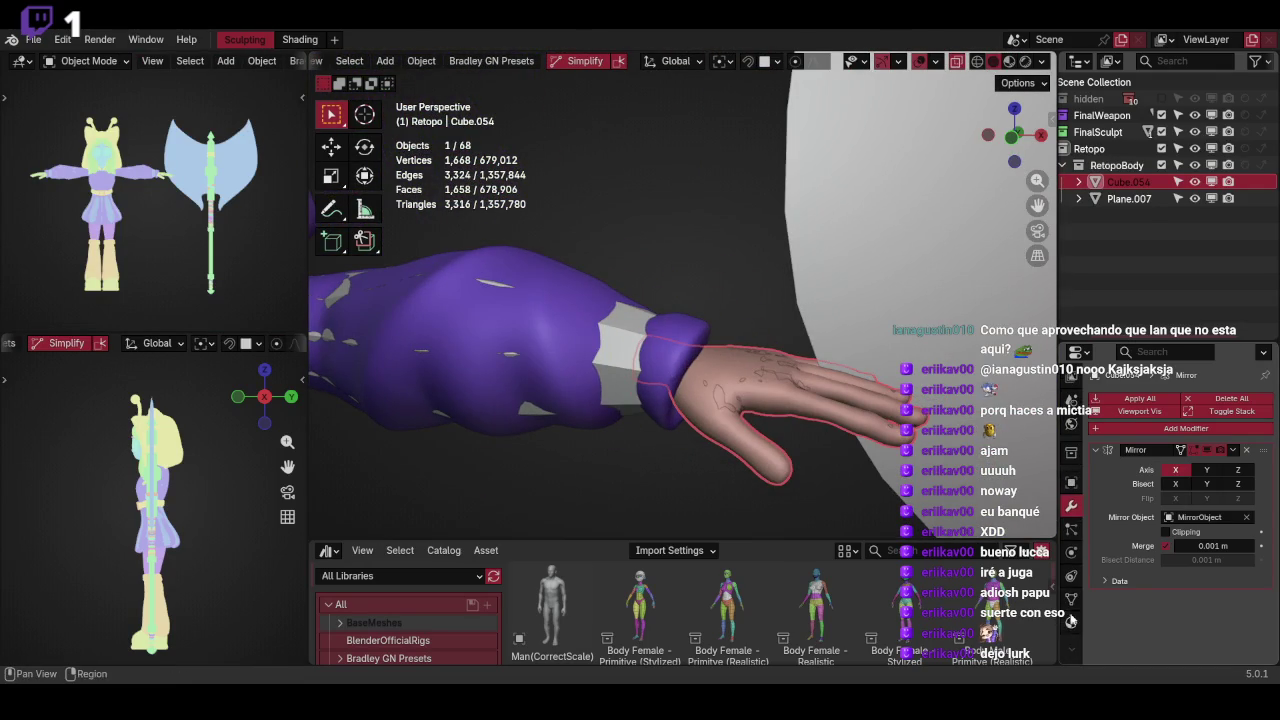
# Add the arm retopo to the selection, isolate both meshes in local view and inspect the hand
pyautogui.click(1070, 621)
pyautogui.moveTo(850, 400)
pyautogui.mouseDown(button='middle')
pyautogui.moveTo(777, 390)
pyautogui.moveTo(646, 323)
pyautogui.mouseUp(button='middle')
pyautogui.keyDown('shift'); pyautogui.click(646, 323); pyautogui.keyUp('shift')
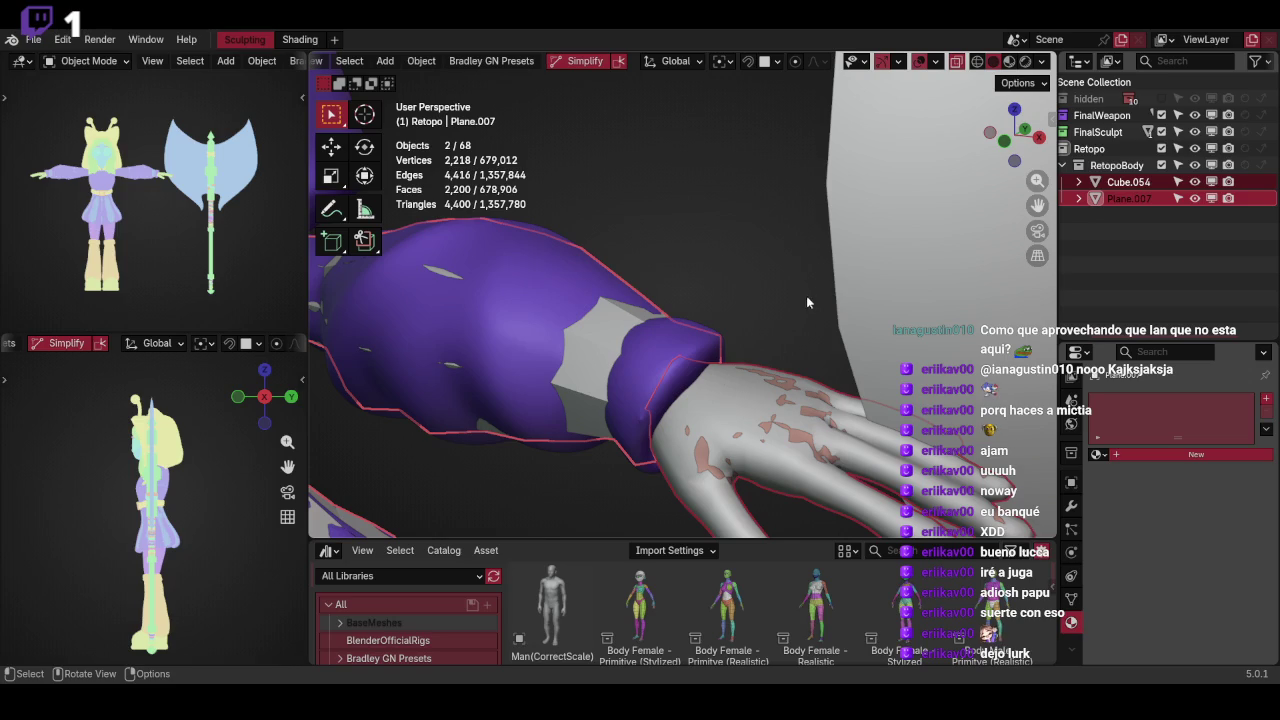
pyautogui.press('KP_Divide')
pyautogui.press('Tab')
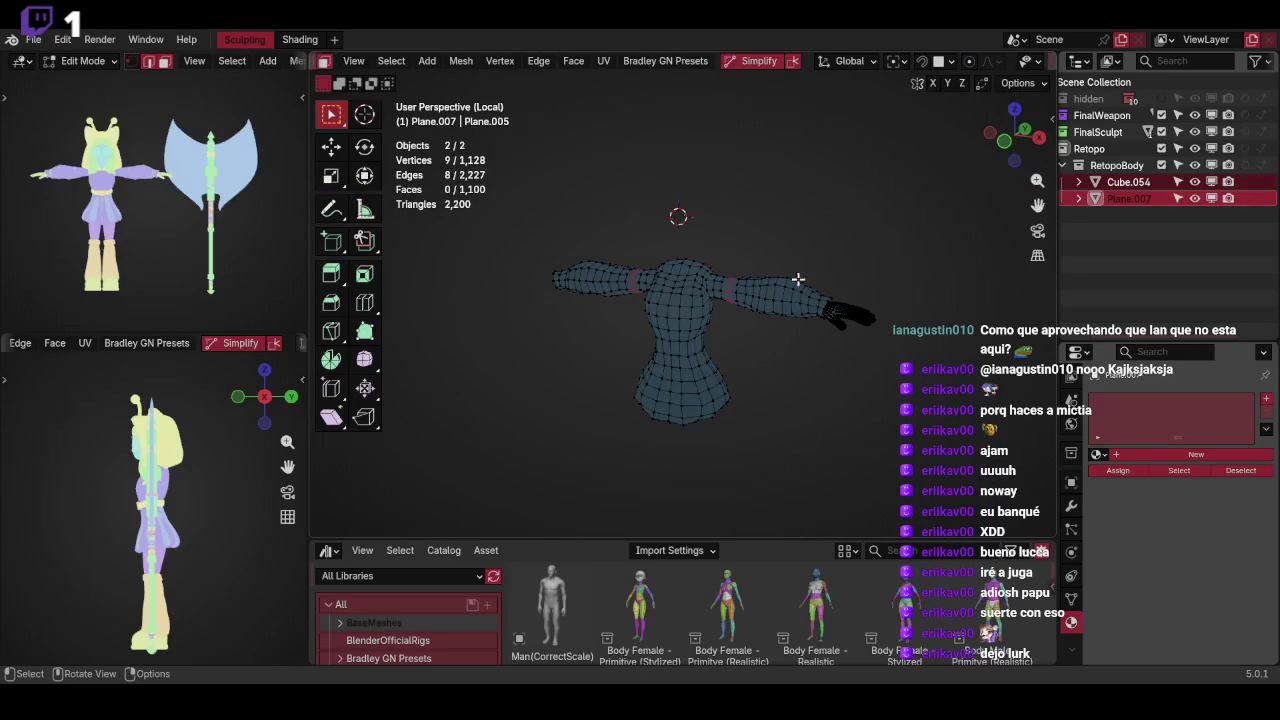
pyautogui.scroll(3, 869, 259)
pyautogui.moveTo(841, 268)
pyautogui.mouseDown(button='middle')
pyautogui.moveTo(817, 277)
pyautogui.moveTo(844, 258)
pyautogui.mouseUp(button='middle')
pyautogui.scroll(2, 848, 266)
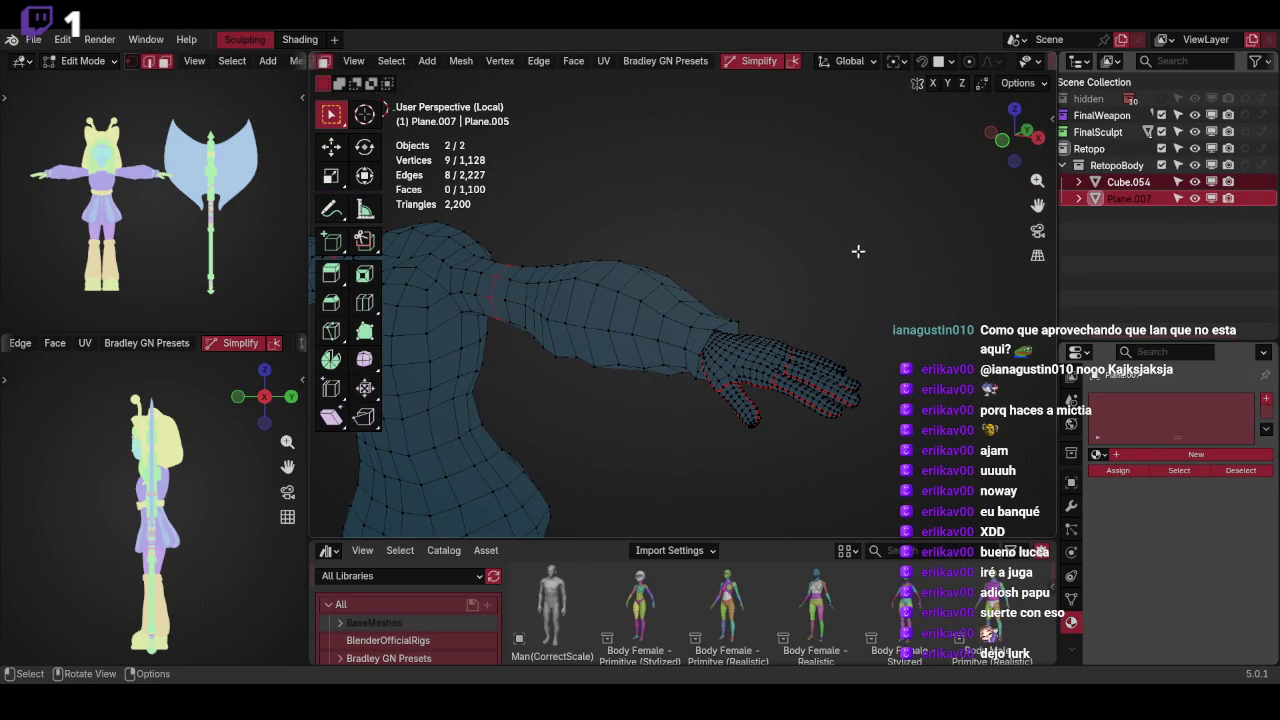
pyautogui.scroll(2, 844, 267)
pyautogui.moveTo(823, 300)
pyautogui.mouseDown(button='middle')
pyautogui.moveTo(840, 289)
pyautogui.moveTo(843, 305)
pyautogui.moveTo(834, 269)
pyautogui.mouseUp(button='middle')
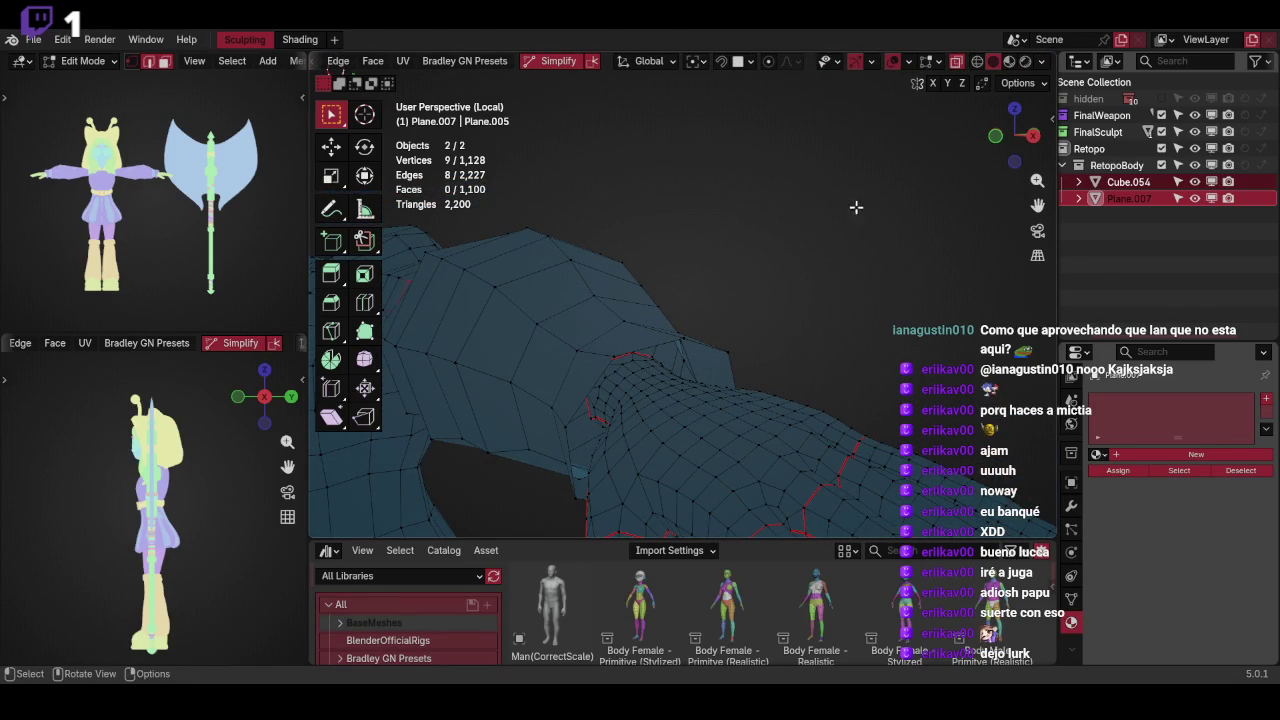
# Return to Object Mode, exit local view and re-isolate the retopo mesh and hand
pyautogui.press('q')
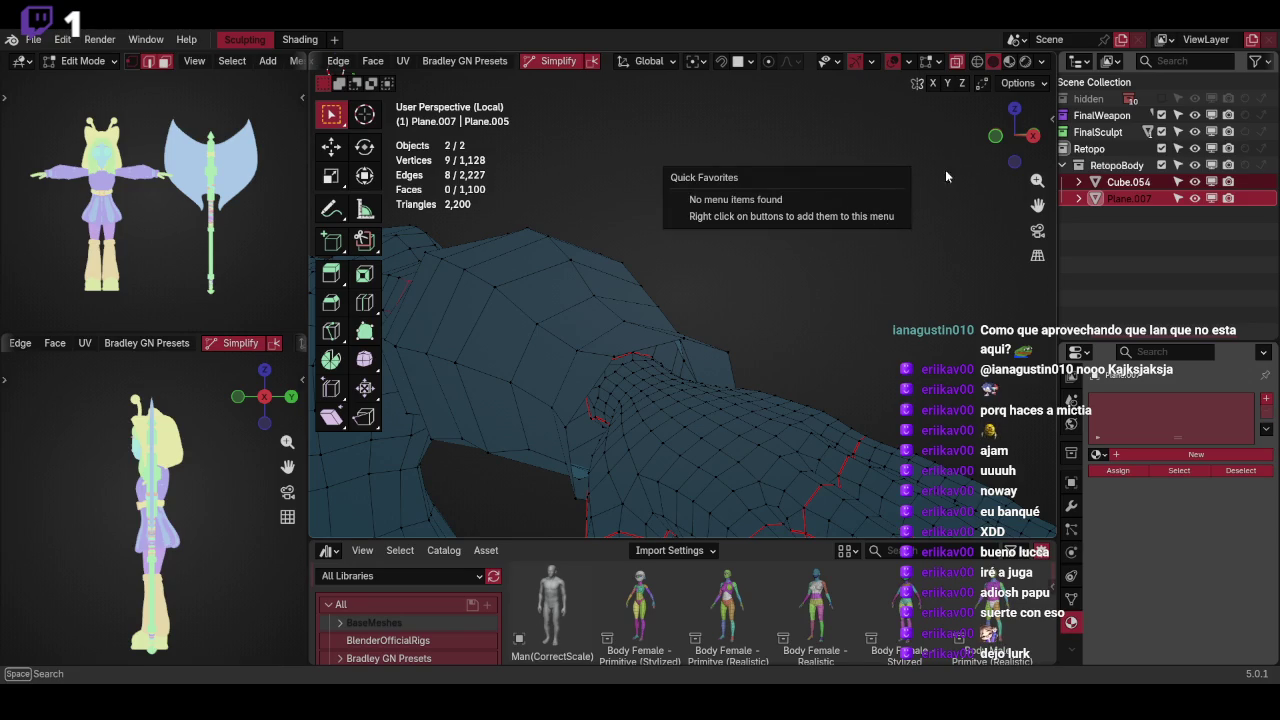
pyautogui.hotkey('ctrl', 'Tab')
pyautogui.press('Tab')
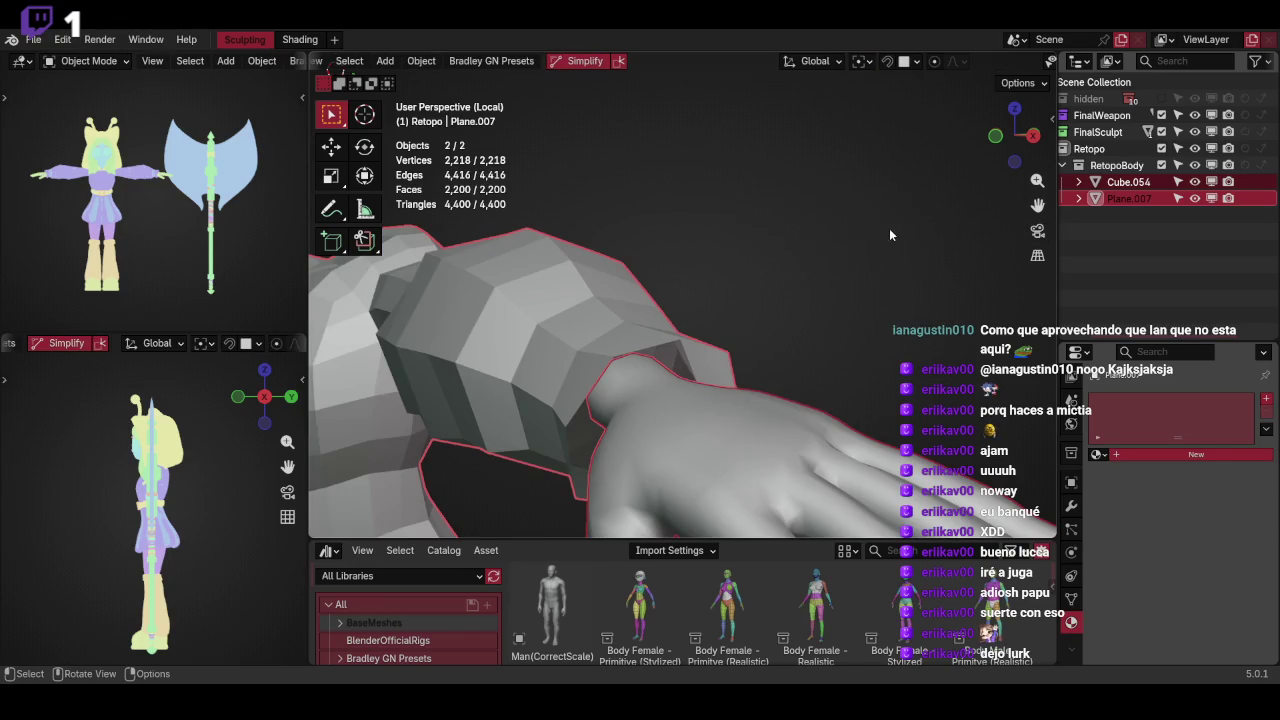
pyautogui.click(885, 231)
pyautogui.moveTo(853, 252); pyautogui.dragTo(829, 272, button='middle')
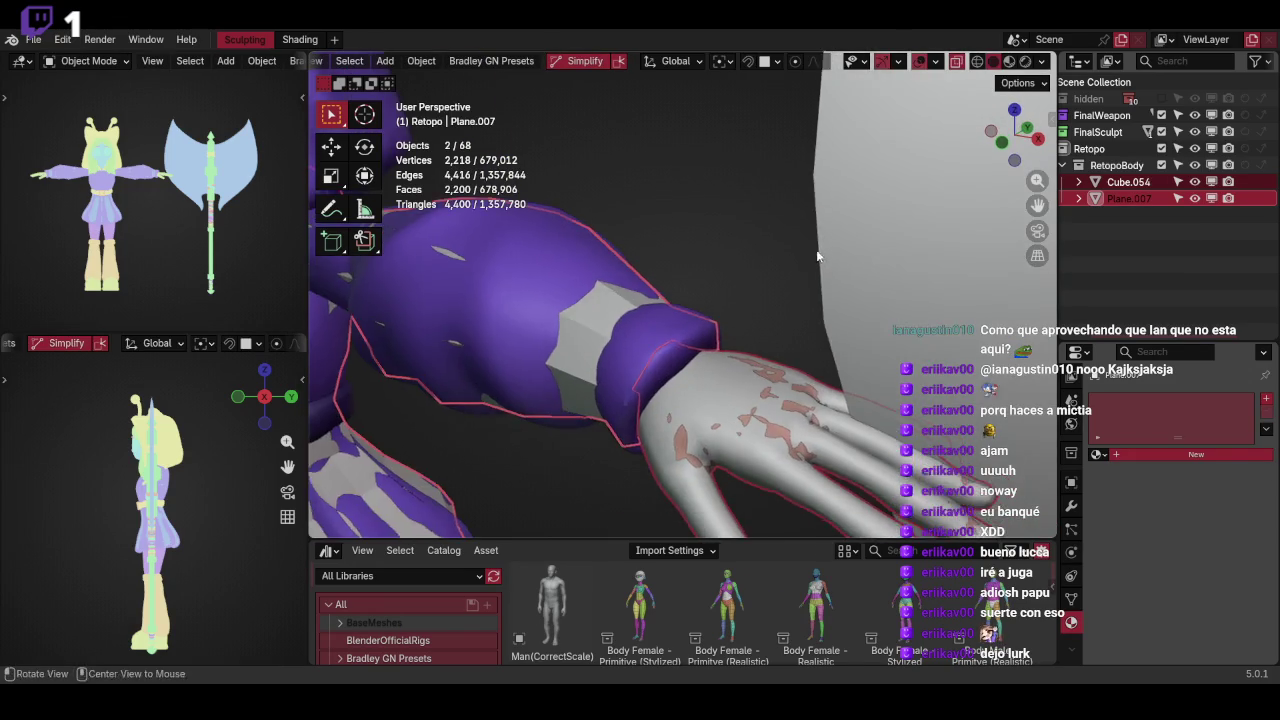
pyautogui.press('q')
pyautogui.click(805, 231)
pyautogui.moveTo(811, 216)
pyautogui.mouseDown(button='middle')
pyautogui.moveTo(812, 270)
pyautogui.moveTo(786, 225)
pyautogui.moveTo(832, 310)
pyautogui.moveTo(804, 313)
pyautogui.mouseUp(button='middle')
# Shade the hand mesh Cube.054 flat and join it into Plane.007
pyautogui.click(804, 313)
pyautogui.rightClick(822, 191)
pyautogui.click(827, 200)
pyautogui.moveTo(827, 197)
pyautogui.mouseDown(button='middle')
pyautogui.moveTo(863, 285)
pyautogui.moveTo(826, 241)
pyautogui.moveTo(853, 244)
pyautogui.moveTo(735, 264)
pyautogui.moveTo(751, 326)
pyautogui.mouseUp(button='middle')
pyautogui.keyDown('shift'); pyautogui.click(719, 304); pyautogui.keyUp('shift')
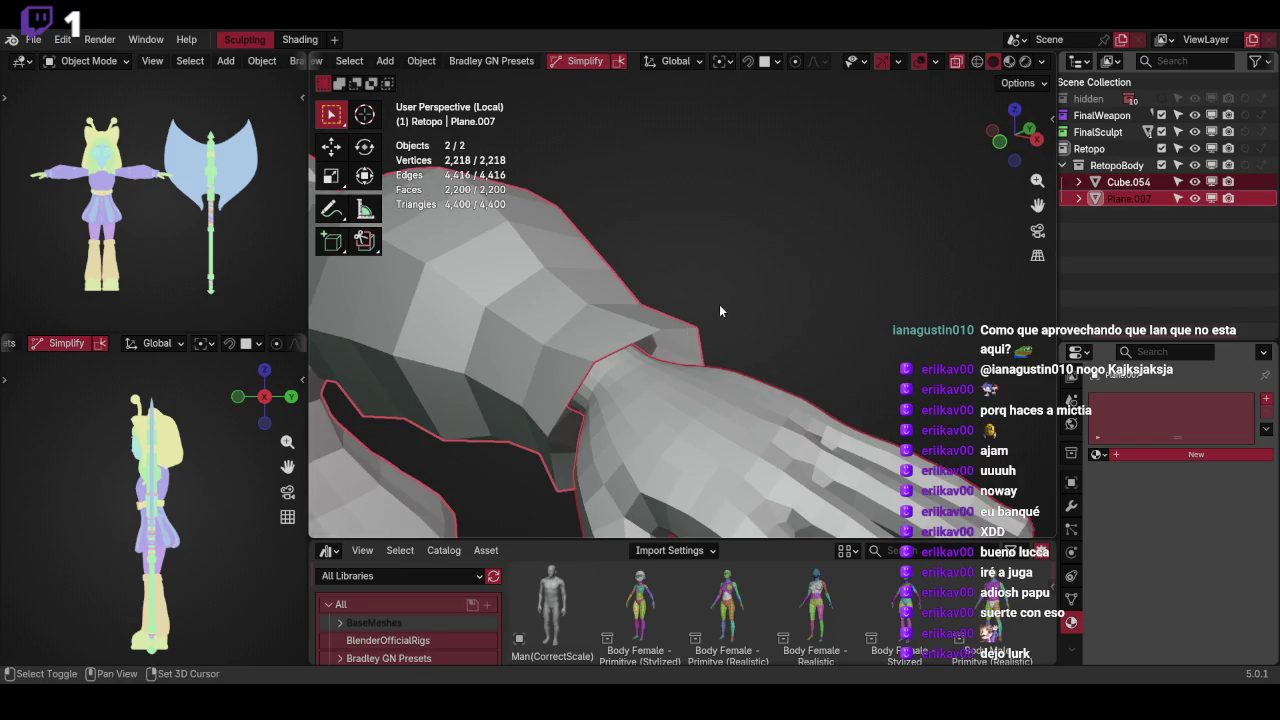
pyautogui.hotkey('ctrl', 'j')
pyautogui.scroll(-5, 760, 276)
pyautogui.moveTo(760, 299)
pyautogui.mouseDown(button='middle')
pyautogui.moveTo(819, 325)
pyautogui.moveTo(876, 276)
pyautogui.moveTo(863, 309)
pyautogui.mouseUp(button='middle')
# Enter Edit Mode on Plane.007 and turn on X-ray shading
pyautogui.press('Tab')
pyautogui.press('z')
pyautogui.click(559, 328)
# Toggle the Mirror modifier's display to check the mirrored half, then frame the hand
pyautogui.click(1071, 506)
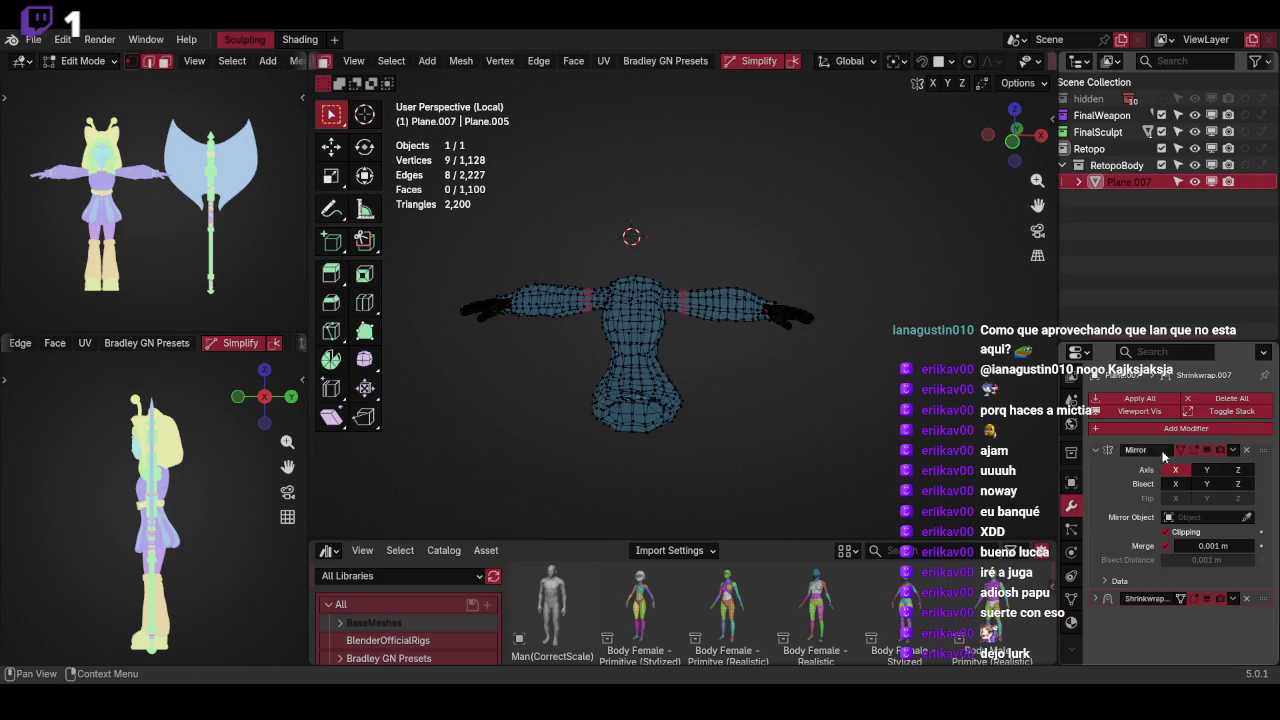
pyautogui.click(1207, 450)
pyautogui.click(1207, 450)
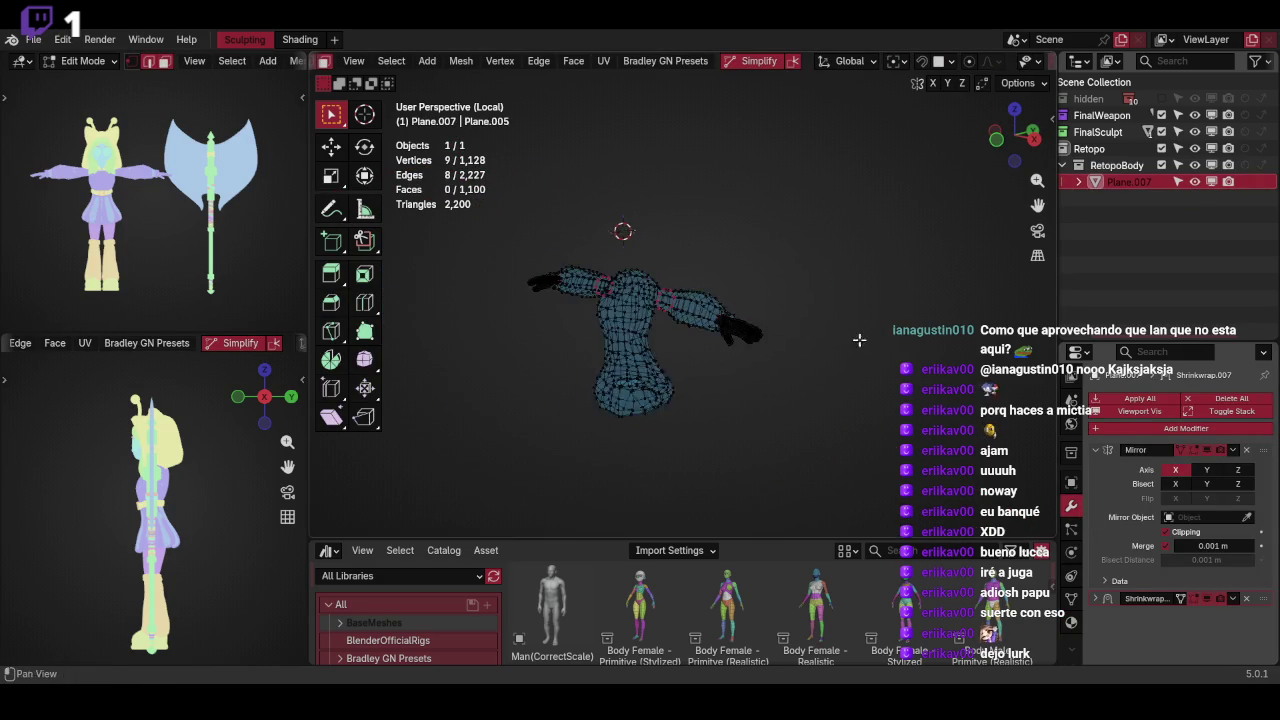
pyautogui.press('KP_Decimal')
pyautogui.moveTo(805, 300)
pyautogui.mouseDown(button='middle')
pyautogui.moveTo(889, 296)
pyautogui.moveTo(706, 297)
pyautogui.moveTo(777, 306)
pyautogui.moveTo(803, 334)
pyautogui.moveTo(846, 286)
pyautogui.mouseUp(button='middle')
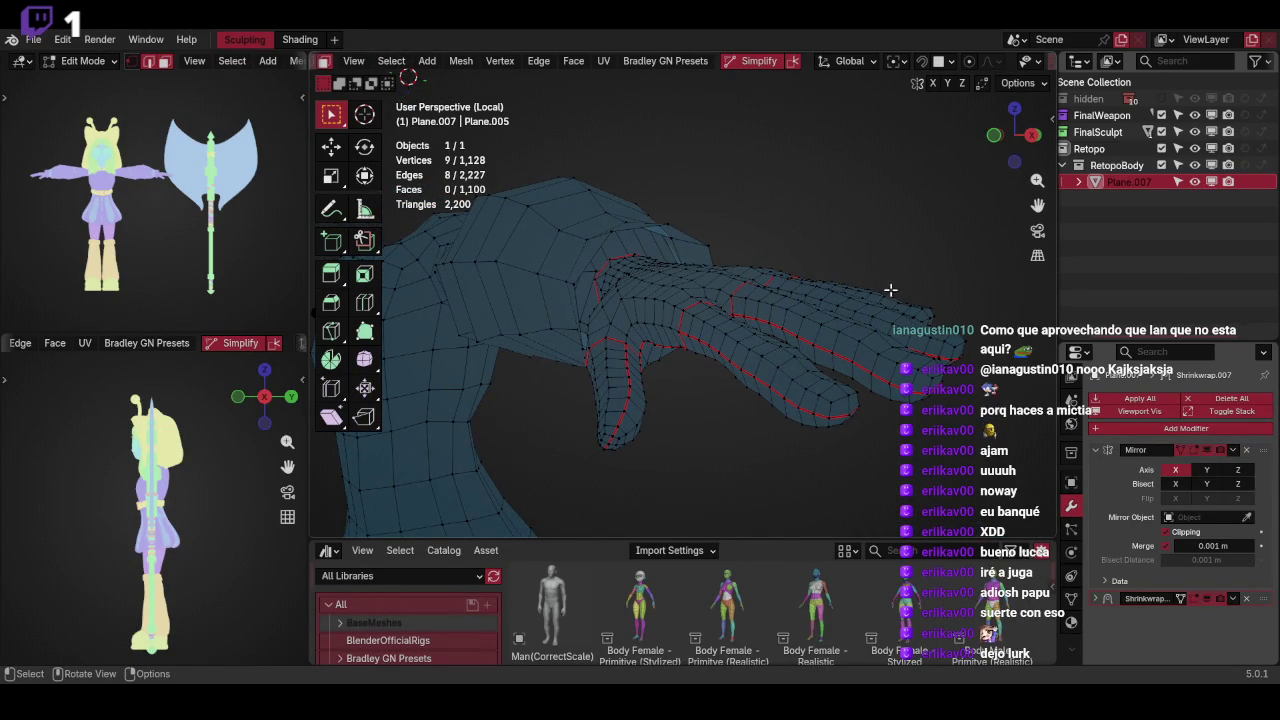
pyautogui.moveTo(869, 289); pyautogui.dragTo(880, 270, button='middle')
# Return to Object Mode and leave local view to show the full character
pyautogui.hotkey('ctrl', 'Tab')
pyautogui.click(949, 156)
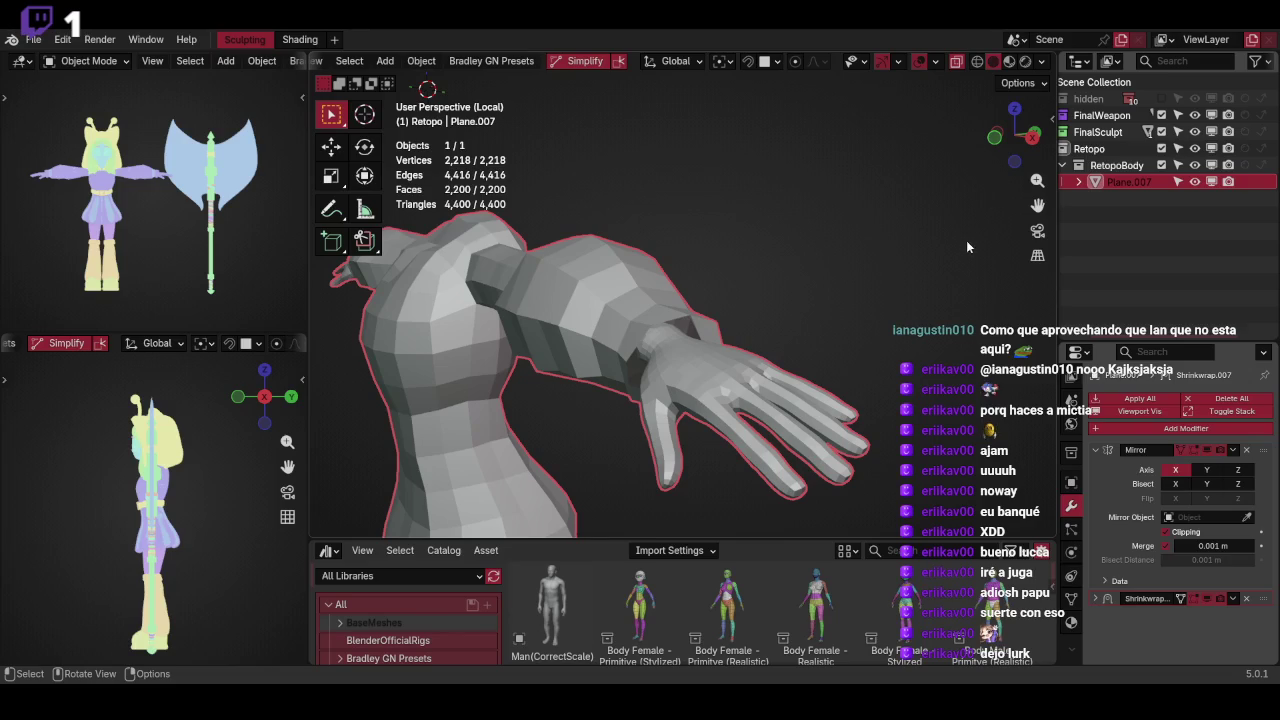
pyautogui.moveTo(918, 176); pyautogui.dragTo(890, 174, button='middle')
pyautogui.moveTo(890, 174)
pyautogui.keyDown('shift'); pyautogui.mouseDown(button='middle')
pyautogui.moveTo(860, 173)
pyautogui.moveTo(916, 249)
pyautogui.moveTo(934, 233)
pyautogui.moveTo(916, 200)
pyautogui.mouseUp(button='middle'); pyautogui.keyUp('shift')
pyautogui.press('q')
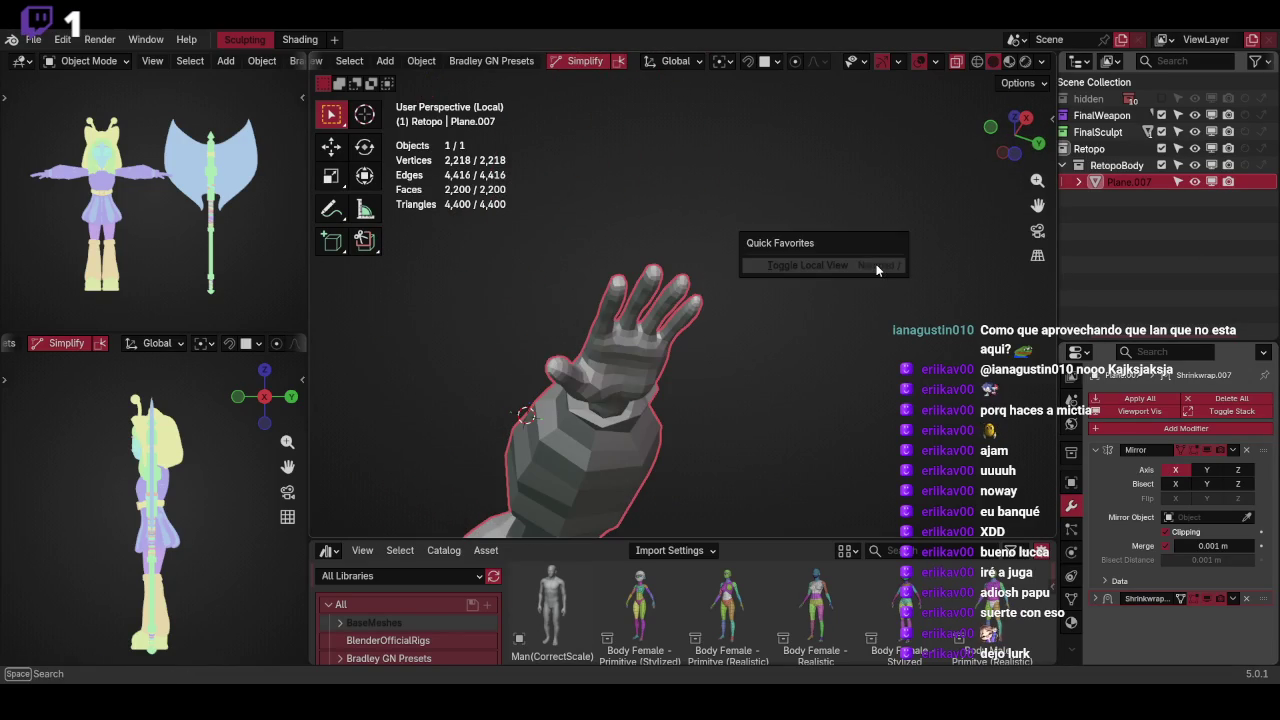
pyautogui.click(877, 262)
# Inspect the arm in wireframe and see-through display, then go back to solid shading
pyautogui.hotkey('shift', 'z')
pyautogui.hotkey('alt', 'z')
pyautogui.hotkey('alt', 'z')
pyautogui.hotkey('shift', 'z')
pyautogui.scroll(3, 872, 315)
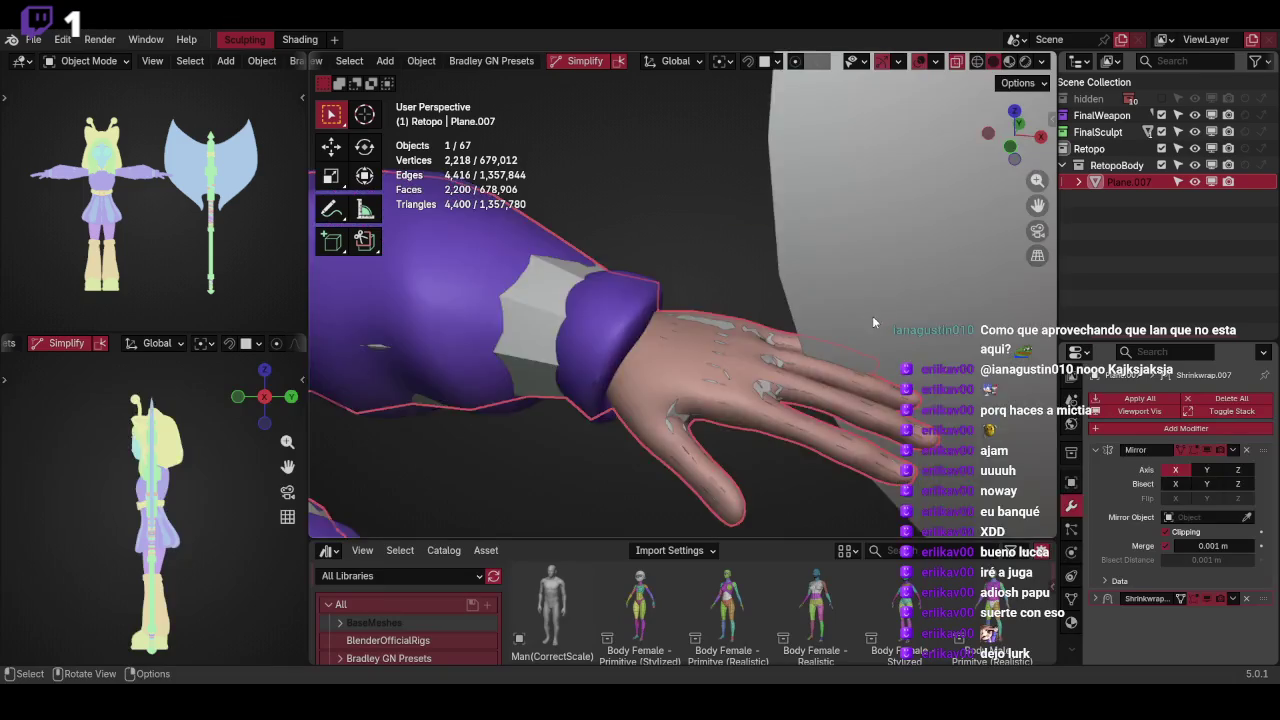
pyautogui.moveTo(867, 303); pyautogui.dragTo(625, 307, button='middle')
pyautogui.scroll(2, 621, 290)
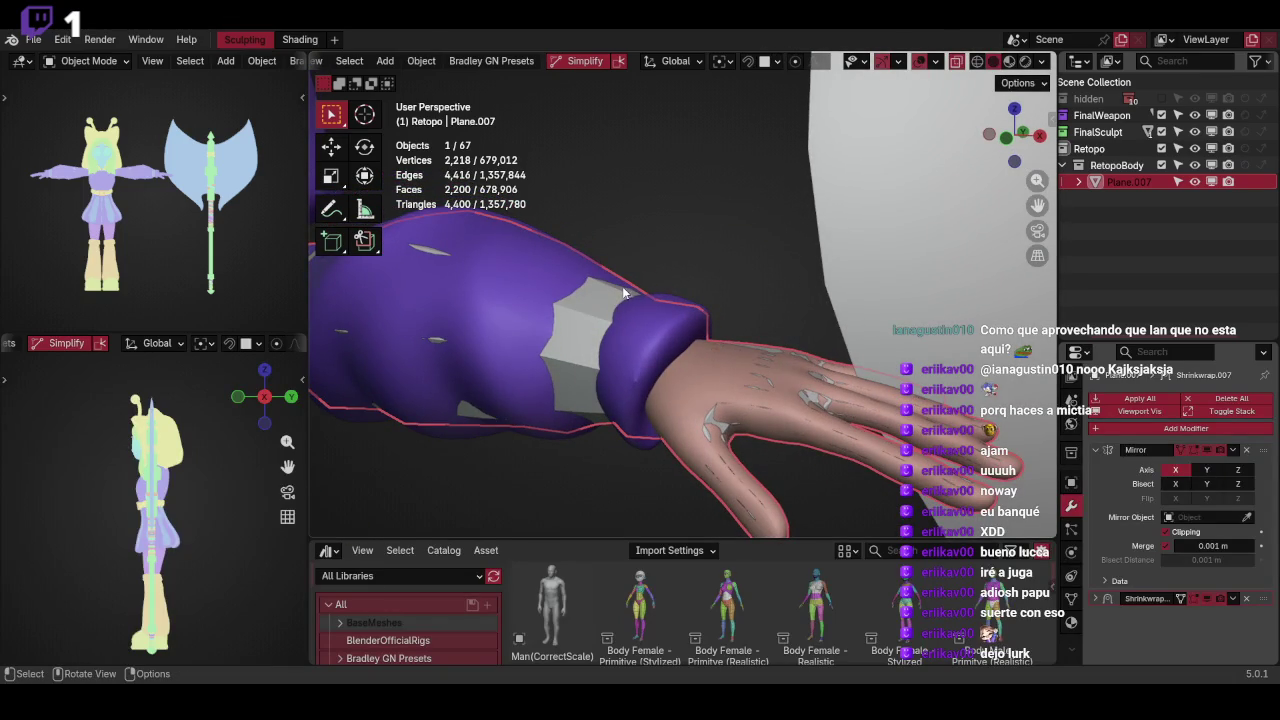
pyautogui.moveTo(795, 297)
pyautogui.mouseDown(button='middle')
pyautogui.moveTo(793, 312)
pyautogui.moveTo(832, 328)
pyautogui.mouseUp(button='middle')
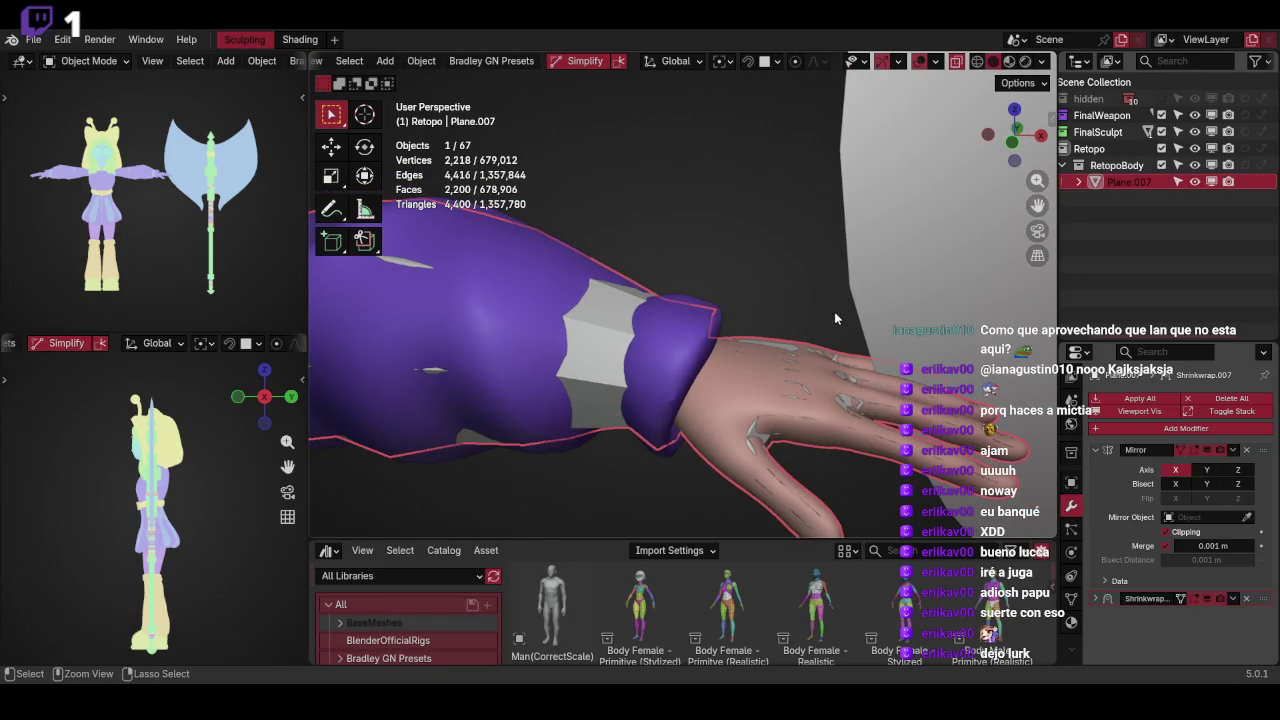
# Restore the hand as a separate Cube.054 object and isolate it with the sculpted arm
pyautogui.hotkey('ctrl', 'v')
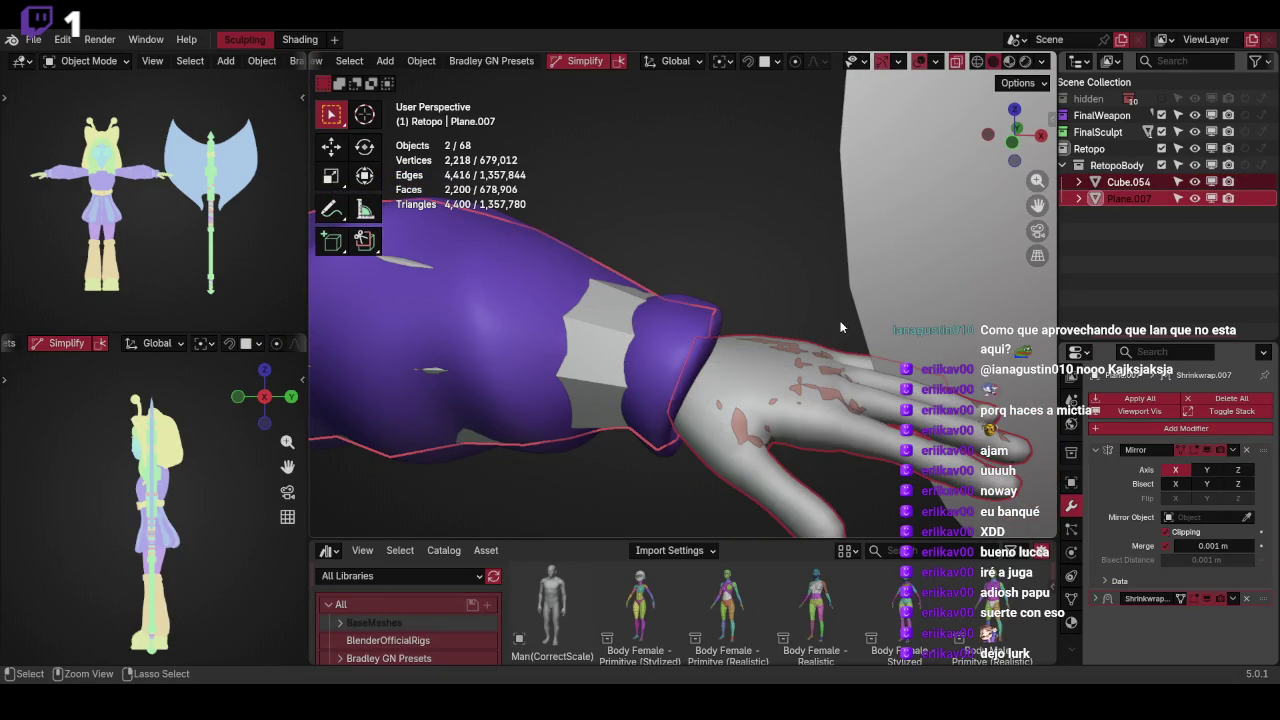
pyautogui.keyDown('shift'); pyautogui.click(704, 303); pyautogui.keyUp('shift')
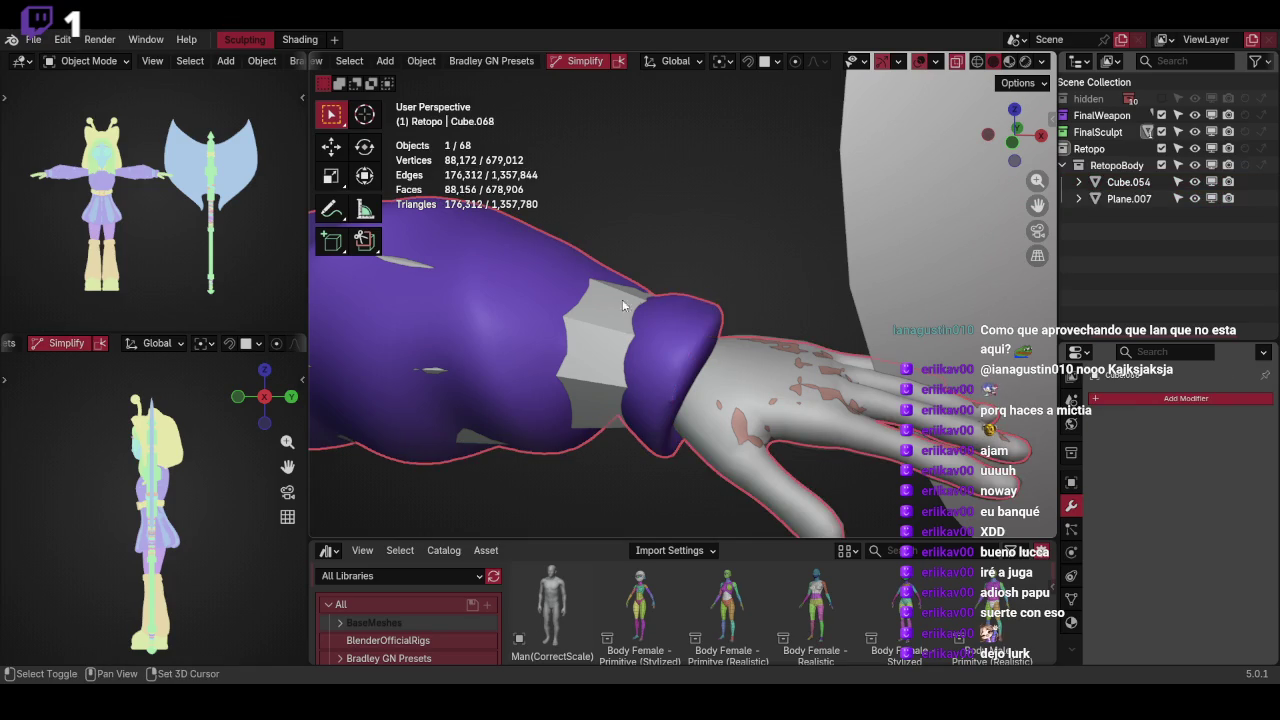
pyautogui.press('KP_Divide')
pyautogui.moveTo(725, 281)
pyautogui.mouseDown(button='middle')
pyautogui.moveTo(796, 276)
pyautogui.moveTo(692, 323)
pyautogui.moveTo(846, 317)
pyautogui.moveTo(816, 300)
pyautogui.moveTo(690, 330)
pyautogui.mouseUp(button='middle')
pyautogui.scroll(5, 796, 276)
pyautogui.scroll(2, 831, 205)
pyautogui.scroll(-2, 832, 298)
# Cut two unslid edge loops around the retopo sleeve near the cuff
pyautogui.press('Tab')
pyautogui.hotkey('ctrl', 'r')
pyautogui.click(690, 330)
pyautogui.rightClick(774, 286)
pyautogui.moveTo(774, 286)
pyautogui.mouseDown(button='middle')
pyautogui.moveTo(814, 275)
pyautogui.moveTo(809, 294)
pyautogui.moveTo(826, 289)
pyautogui.moveTo(740, 301)
pyautogui.mouseUp(button='middle')
pyautogui.hotkey('ctrl', 'r')
pyautogui.click(829, 291)
pyautogui.rightClick(829, 291)
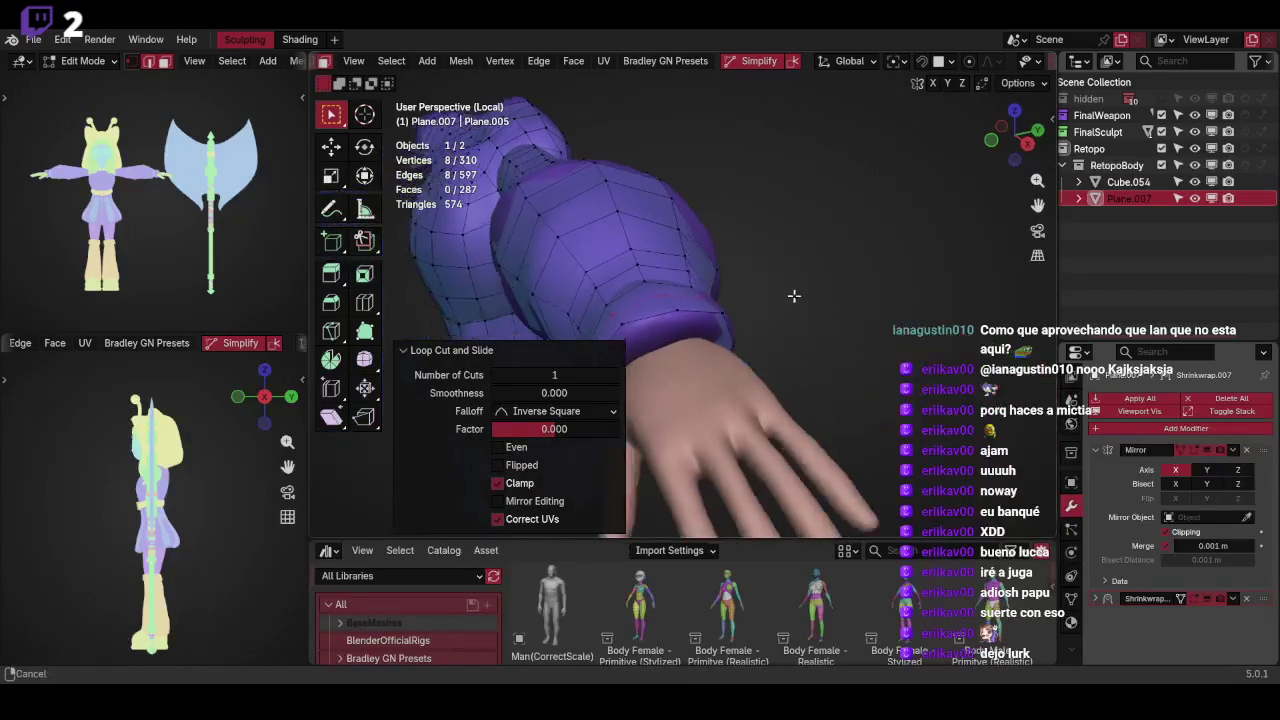
# Extrude the cuff edge loop and shrink the new ring inward to 0.715
pyautogui.hotkey('ctrl', 'r')
pyautogui.moveTo(789, 320)
pyautogui.mouseDown(button='middle')
pyautogui.moveTo(838, 272)
pyautogui.moveTo(829, 266)
pyautogui.moveTo(808, 306)
pyautogui.moveTo(808, 294)
pyautogui.moveTo(790, 338)
pyautogui.moveTo(820, 289)
pyautogui.mouseUp(button='middle')
pyautogui.press('e')
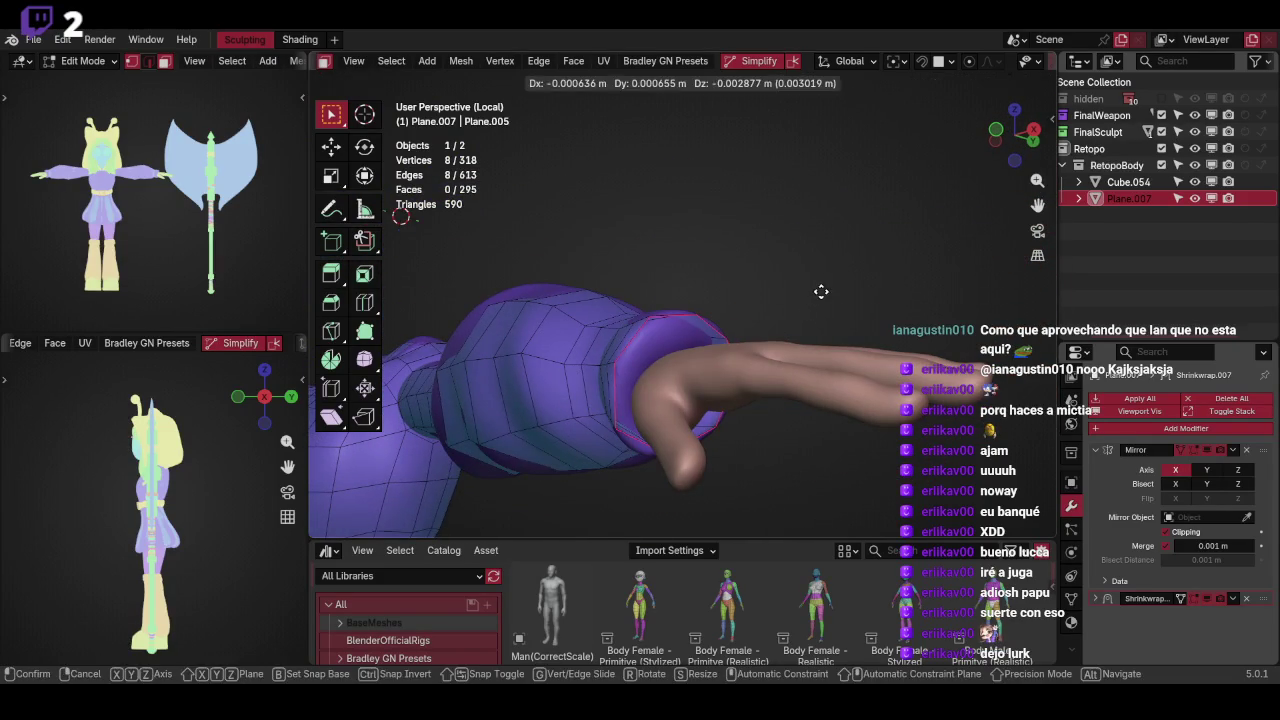
pyautogui.rightClick(820, 289)
pyautogui.press('s')
pyautogui.click(784, 315)
# Enable snapping with projection onto the sculpt and move the first cuff vertex onto the wrist
pyautogui.moveTo(784, 315); pyautogui.dragTo(940, 110, button='middle')
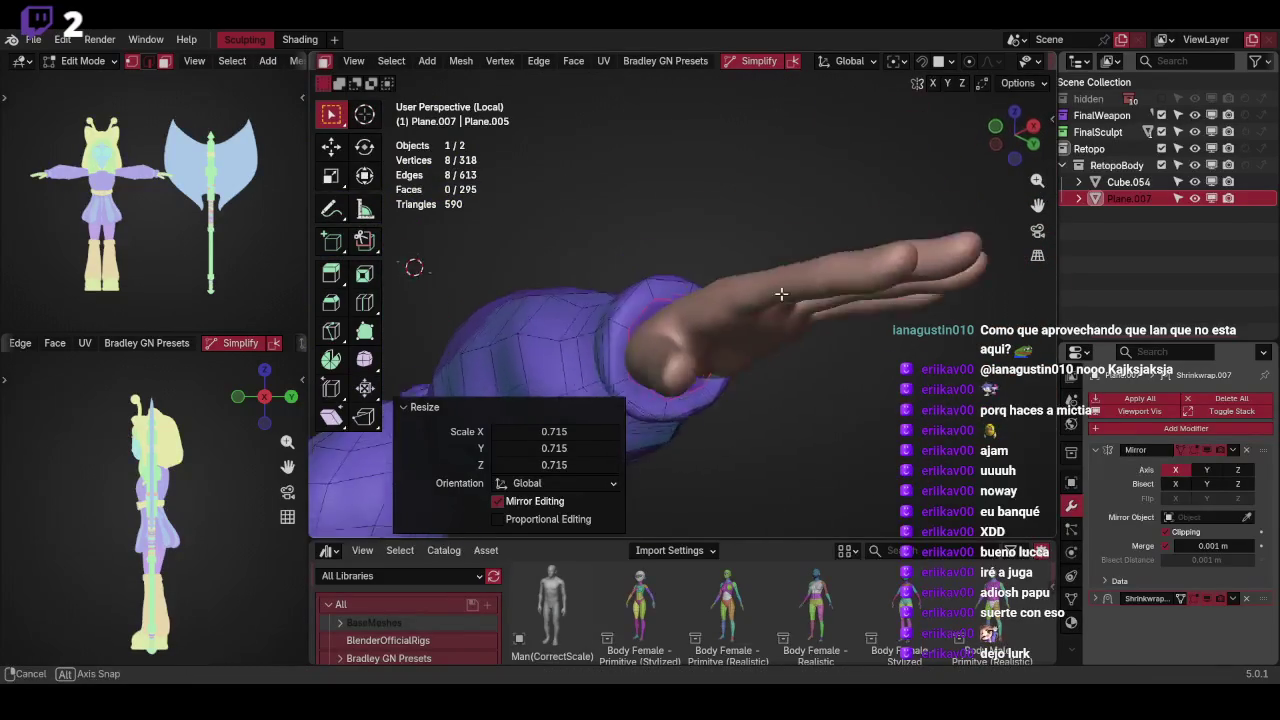
pyautogui.click(922, 61)
pyautogui.click(690, 316)
pyautogui.press('g')
pyautogui.click(696, 328)
pyautogui.press('g')
pyautogui.click(663, 388)
pyautogui.moveTo(663, 388)
pyautogui.mouseDown(button='middle')
pyautogui.moveTo(651, 341)
pyautogui.moveTo(669, 354)
pyautogui.moveTo(663, 366)
pyautogui.moveTo(620, 337)
pyautogui.moveTo(697, 353)
pyautogui.moveTo(674, 354)
pyautogui.moveTo(823, 238)
pyautogui.mouseUp(button='middle')
pyautogui.press('g')
pyautogui.click(674, 349)
pyautogui.press('g')
pyautogui.click(674, 349)
# Nudge the remaining cuff vertices to hug the sculpted wrist and return to Object Mode
pyautogui.press('g')
pyautogui.click(663, 366)
pyautogui.press('g')
pyautogui.click(614, 334)
pyautogui.press('g')
pyautogui.click(620, 337)
pyautogui.press('g')
pyautogui.click(651, 374)
pyautogui.press('g')
pyautogui.click(657, 379)
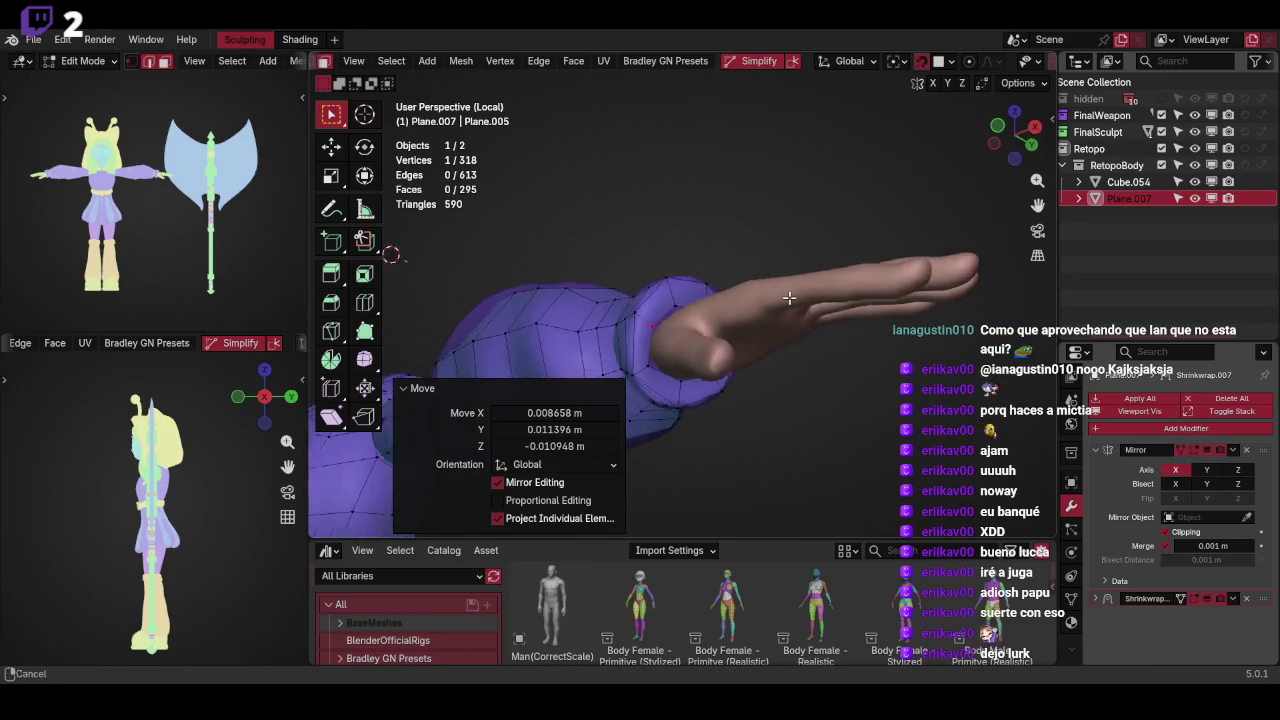
pyautogui.hotkey('ctrl', 'Tab')
pyautogui.click(805, 240)
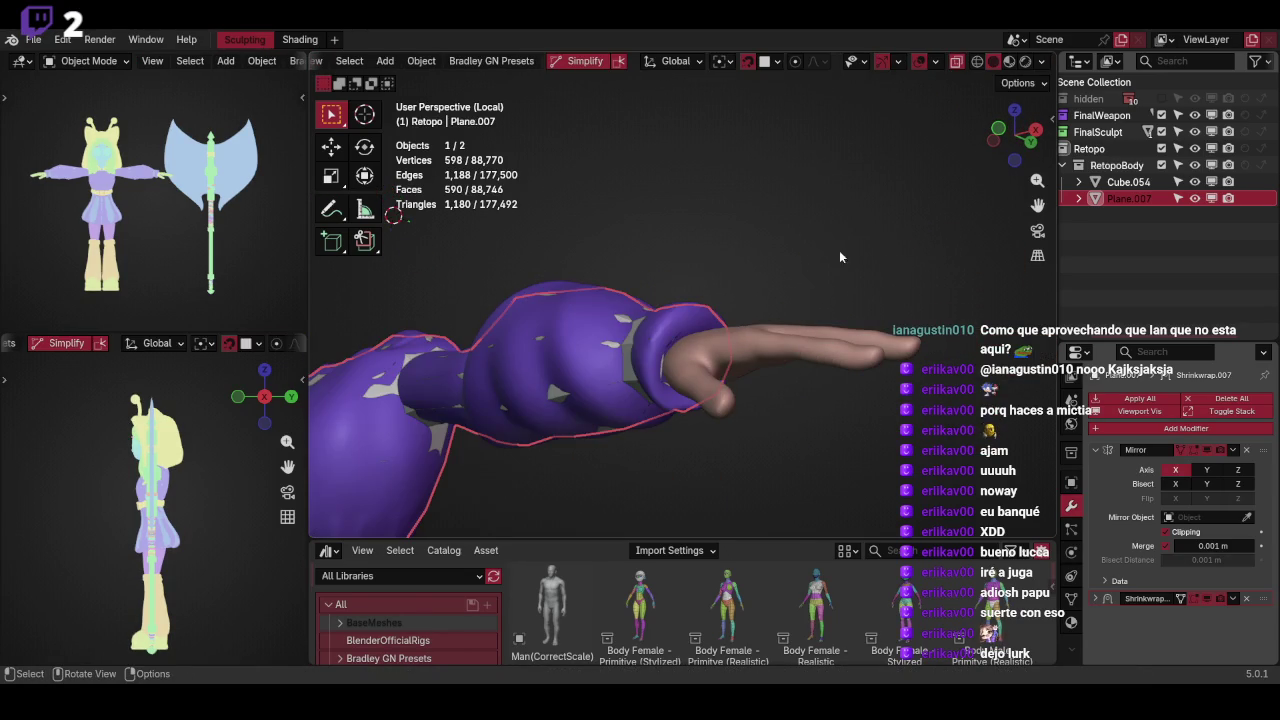
# Switch to wireframe, select the hand Cube.054 and leave local view
pyautogui.moveTo(984, 272)
pyautogui.mouseDown(button='middle')
pyautogui.moveTo(972, 335)
pyautogui.moveTo(846, 337)
pyautogui.mouseUp(button='middle')
pyautogui.hotkey('shift', 'z')
pyautogui.click(1128, 182)
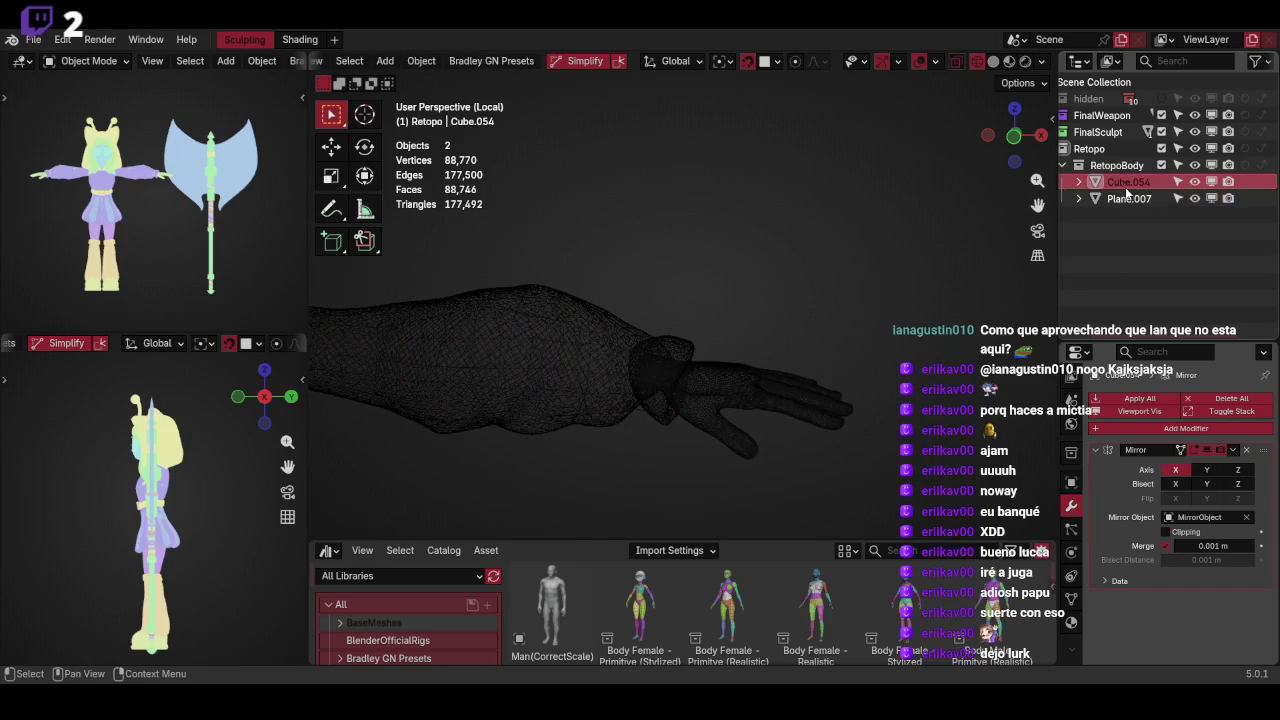
pyautogui.moveTo(886, 414); pyautogui.dragTo(889, 293, button='middle')
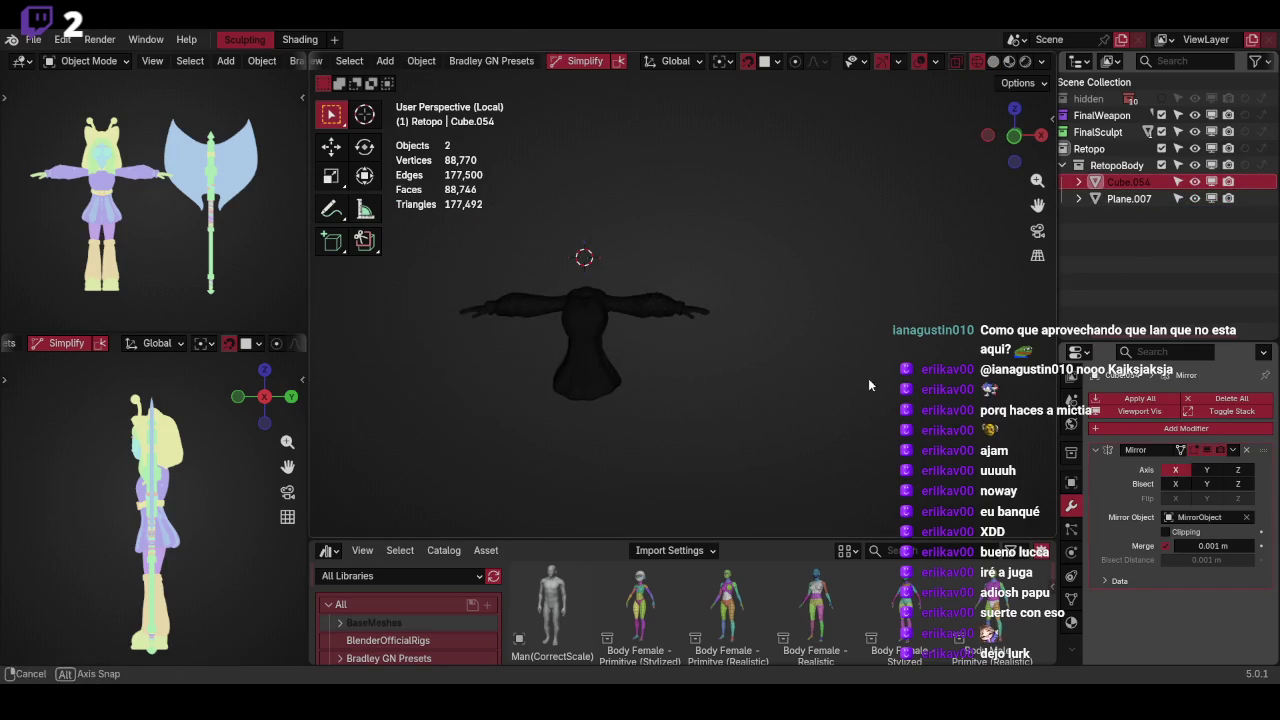
pyautogui.press('q')
pyautogui.click(888, 293)
# Select Cube.054 together with Plane.007 and isolate both in local view
pyautogui.click(887, 314)
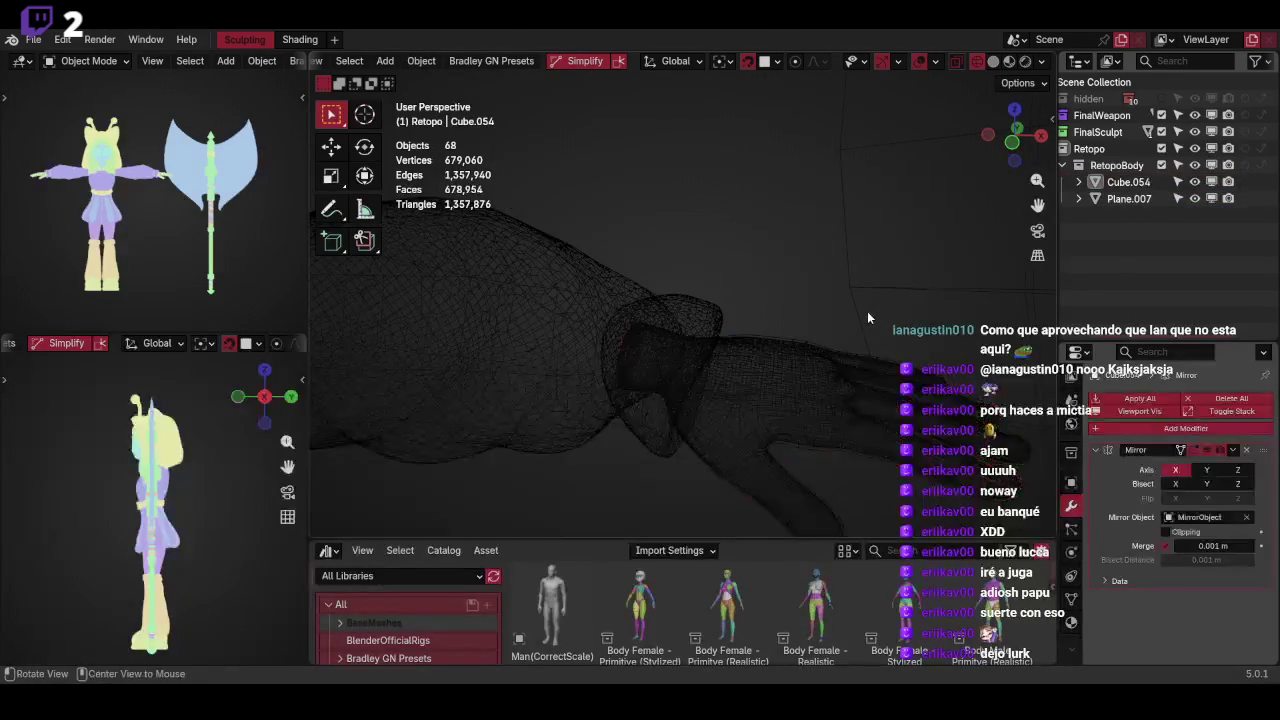
pyautogui.click(1127, 182)
pyautogui.keyDown('ctrl'); pyautogui.click(1130, 198); pyautogui.keyUp('ctrl')
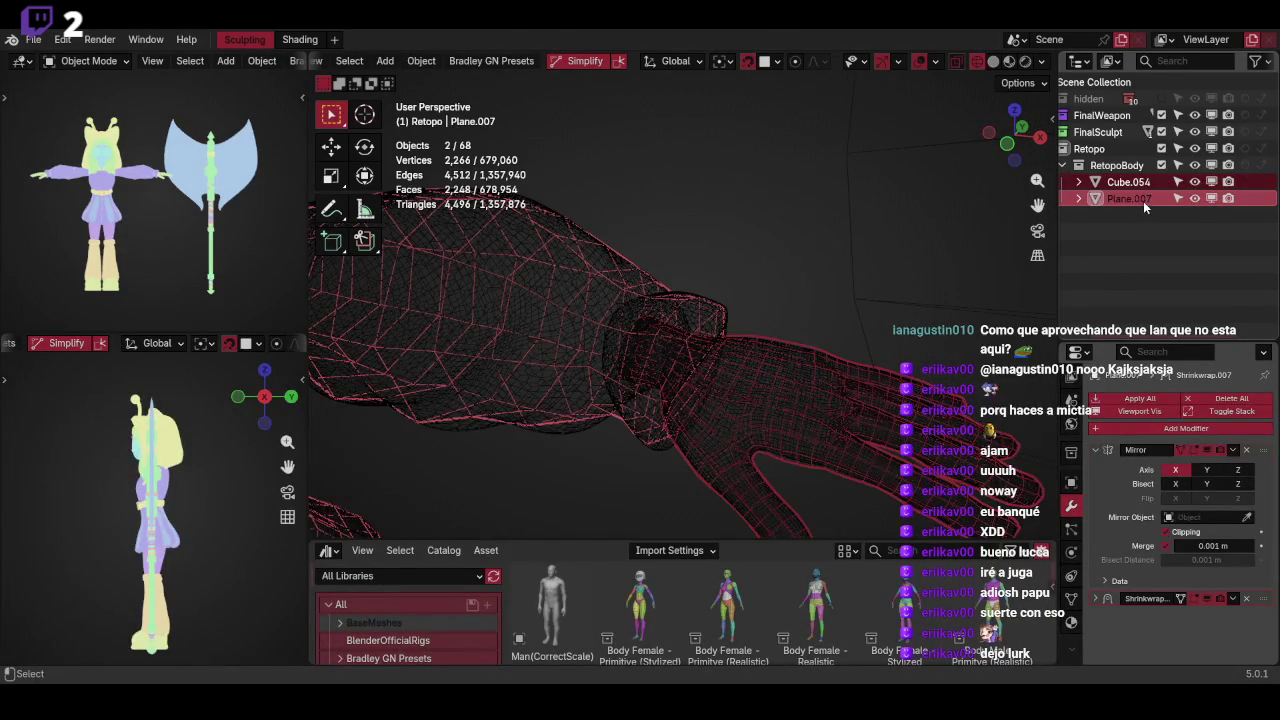
pyautogui.press('q')
pyautogui.click(828, 263)
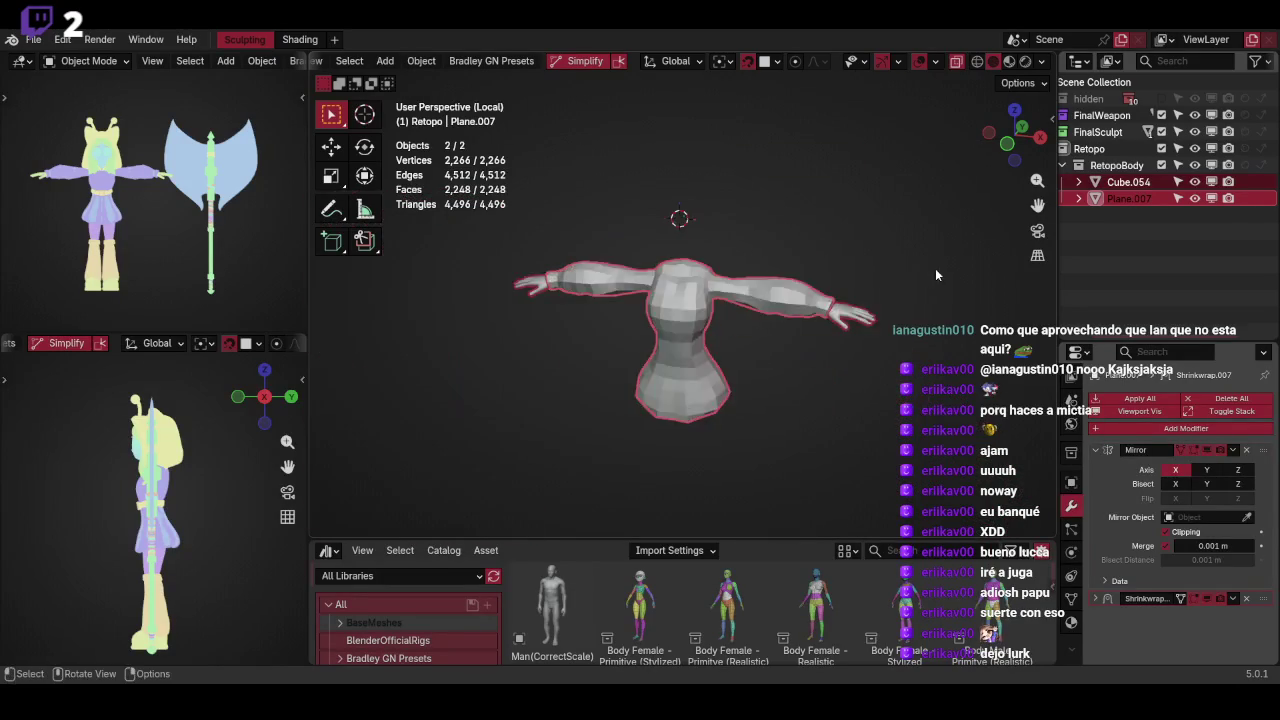
pyautogui.scroll(5, 801, 322)
pyautogui.click(696, 325)
pyautogui.scroll(4, 762, 325)
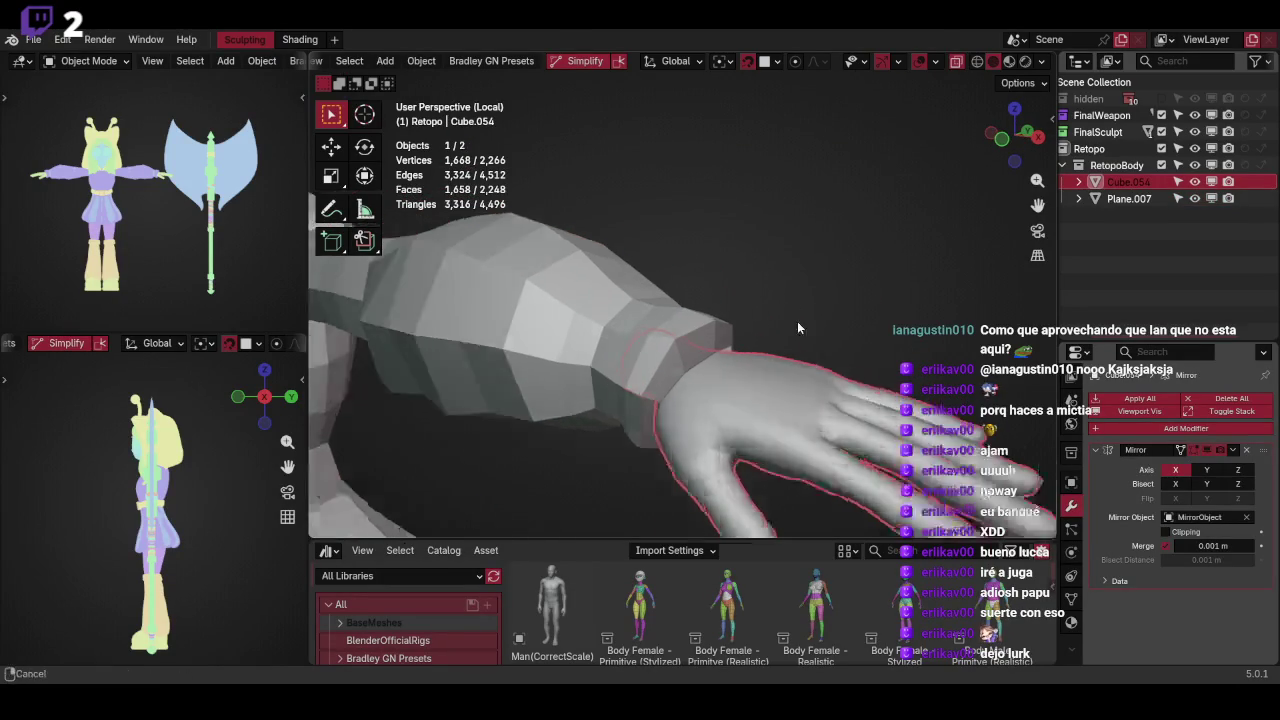
# Shade the hand Cube.054 flat, then add Plane.007 and join them with Ctrl+J
pyautogui.press('Tab')
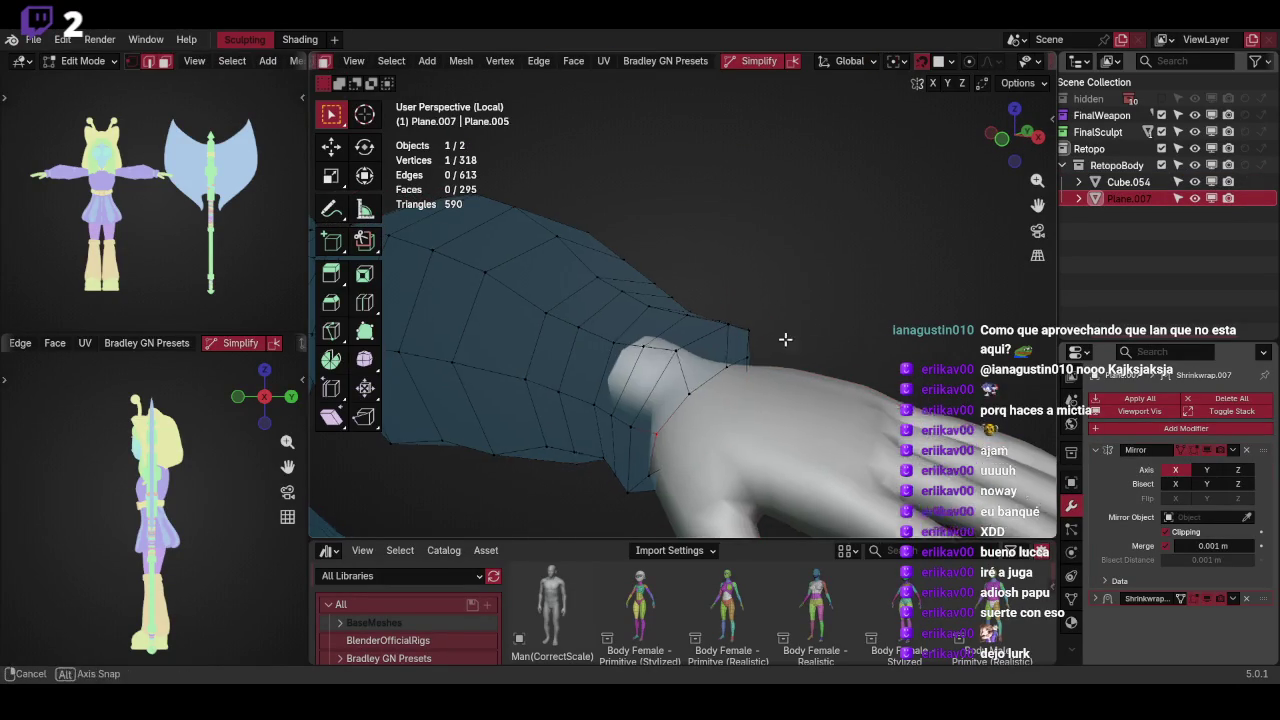
pyautogui.hotkey('ctrl', 'Tab')
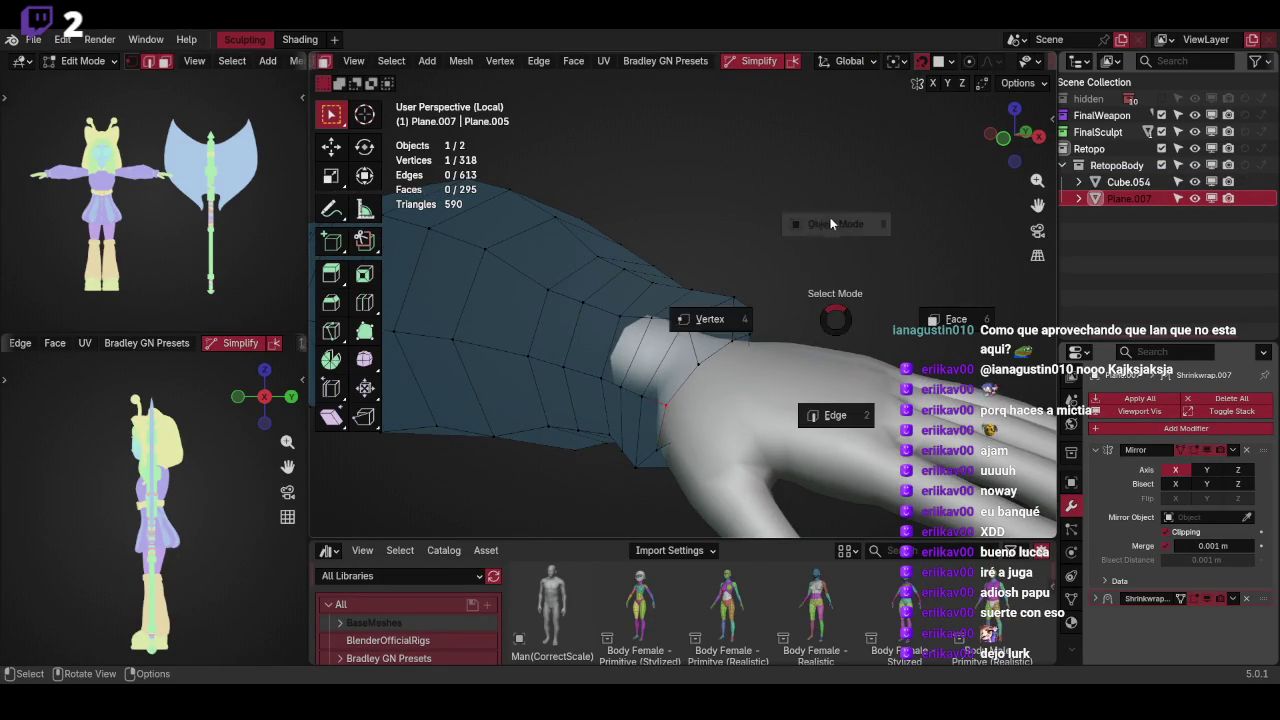
pyautogui.click(831, 300)
pyautogui.click(838, 365)
pyautogui.rightClick(921, 245)
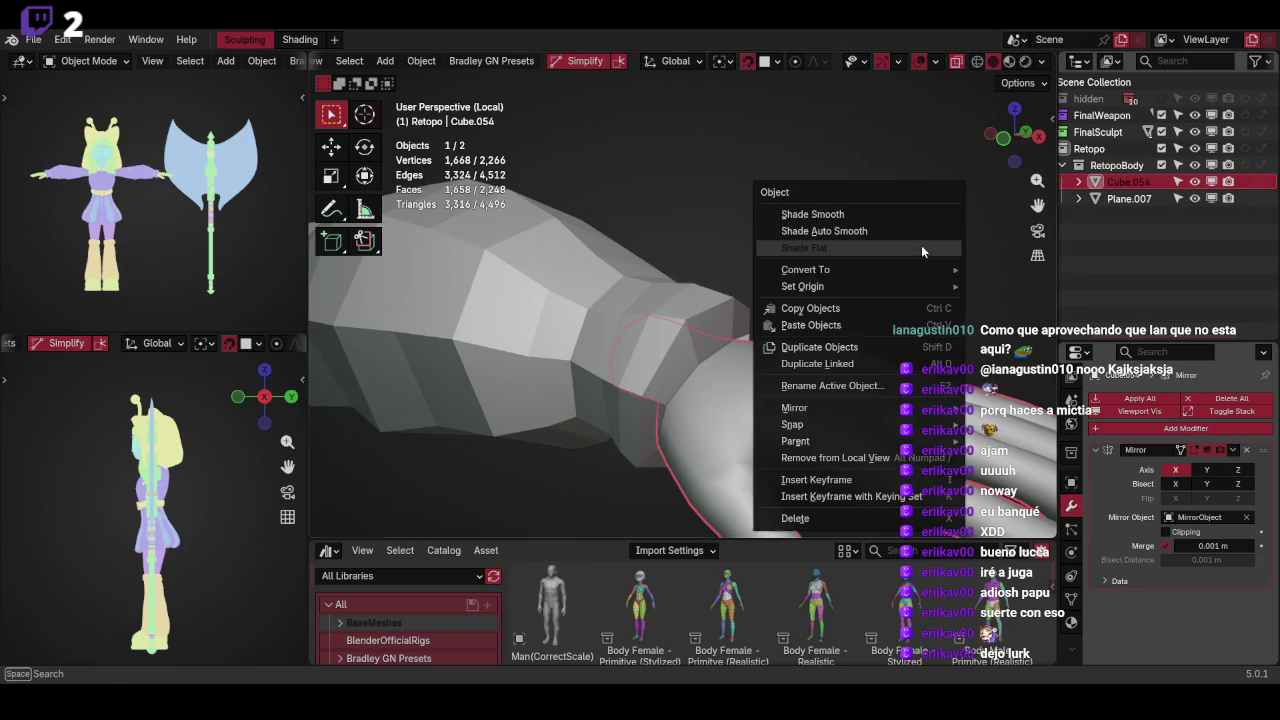
pyautogui.click(921, 247)
pyautogui.keyDown('shift'); pyautogui.click(752, 295); pyautogui.keyUp('shift')
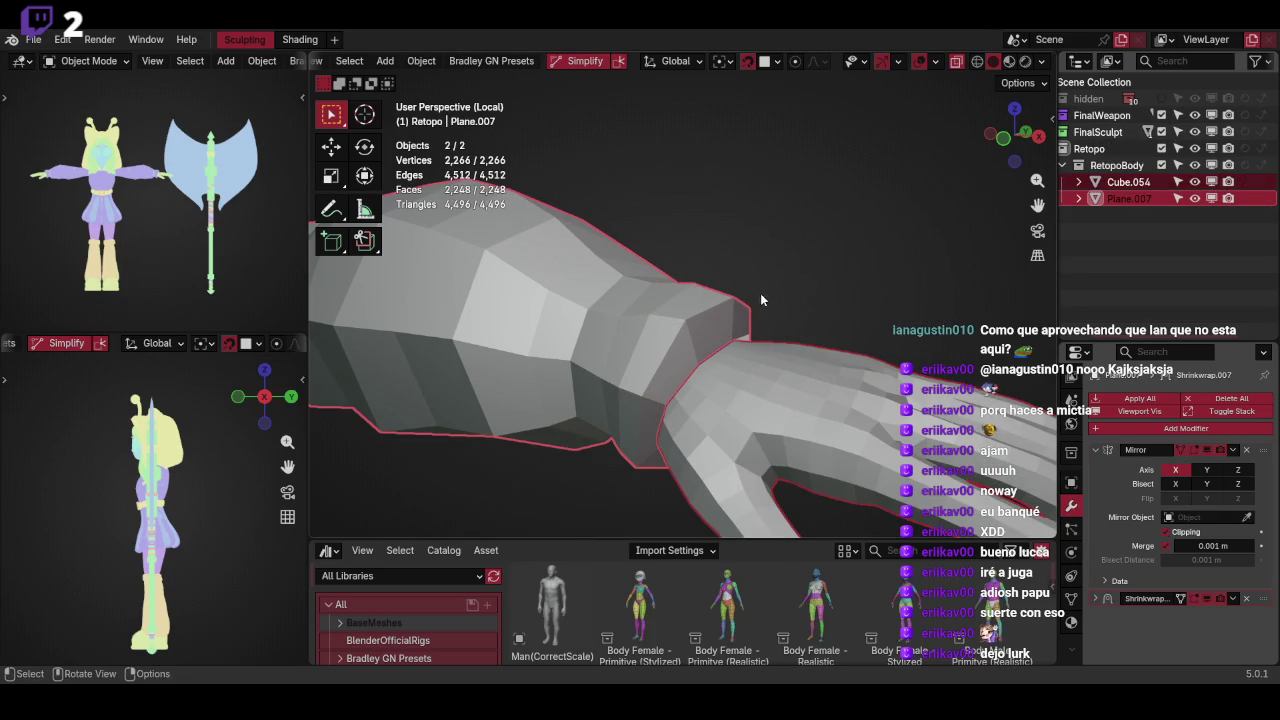
pyautogui.hotkey('ctrl', 'j')
# Edit the joined arm mesh with everything selected, shown in wireframe
pyautogui.scroll(-2, 851, 320)
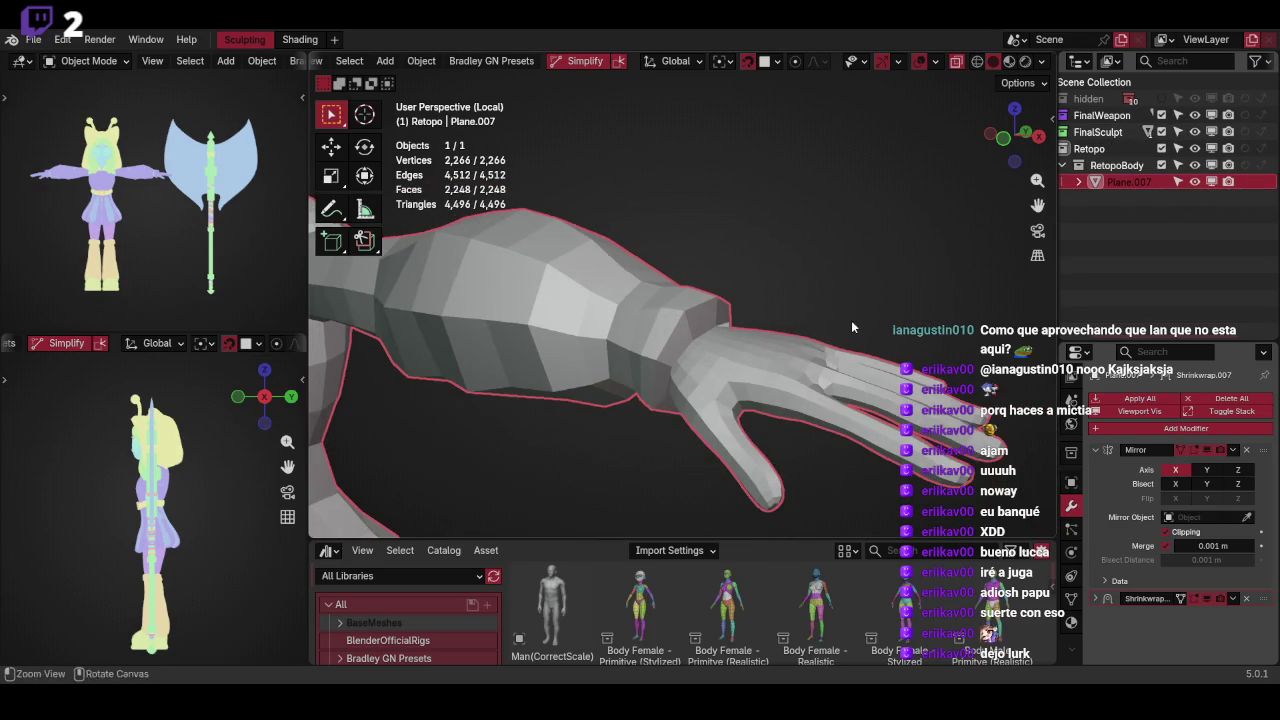
pyautogui.moveTo(802, 357); pyautogui.dragTo(663, 400, button='middle')
pyautogui.hotkey('ctrl', 'Tab')
pyautogui.click(663, 431)
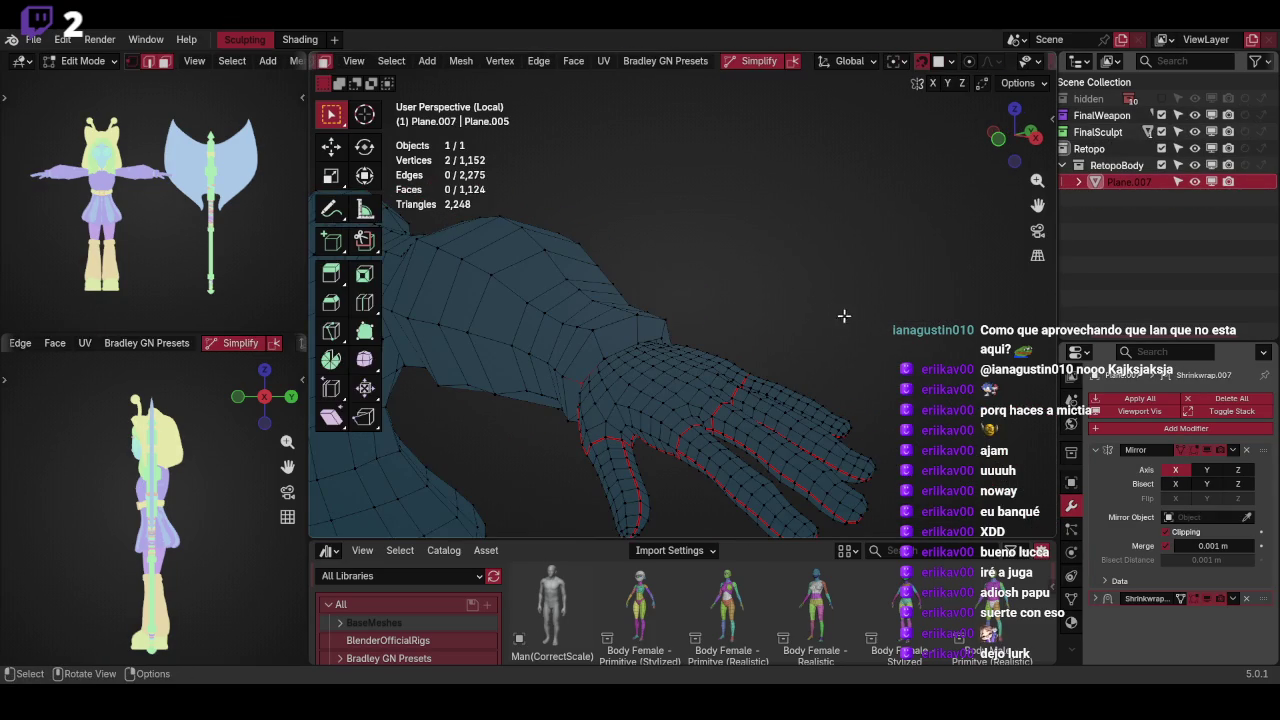
pyautogui.press('a')
pyautogui.scroll(4, 757, 326)
pyautogui.moveTo(766, 317)
pyautogui.keyDown('shift'); pyautogui.mouseDown(button='middle')
pyautogui.moveTo(782, 334)
pyautogui.moveTo(823, 309)
pyautogui.moveTo(863, 317)
pyautogui.moveTo(826, 283)
pyautogui.mouseUp(button='middle'); pyautogui.keyUp('shift')
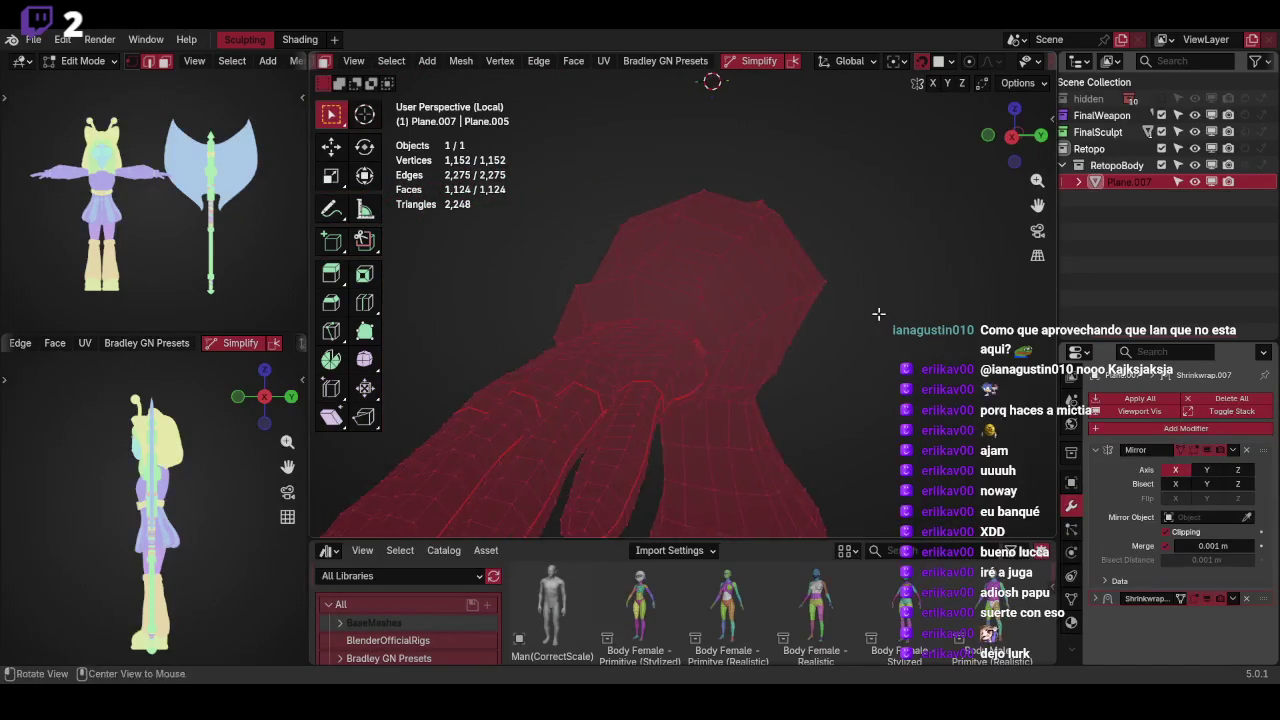
pyautogui.press('z')
pyautogui.click(753, 305)
# In edge select mode, fill a face across the wrist gap and leave local view
pyautogui.moveTo(760, 320); pyautogui.dragTo(751, 277, button='middle')
pyautogui.hotkey('ctrl', 'Tab')
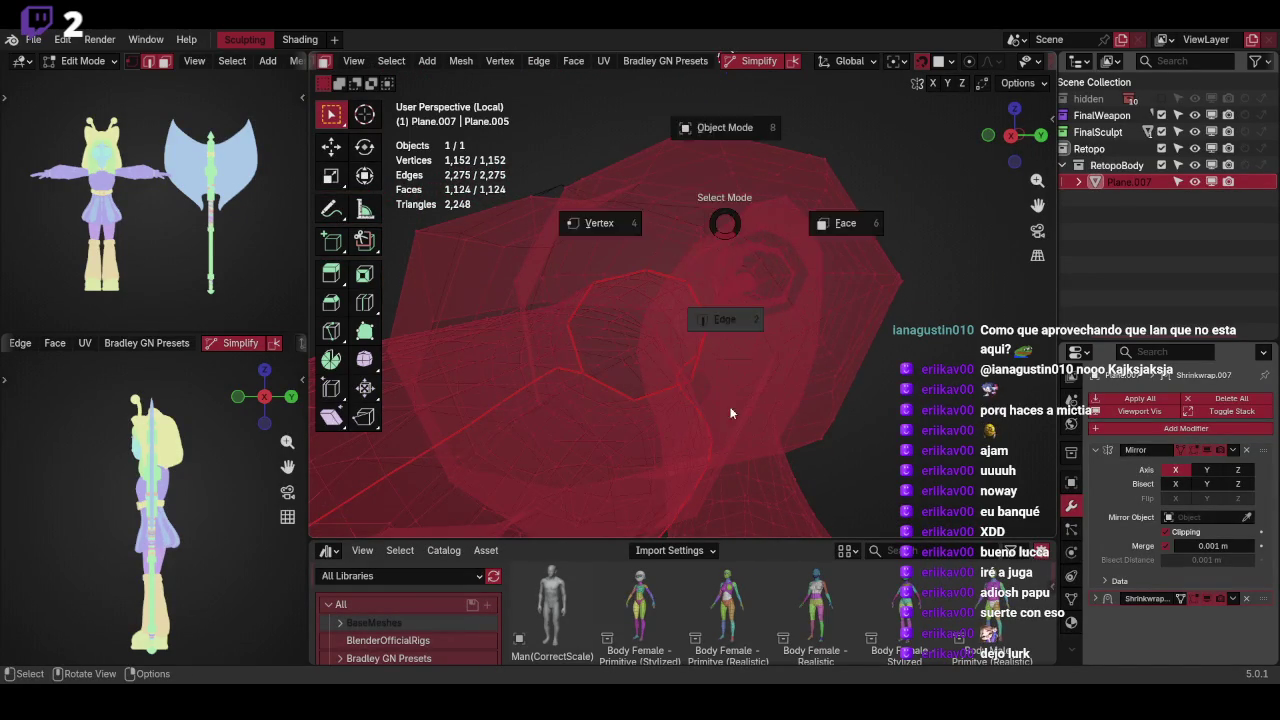
pyautogui.click(624, 308)
pyautogui.moveTo(624, 308)
pyautogui.mouseDown(button='middle')
pyautogui.moveTo(686, 300)
pyautogui.moveTo(663, 320)
pyautogui.moveTo(757, 298)
pyautogui.moveTo(748, 322)
pyautogui.moveTo(792, 336)
pyautogui.moveTo(668, 362)
pyautogui.mouseUp(button='middle')
pyautogui.press('f')
pyautogui.click(668, 363)
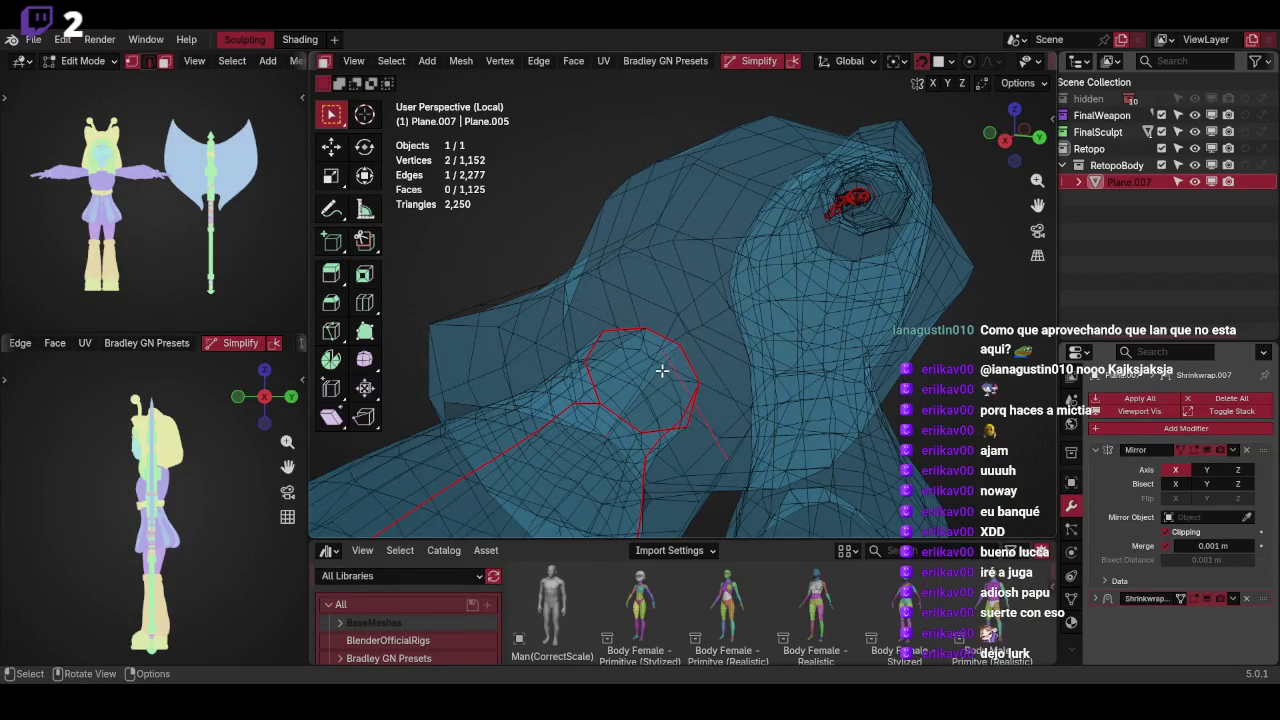
pyautogui.press('/')
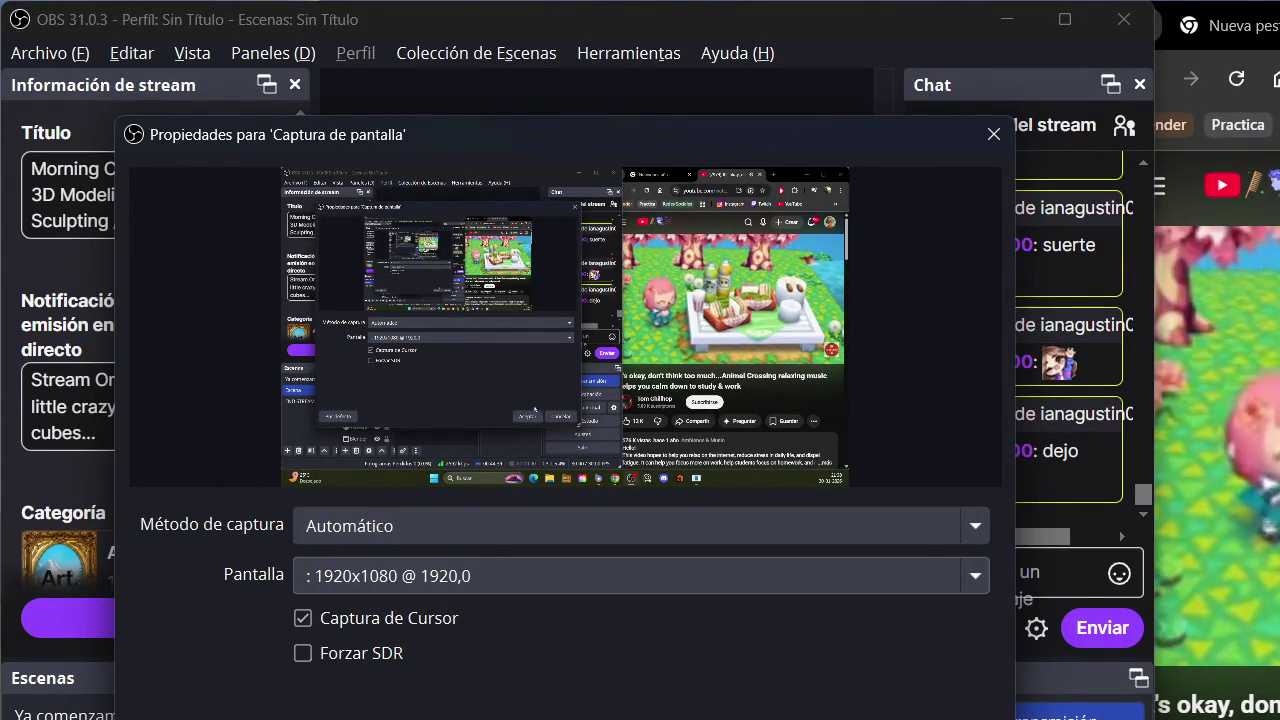
# Close the screen-capture properties and switch the stream to the desktop scene 'Escena'
pyautogui.click(993, 133)
pyautogui.hotkey('alt', 'Tab')
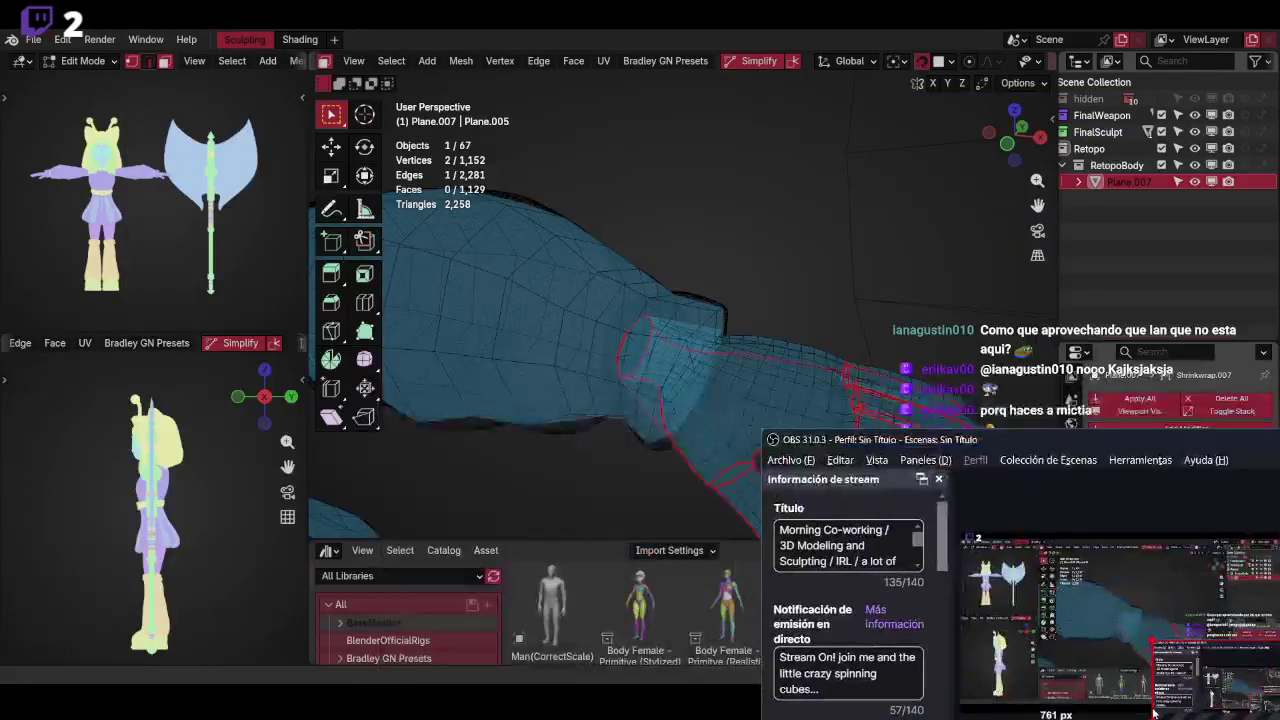
pyautogui.click(60, 522)
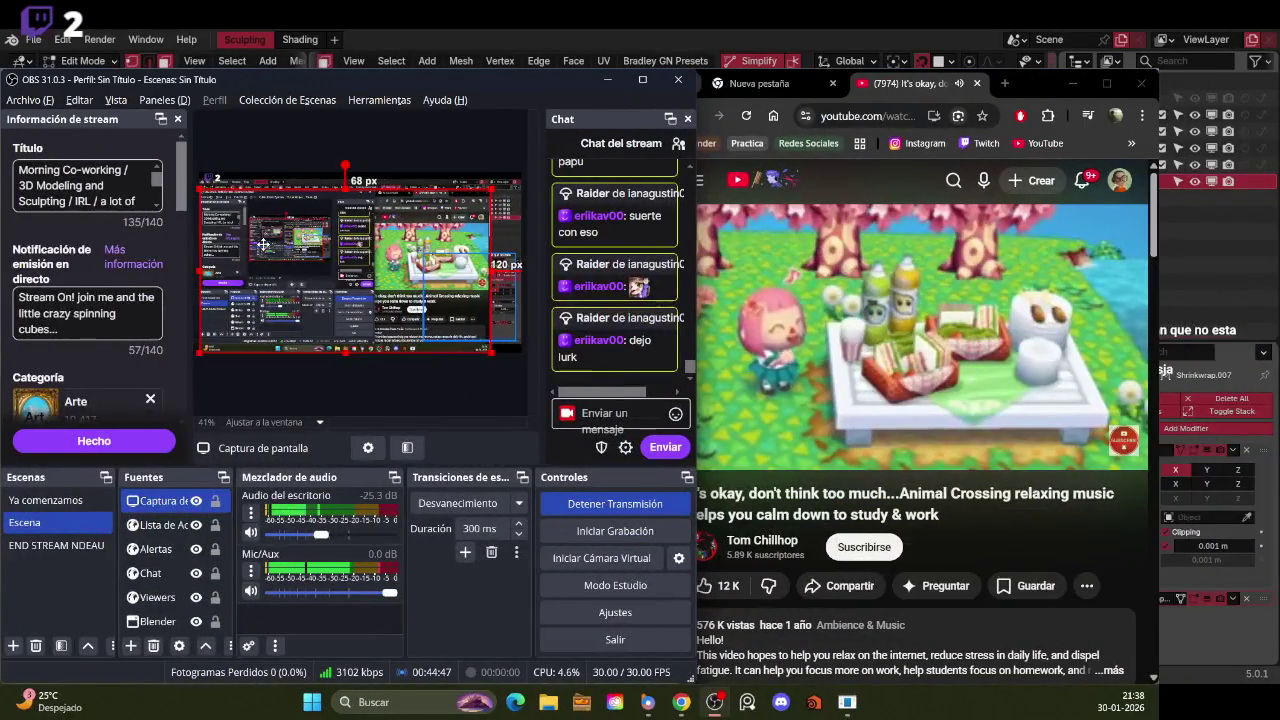
# Move 'Captura de pantalla' above Blender in Fuentes, reposition it, and maximize the browser
pyautogui.click(159, 624)
pyautogui.moveTo(159, 627); pyautogui.dragTo(160, 605)
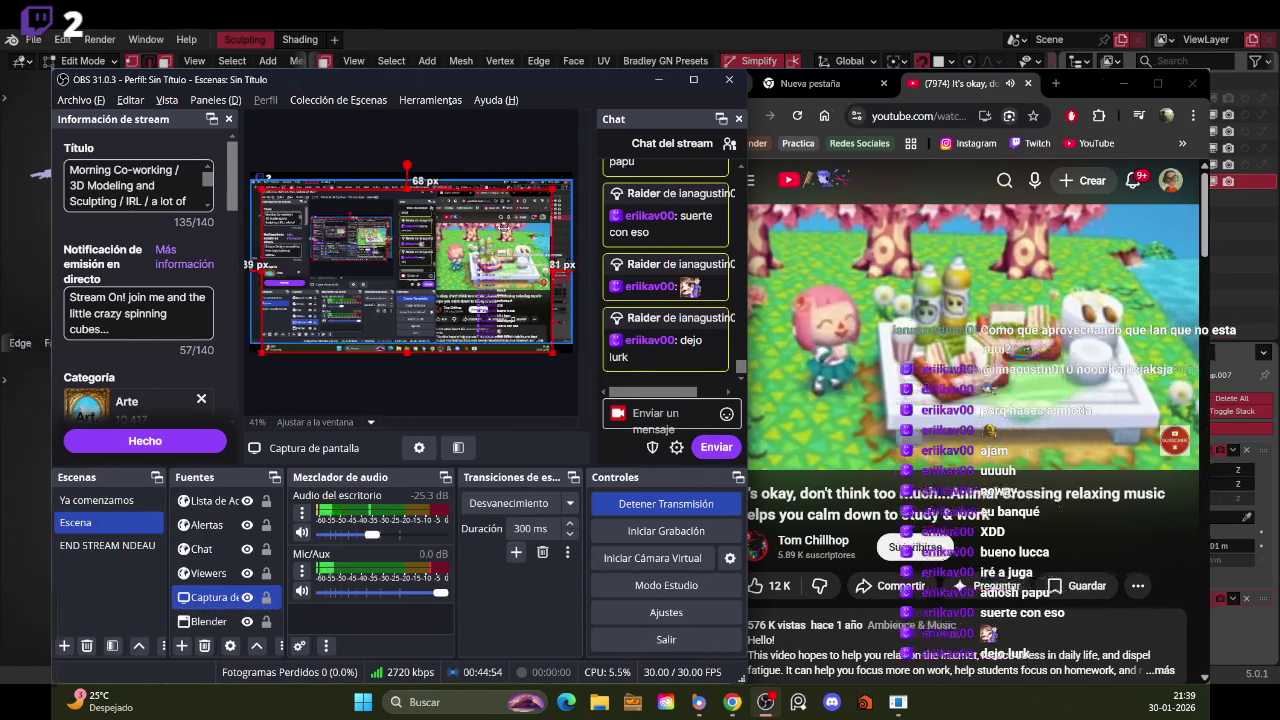
pyautogui.moveTo(552, 352)
pyautogui.mouseDown()
pyautogui.moveTo(500, 274)
pyautogui.moveTo(520, 283)
pyautogui.mouseUp()
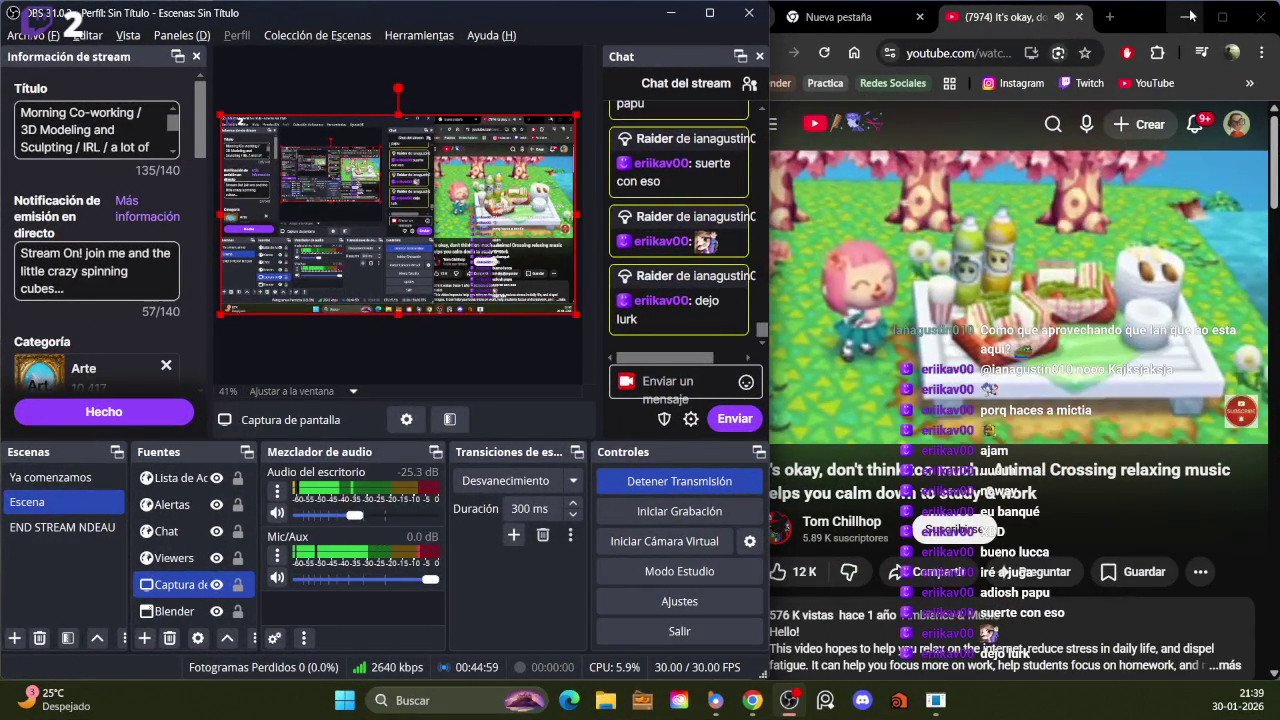
pyautogui.click(1220, 17)
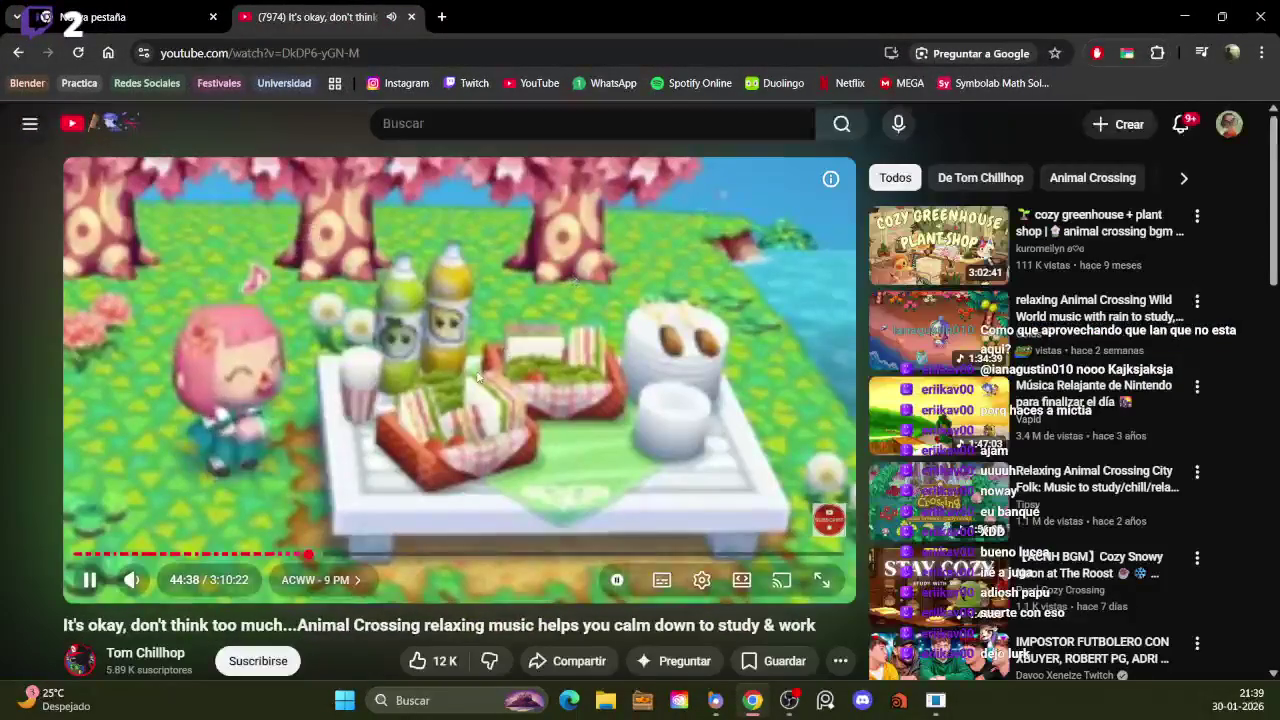
# Toggle the music video's playback and put the cursor in the YouTube search box
pyautogui.click(478, 376)
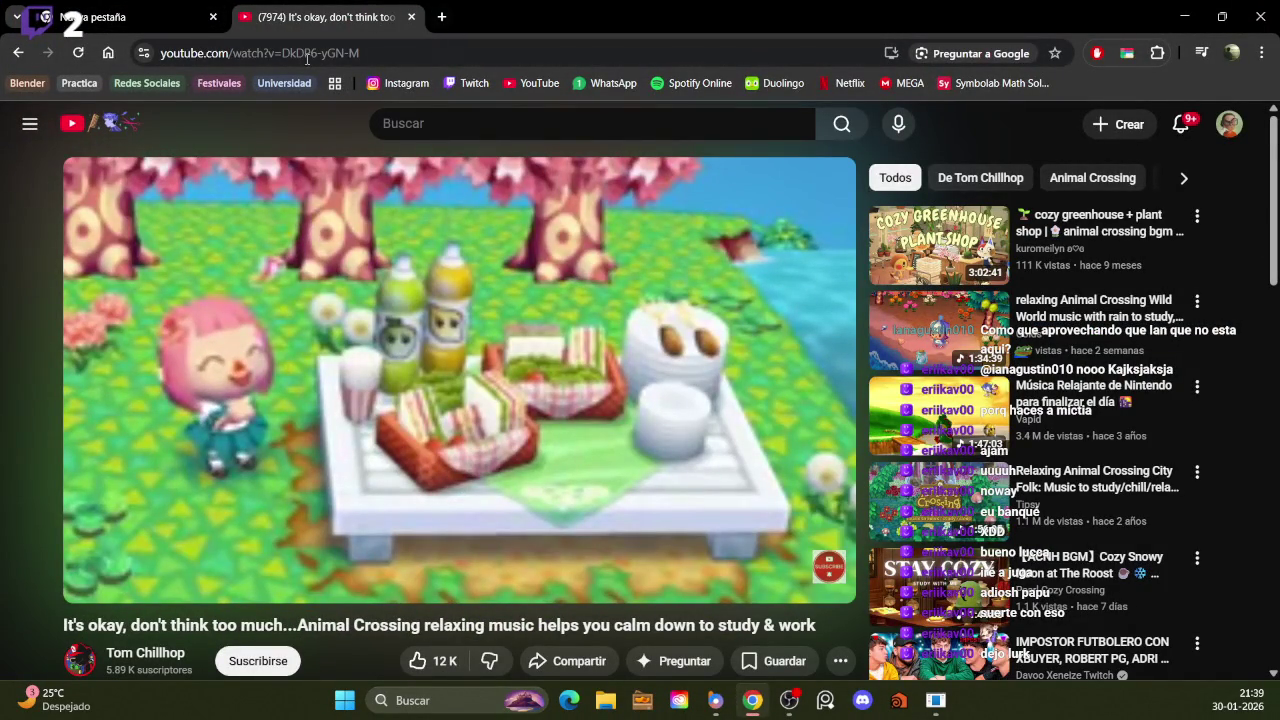
pyautogui.click(30, 123)
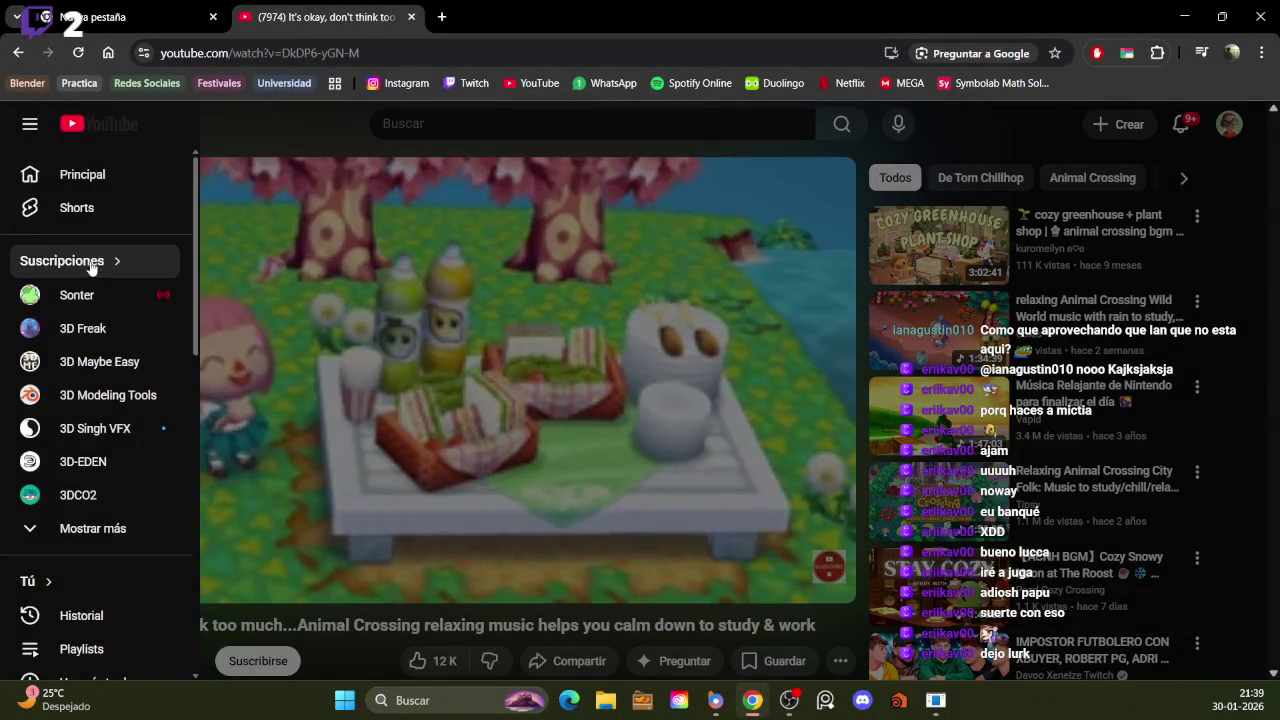
pyautogui.click(307, 103)
pyautogui.click(464, 123)
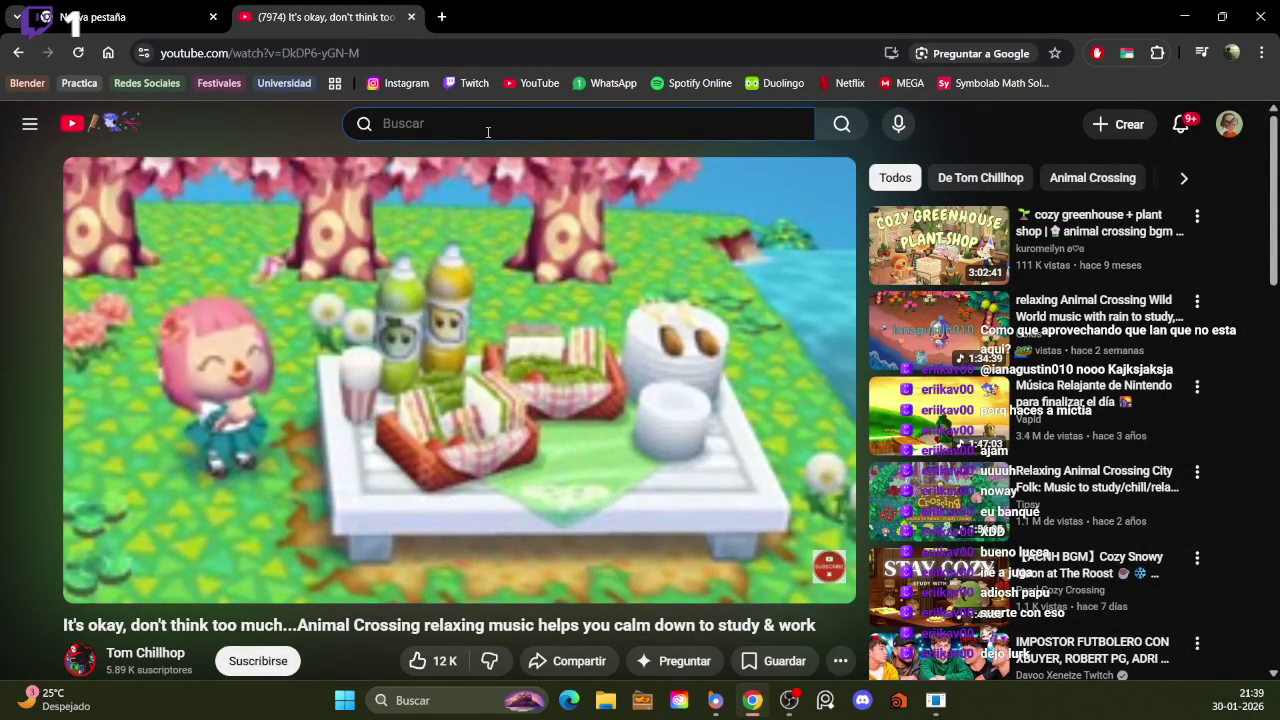
pyautogui.click(30, 123)
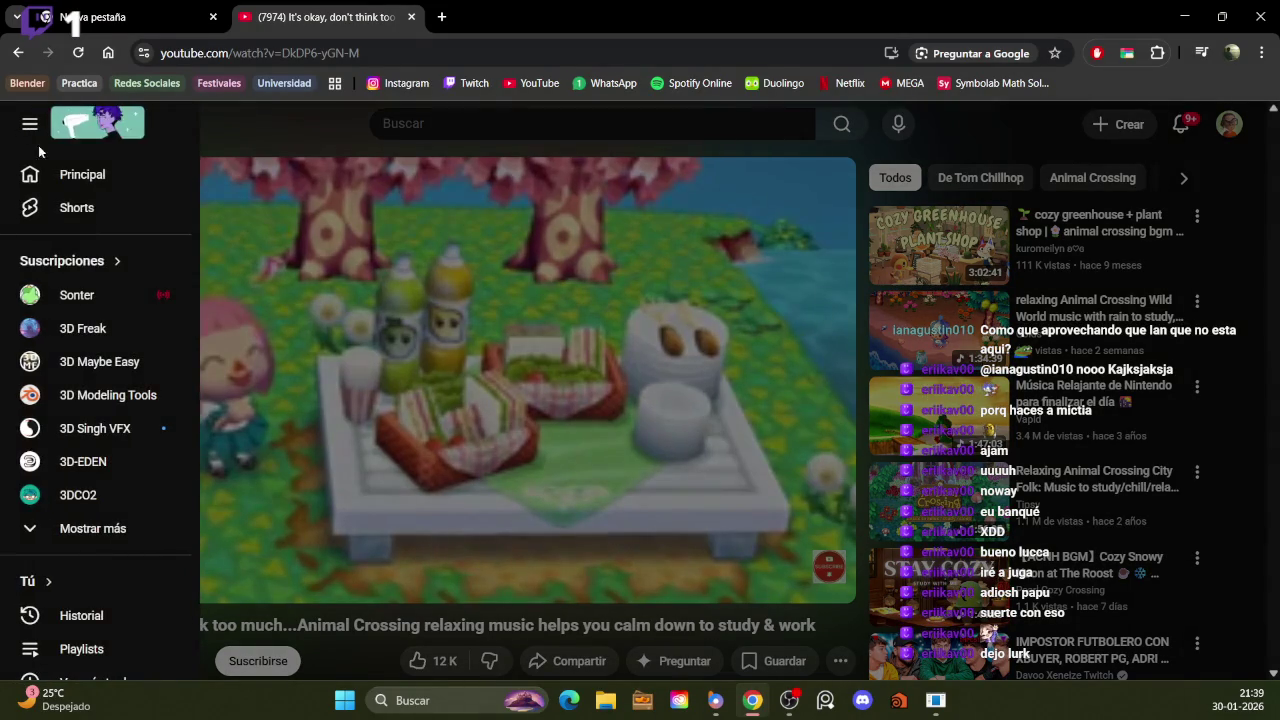
pyautogui.click(403, 130)
pyautogui.click(429, 123)
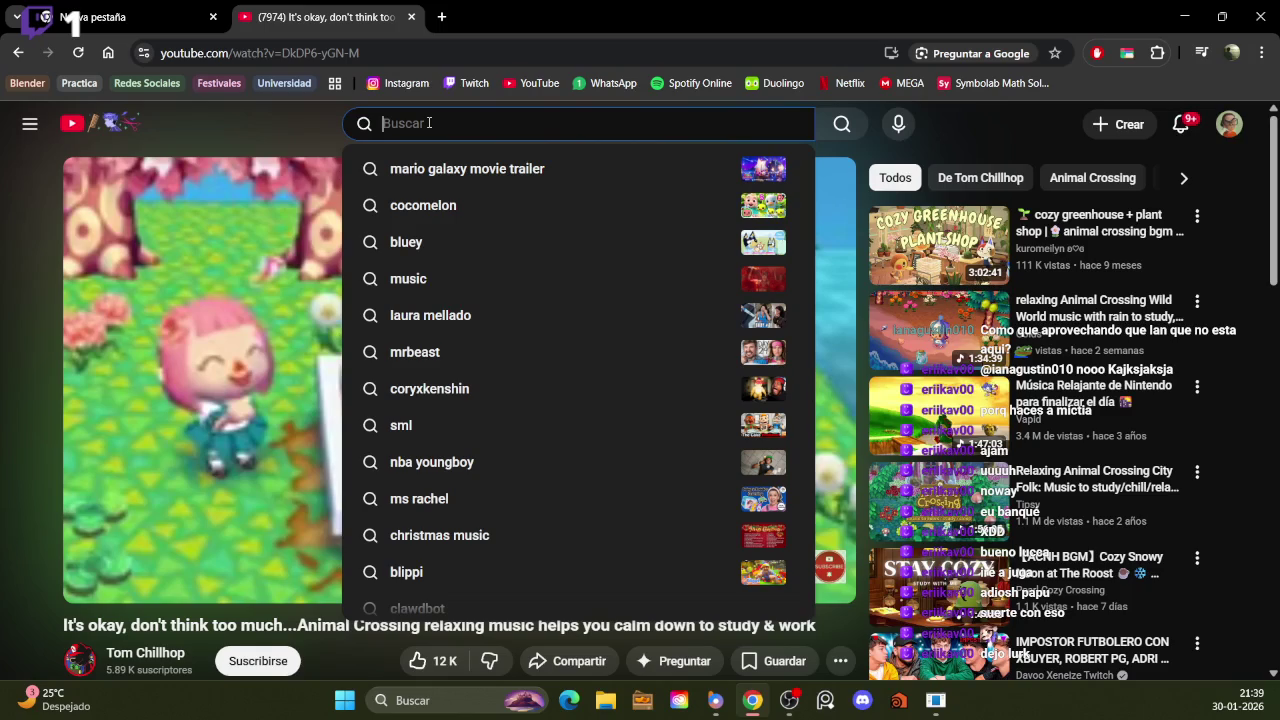
# Search YouTube for 'farfadox' via the suggestion and scroll the results
pyautogui.write('farfa')
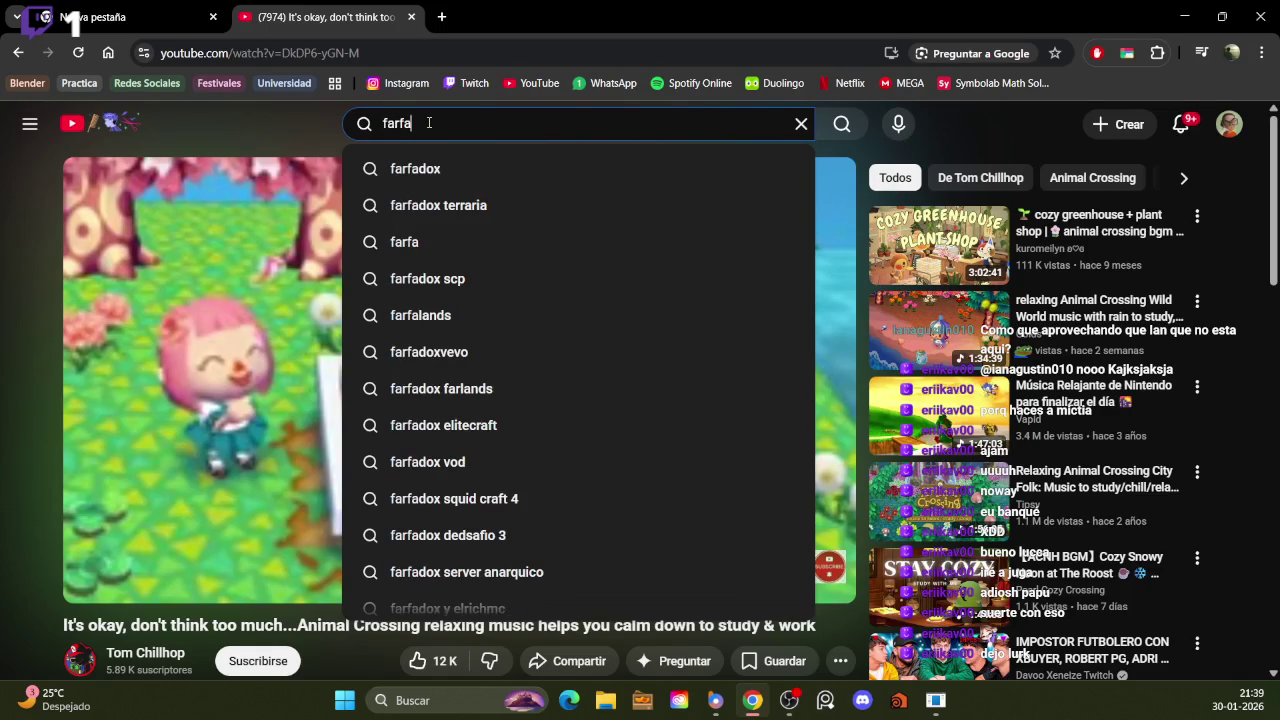
pyautogui.press('Down')
pyautogui.press('Return')
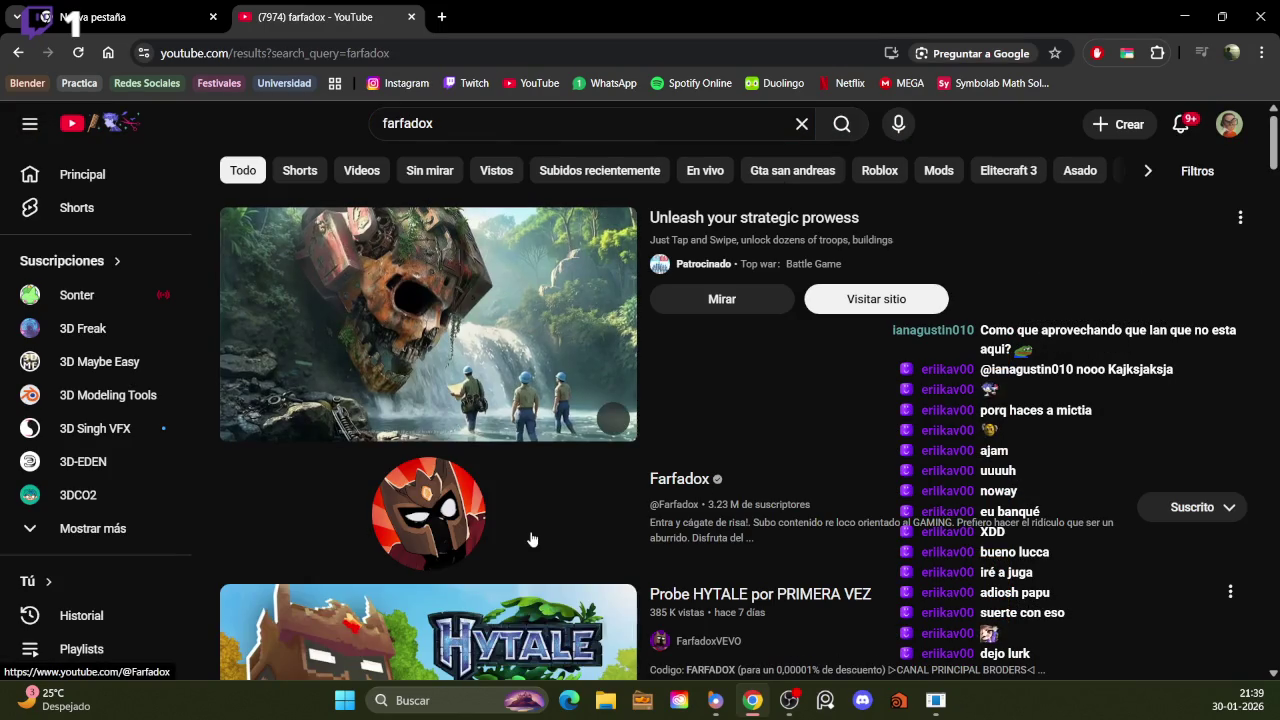
pyautogui.scroll(-3, 530, 538)
pyautogui.scroll(-2, 530, 538)
pyautogui.scroll(-2, 648, 258)
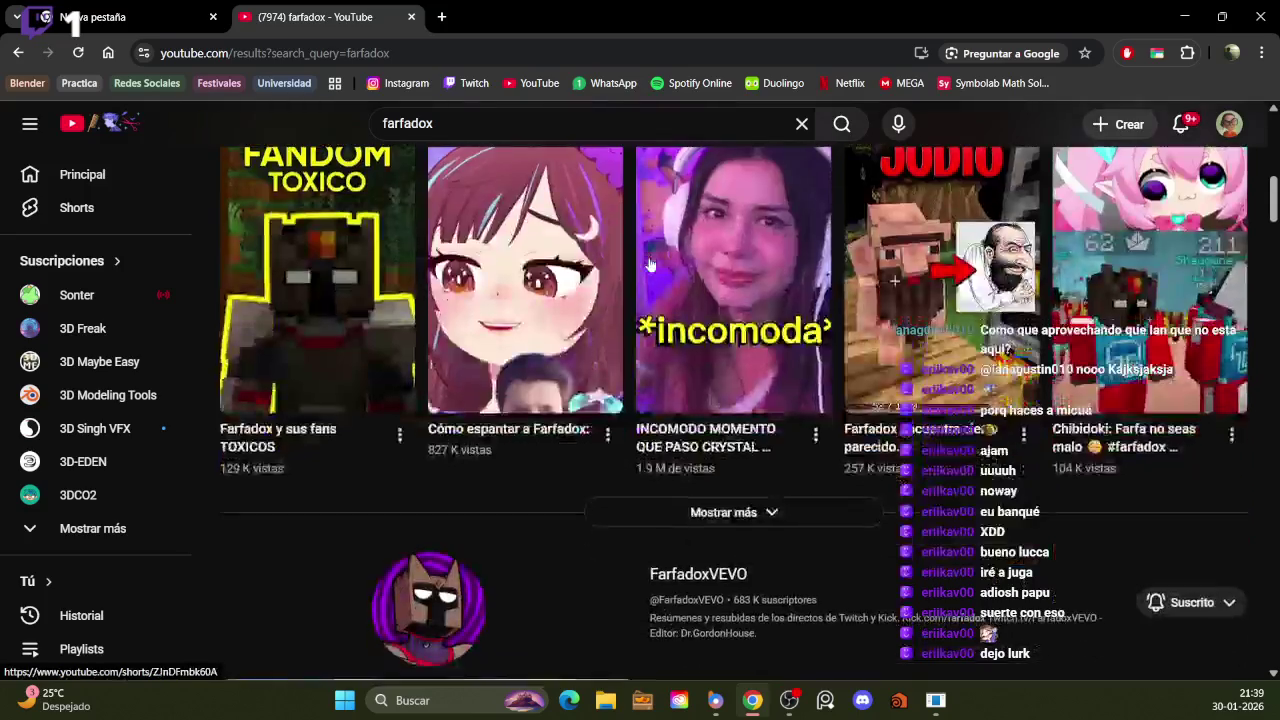
pyautogui.scroll(3, 648, 263)
pyautogui.scroll(4, 648, 263)
# Open the Farfadox channel's Videos page, then bring OBS Studio to the front
pyautogui.click(429, 503)
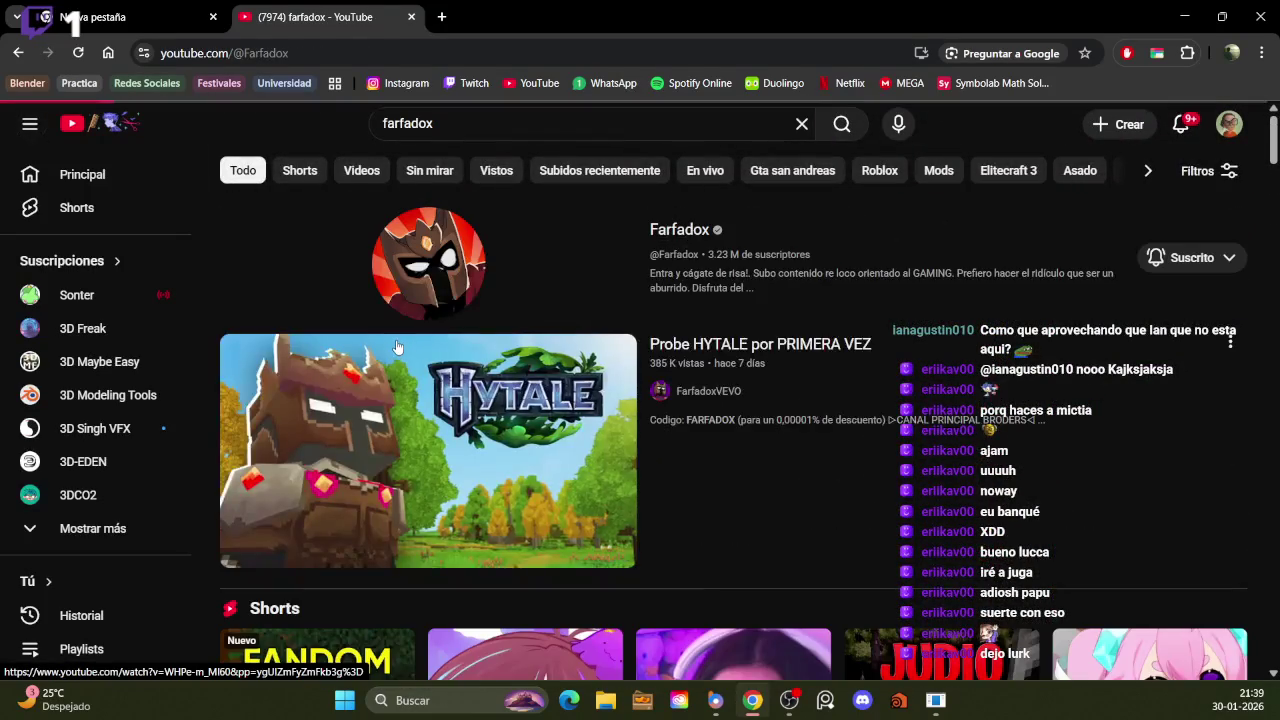
pyautogui.click(379, 490)
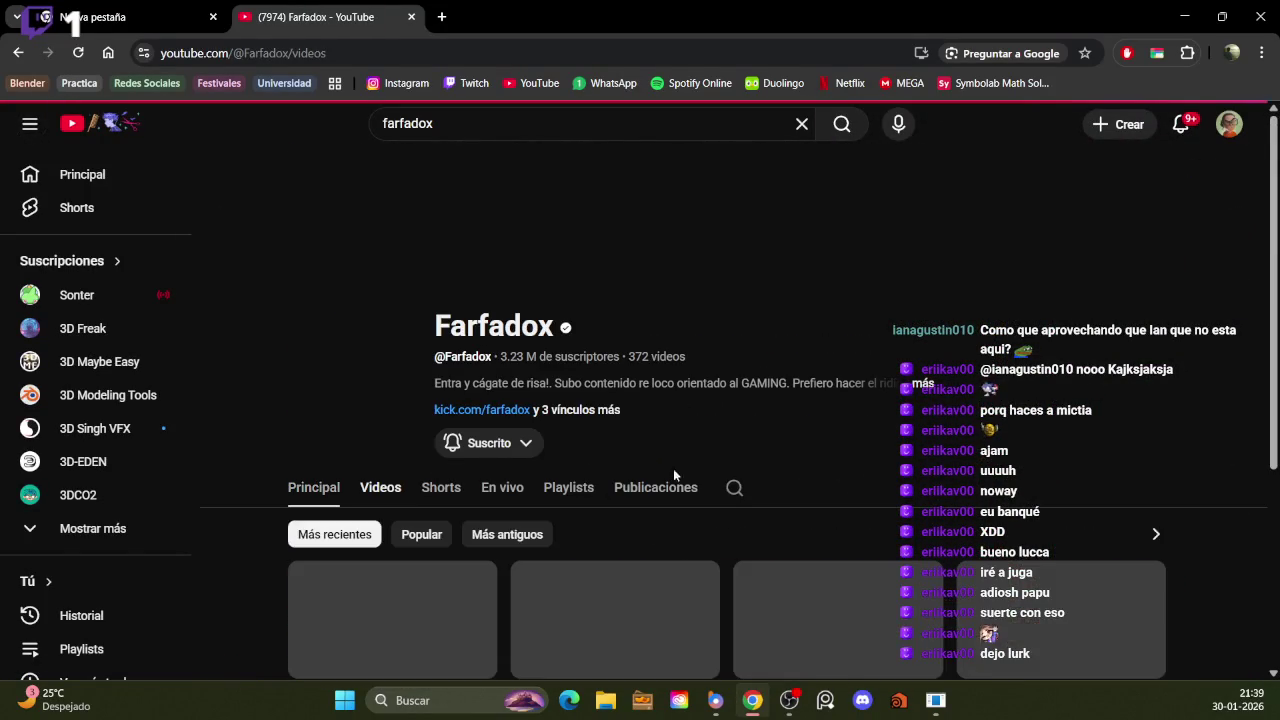
pyautogui.scroll(-2, 678, 458)
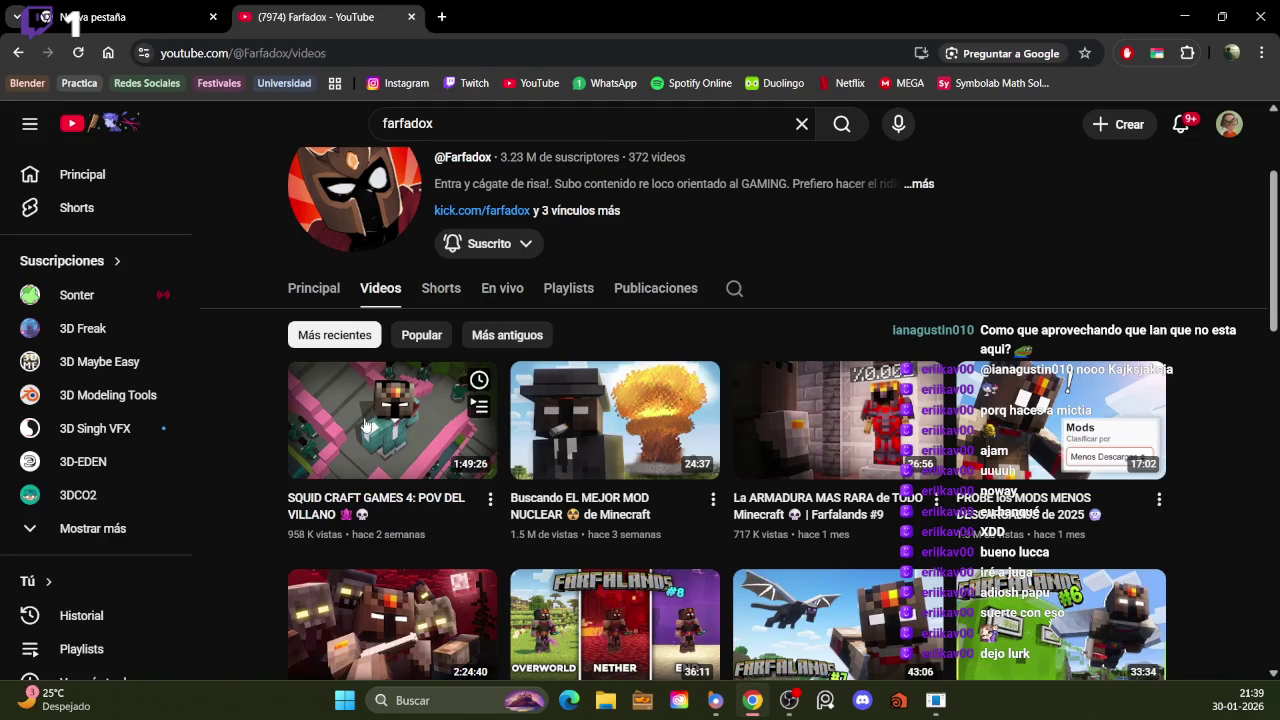
pyautogui.click(790, 701)
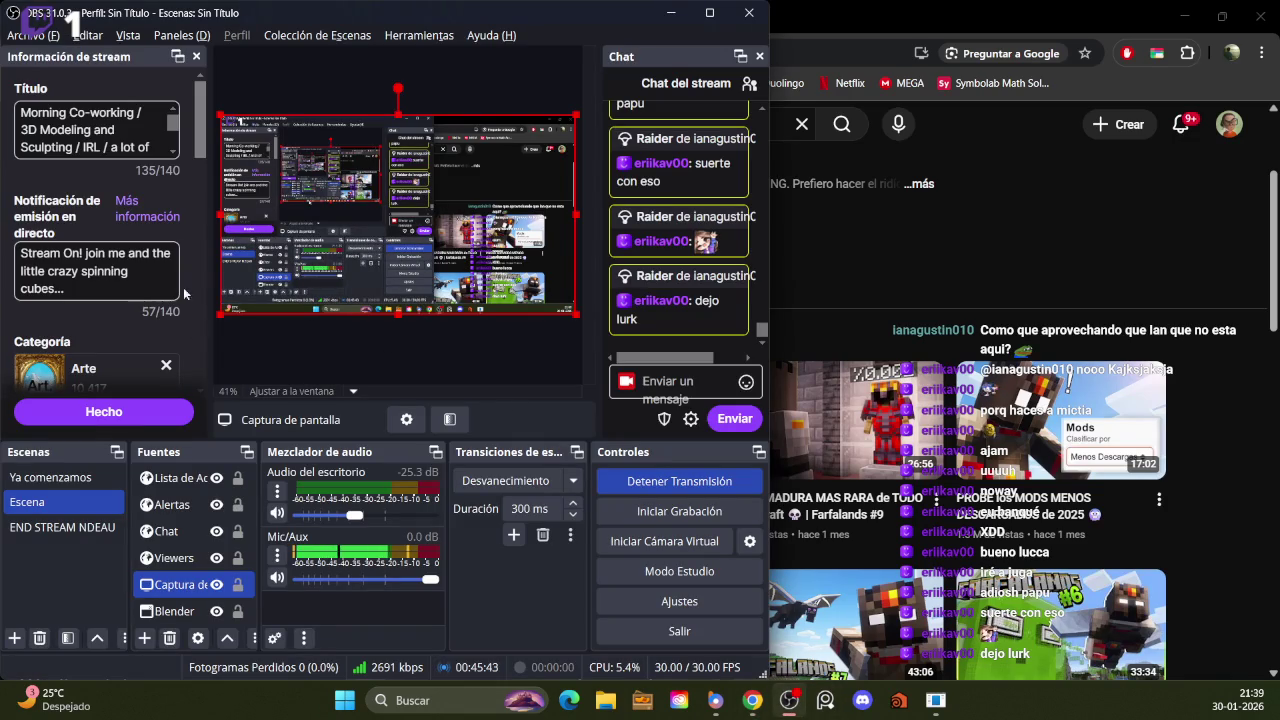
# Replace the Arte stream category with Charlando, save it, and bring YouTube back forward
pyautogui.scroll(-3, 64, 314)
pyautogui.scroll(-1, 105, 147)
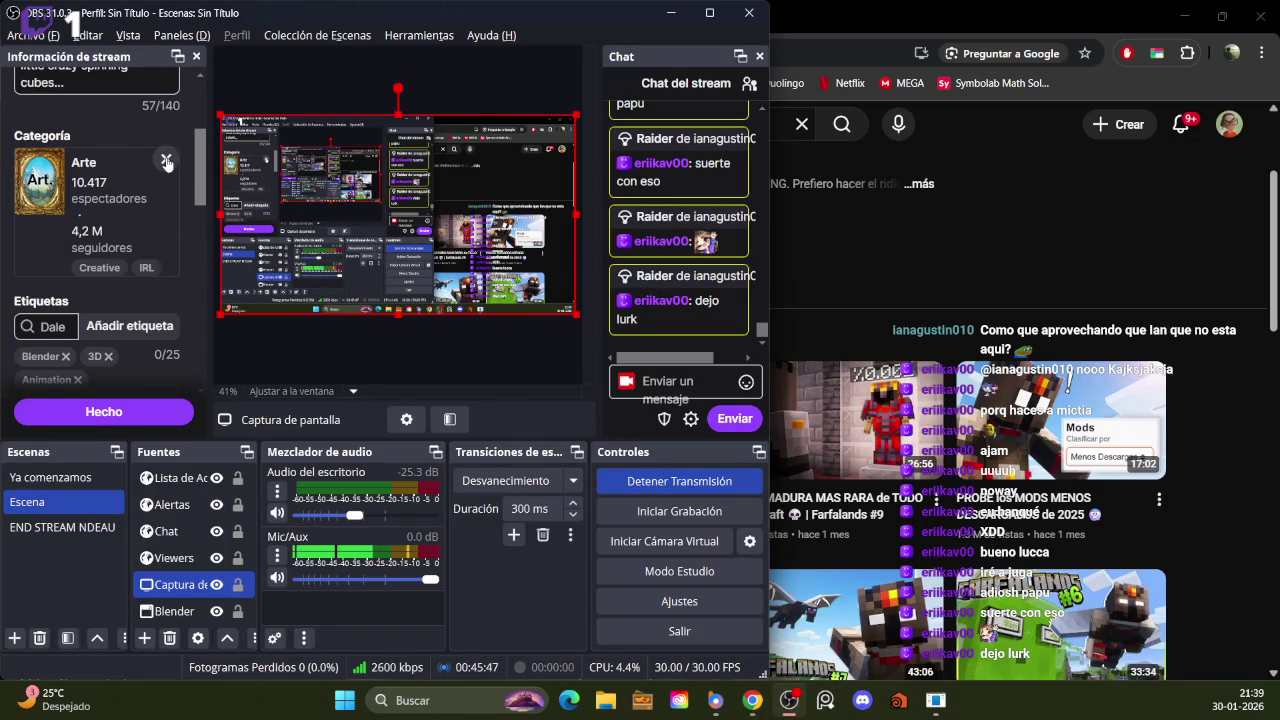
pyautogui.click(167, 161)
pyautogui.click(110, 158)
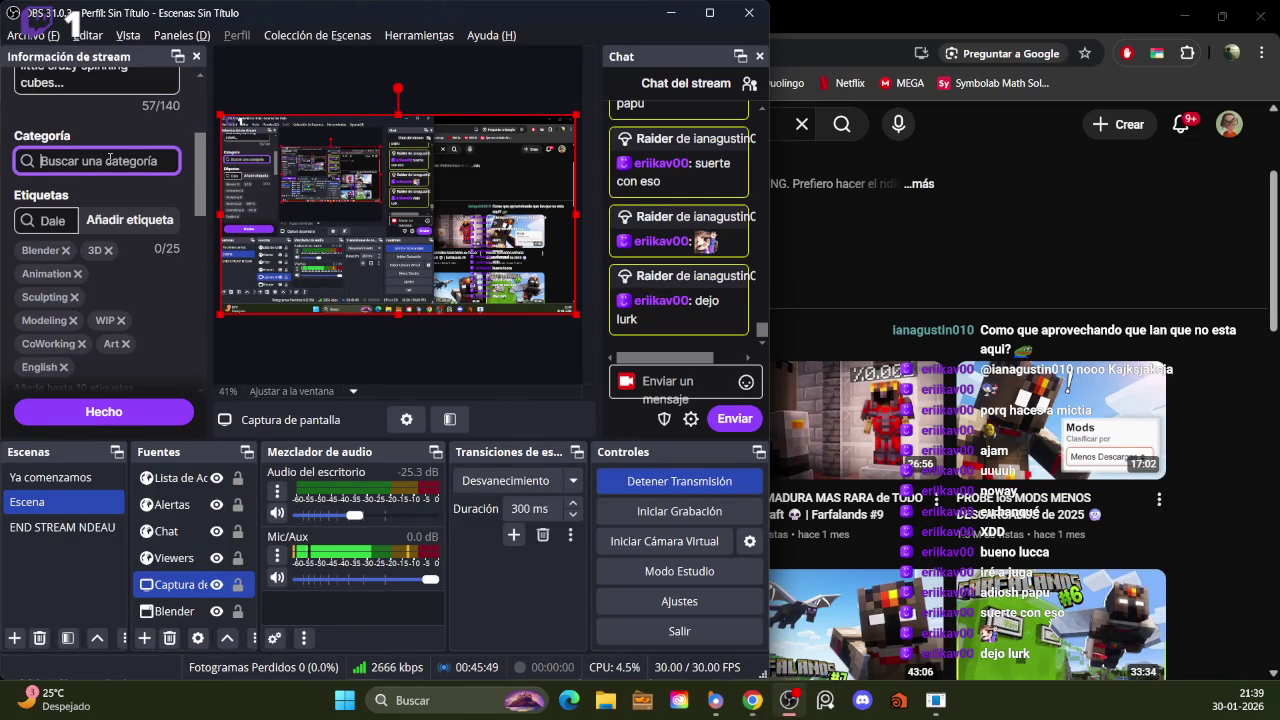
pyautogui.write('just')
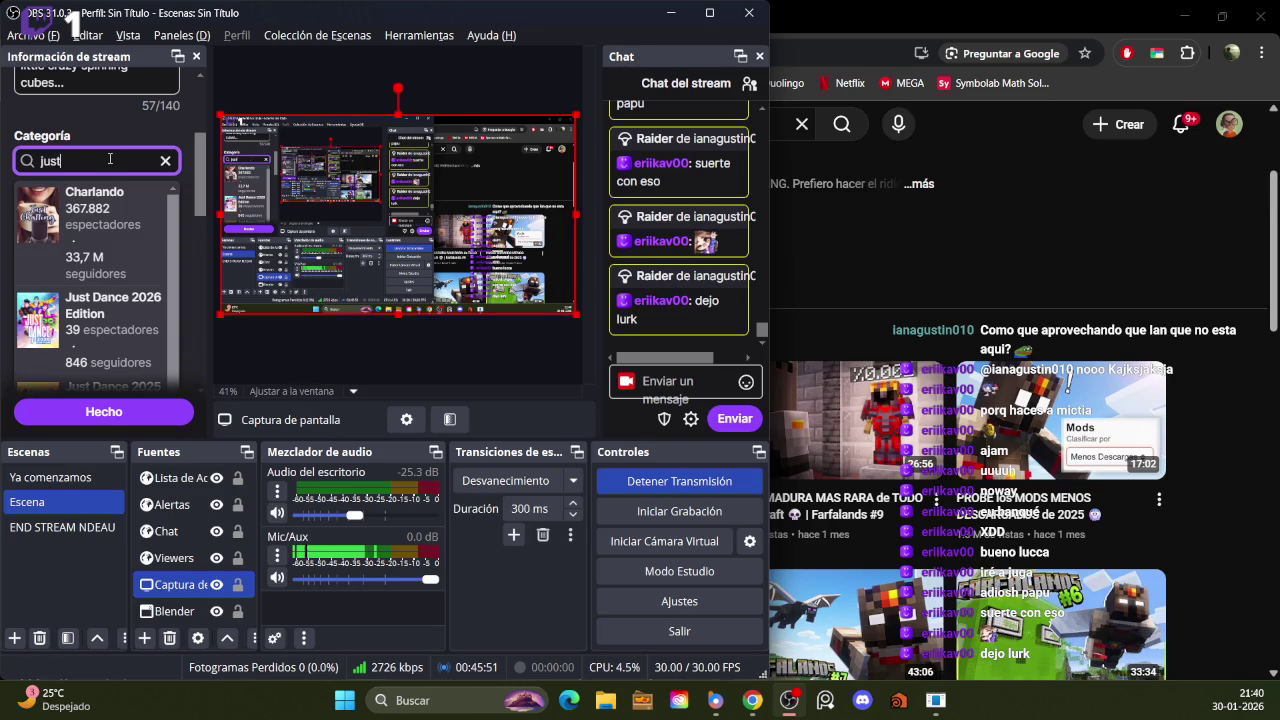
pyautogui.click(112, 202)
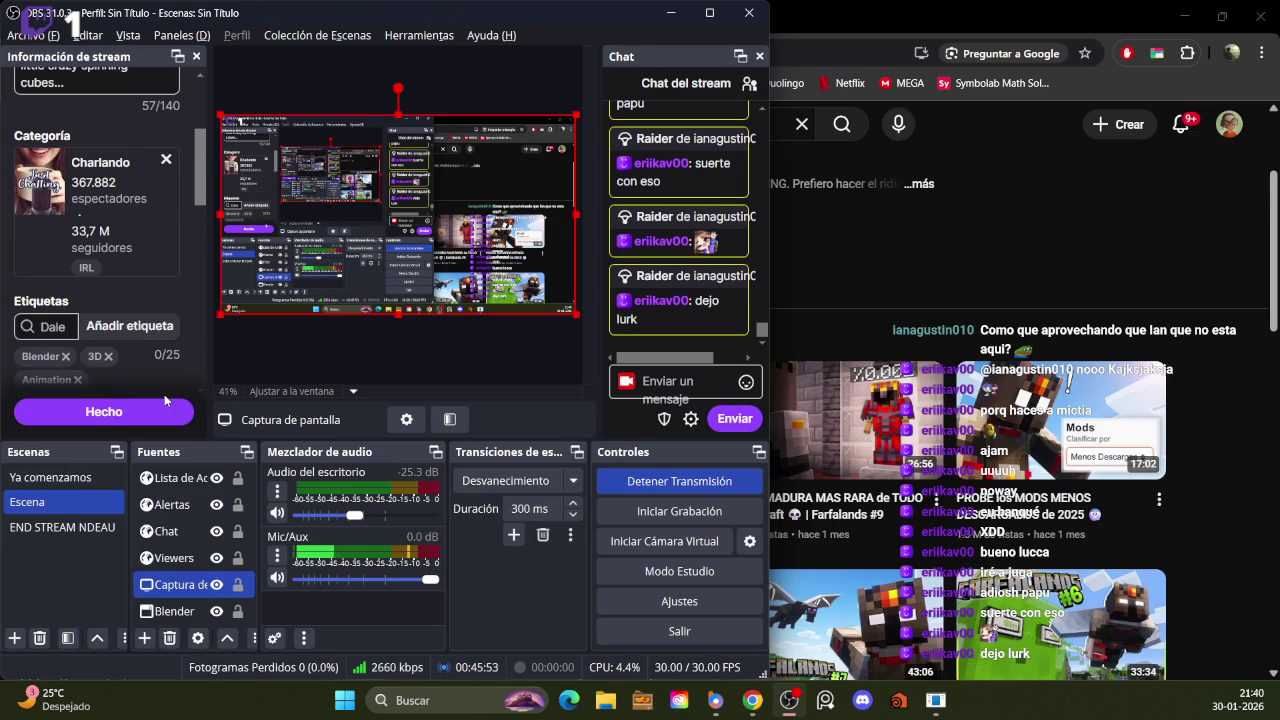
pyautogui.click(135, 413)
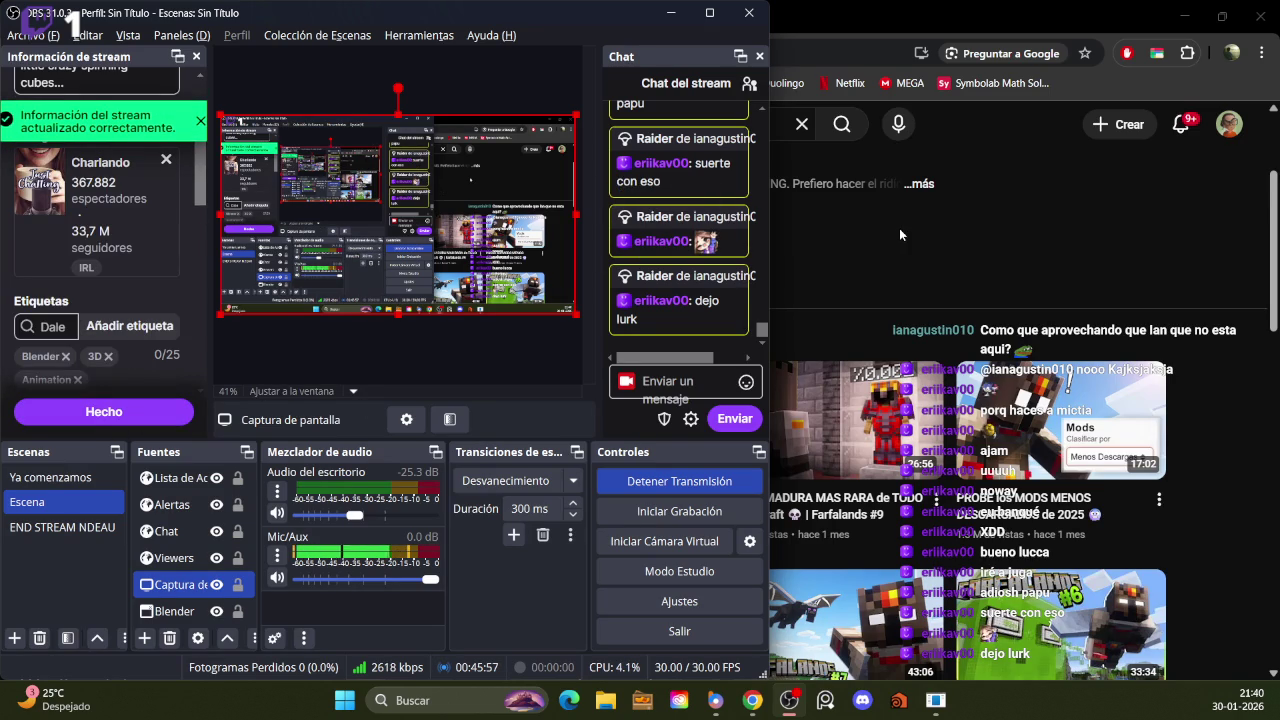
pyautogui.click(1012, 256)
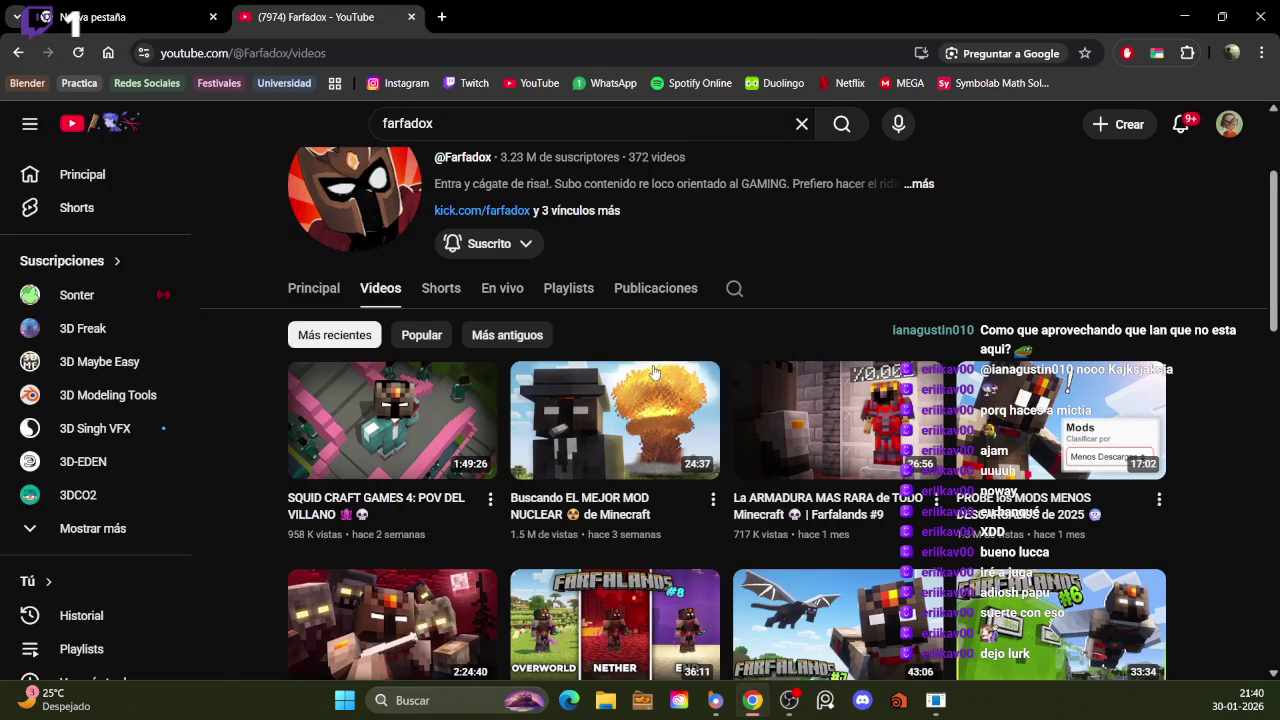
pyautogui.moveTo(604, 446)
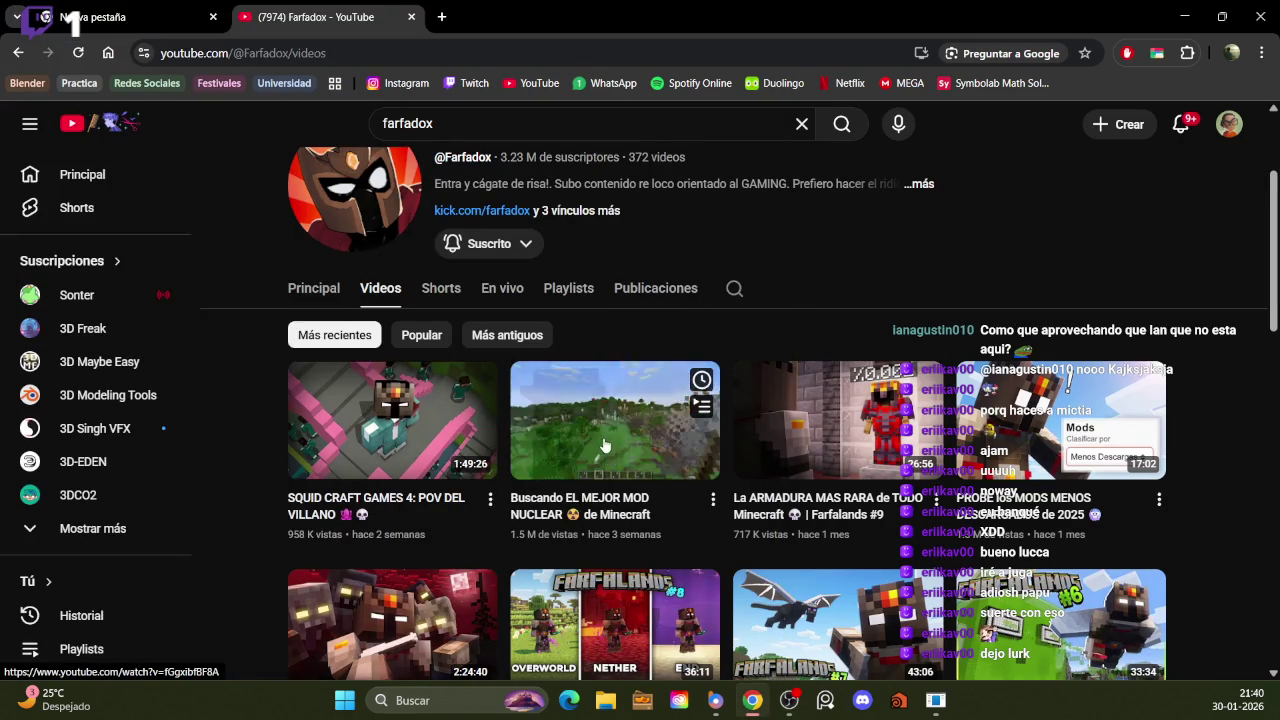
# Open the 'Buscando EL MEJOR MOD NUCLEAR de Minecraft' video and set its quality to 480p
pyautogui.click(627, 427)
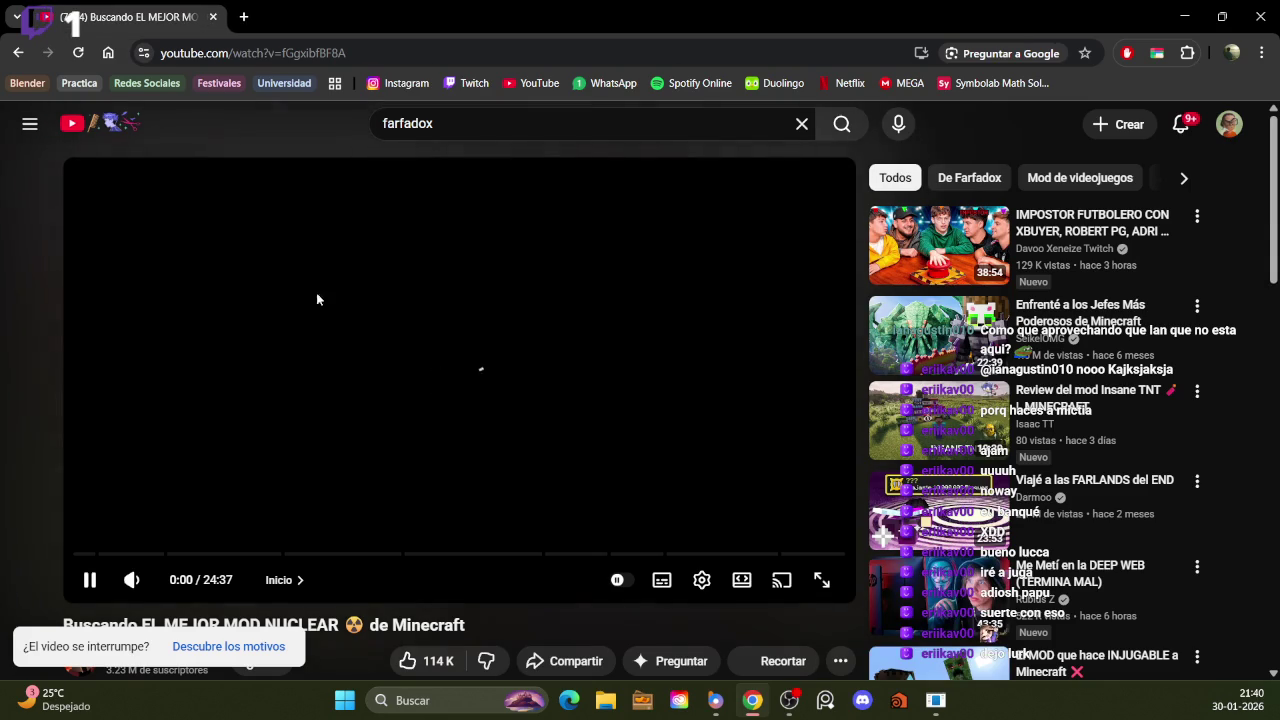
pyautogui.click(702, 581)
pyautogui.click(712, 528)
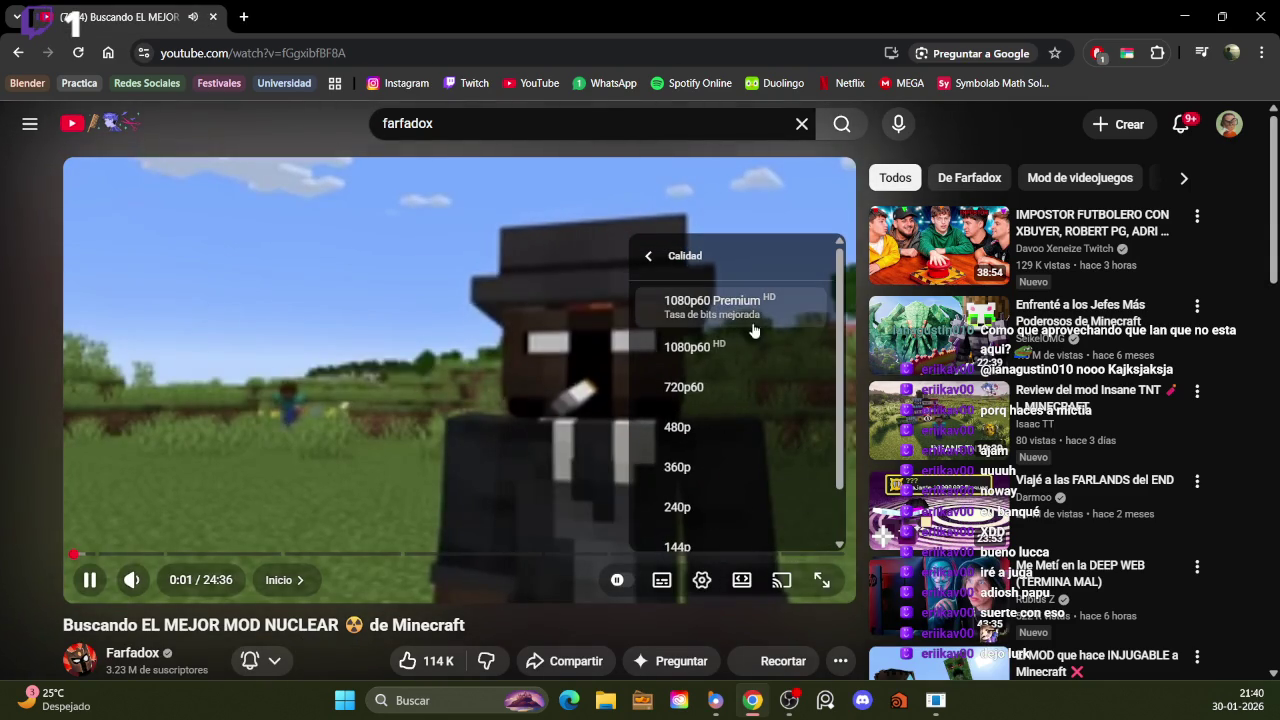
pyautogui.click(691, 442)
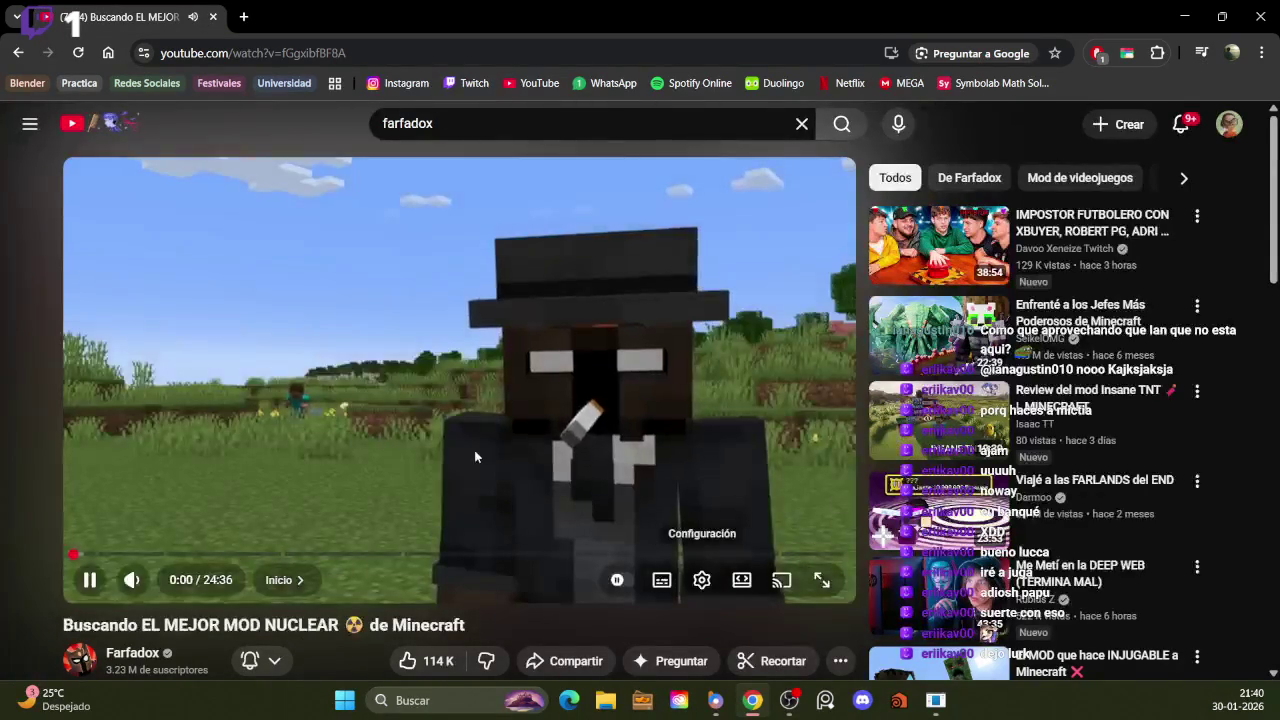
# Watch it fullscreen to 0:42, exit fullscreen and bring OBS Studio to the front
pyautogui.click(821, 580)
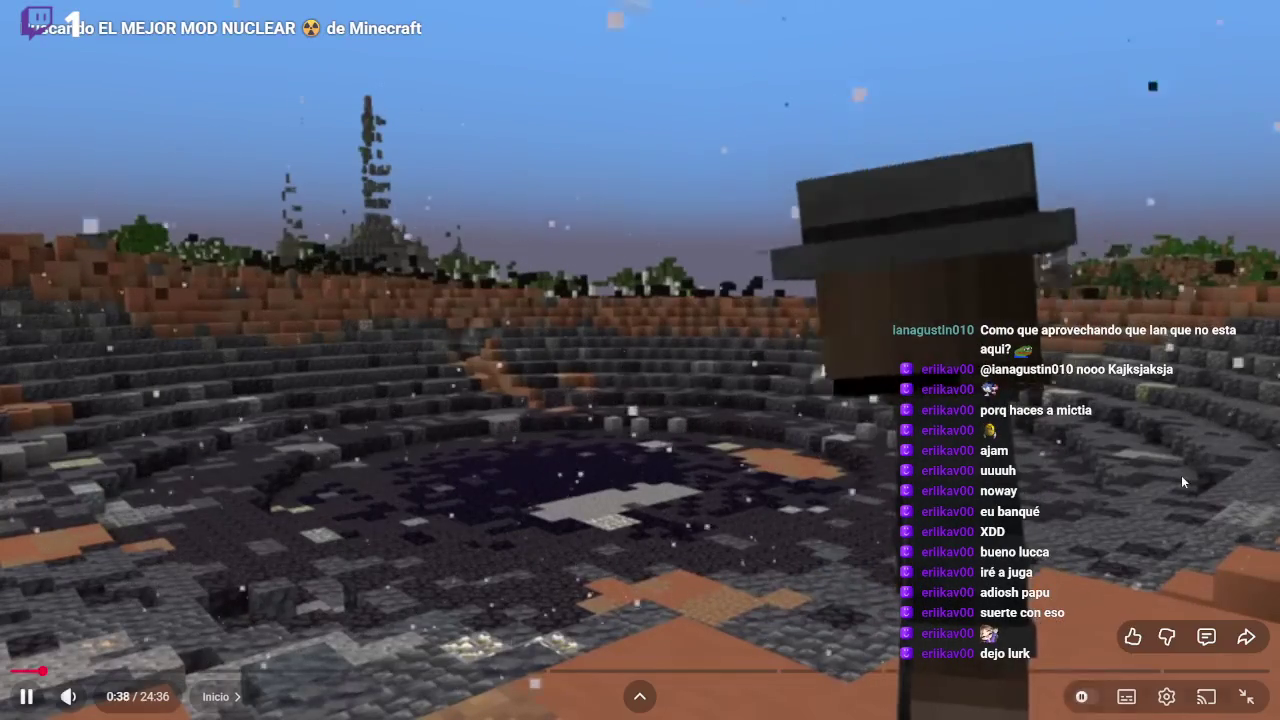
pyautogui.press('Escape')
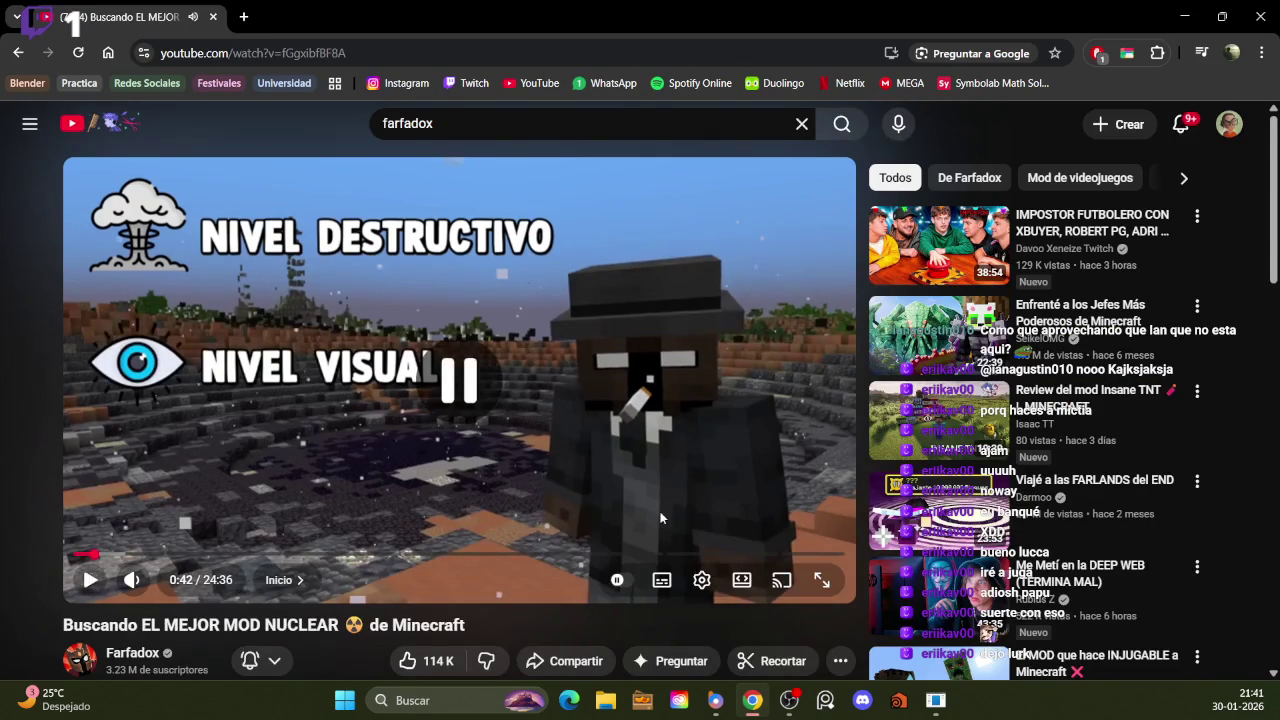
pyautogui.click(789, 702)
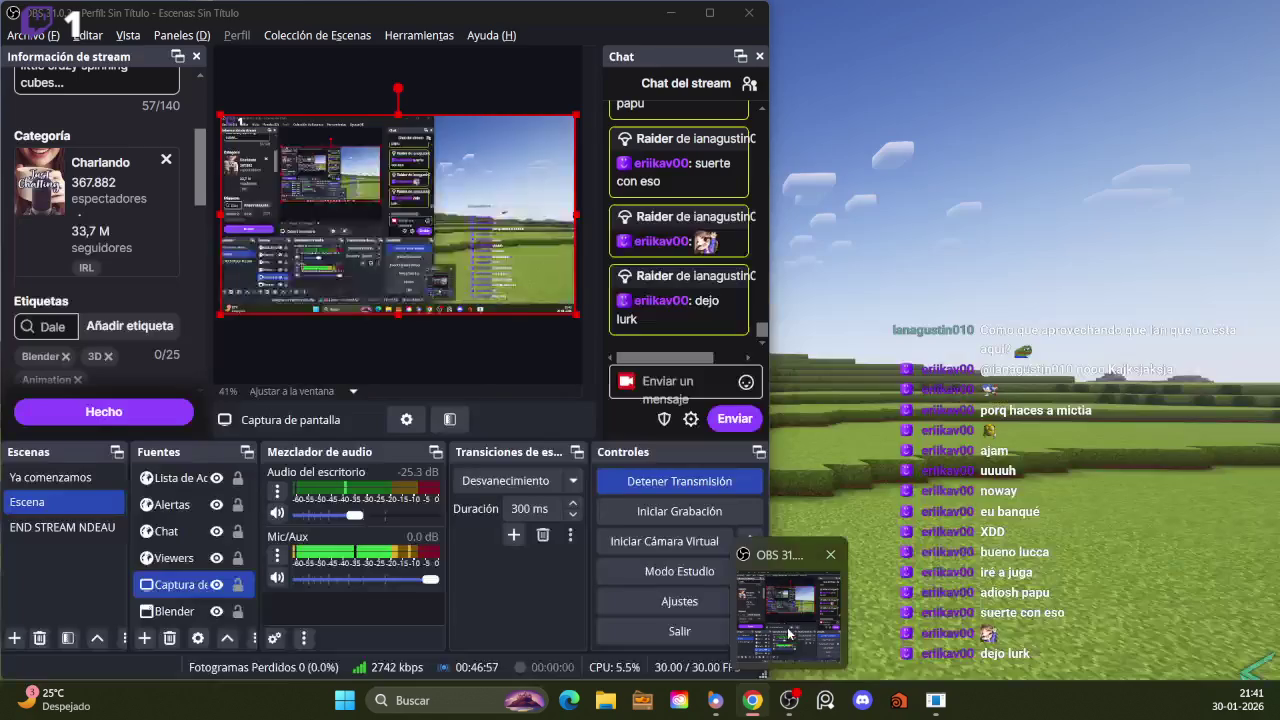
# Replace 'Morning Co-working' with 'Seeing videos' in the stream title, save, and return to Chrome
pyautogui.scroll(2, 137, 272)
pyautogui.scroll(3, 138, 200)
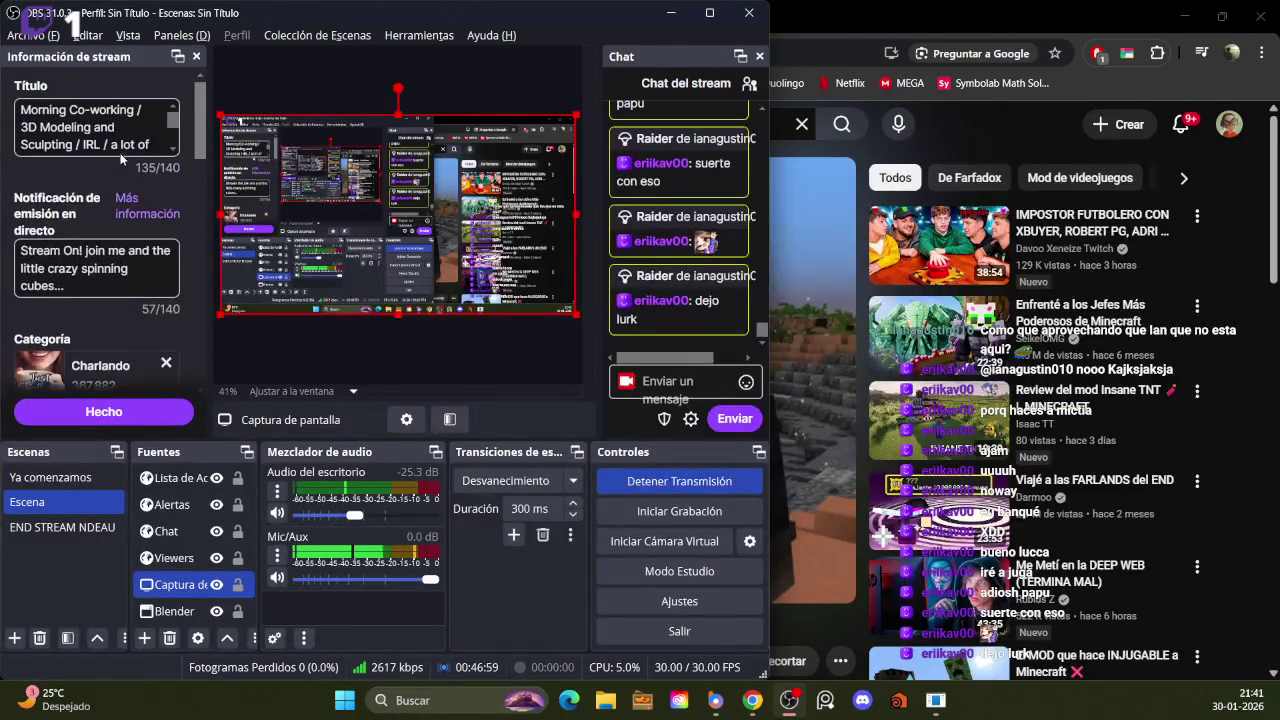
pyautogui.moveTo(139, 111); pyautogui.dragTo(22, 112)
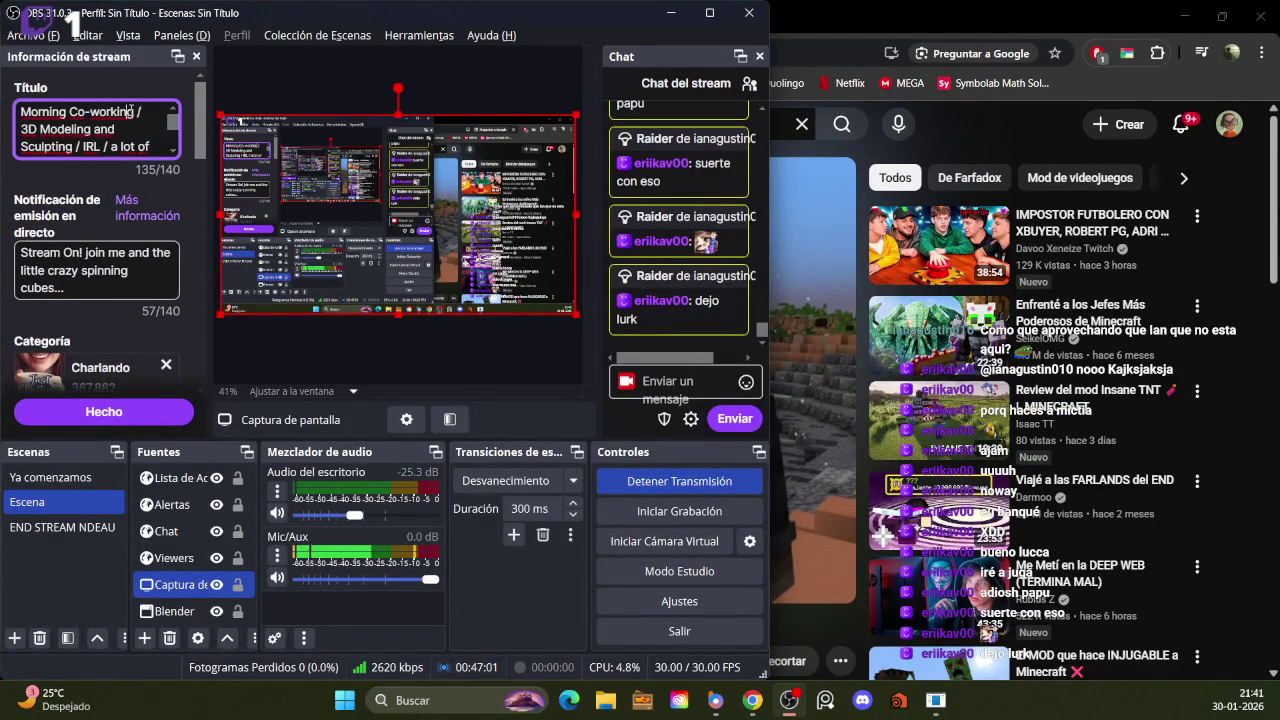
pyautogui.press('BackSpace')
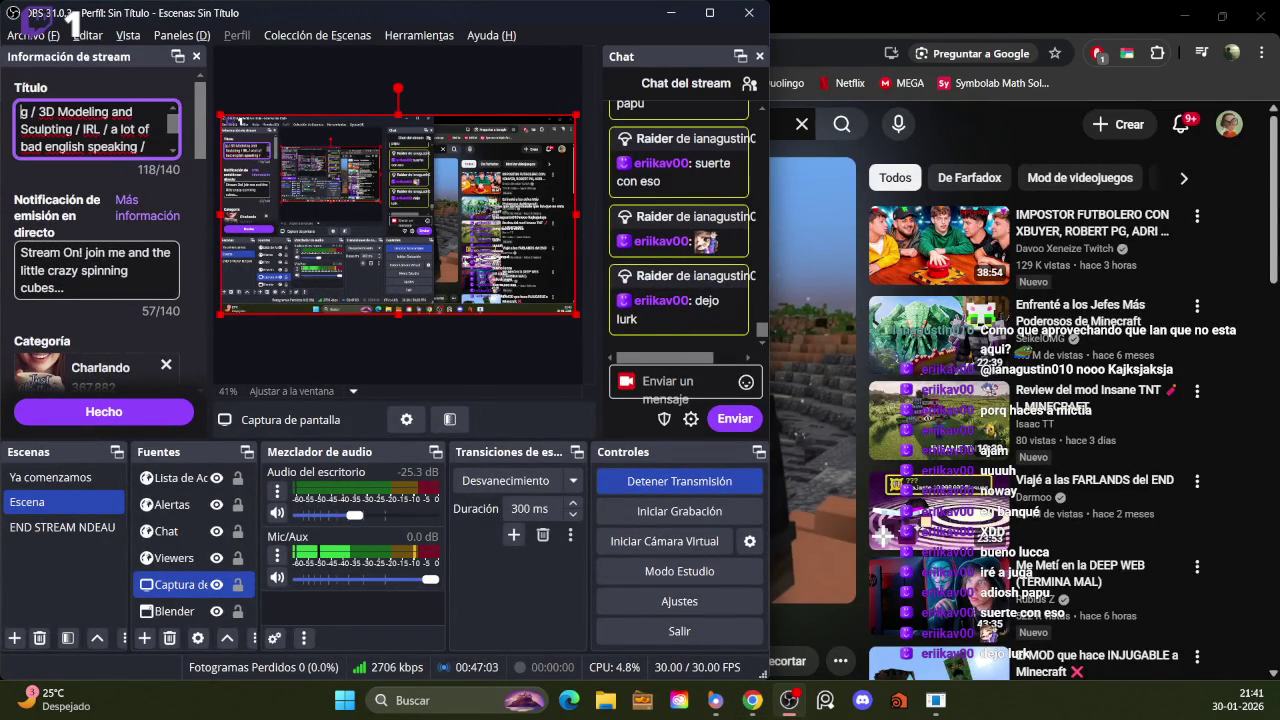
pyautogui.press('BackSpace')
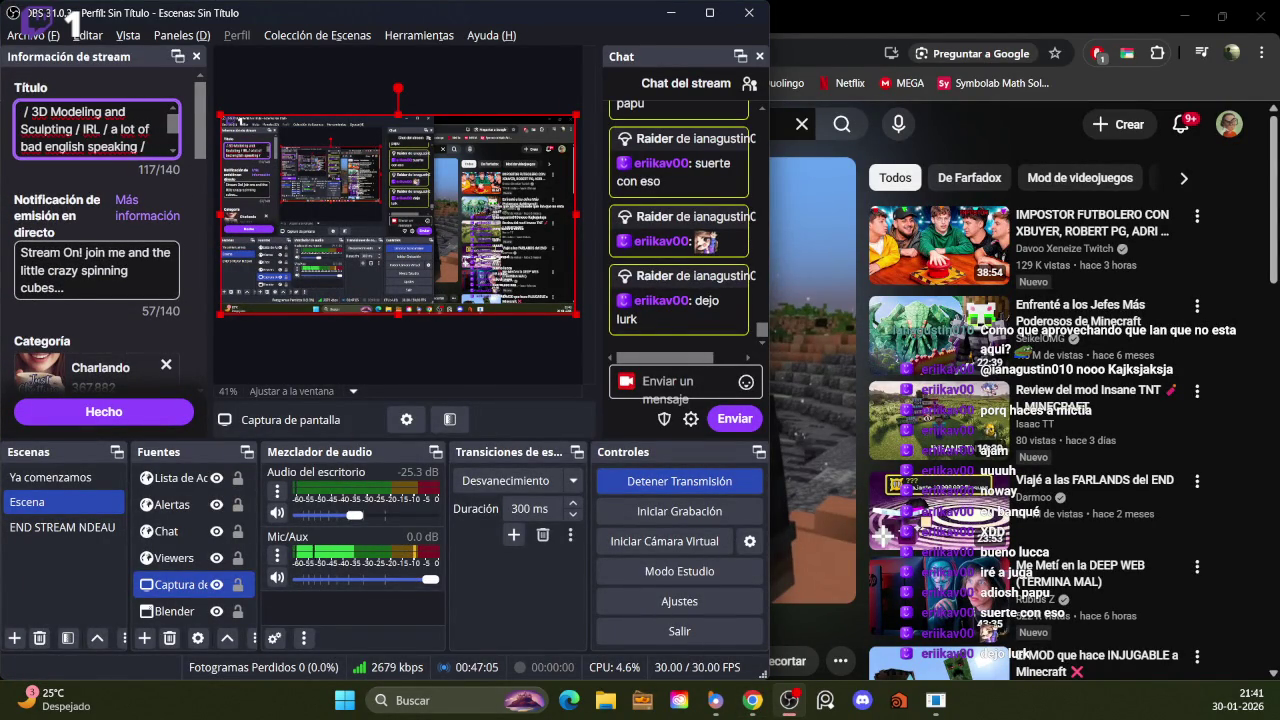
pyautogui.write('See ')
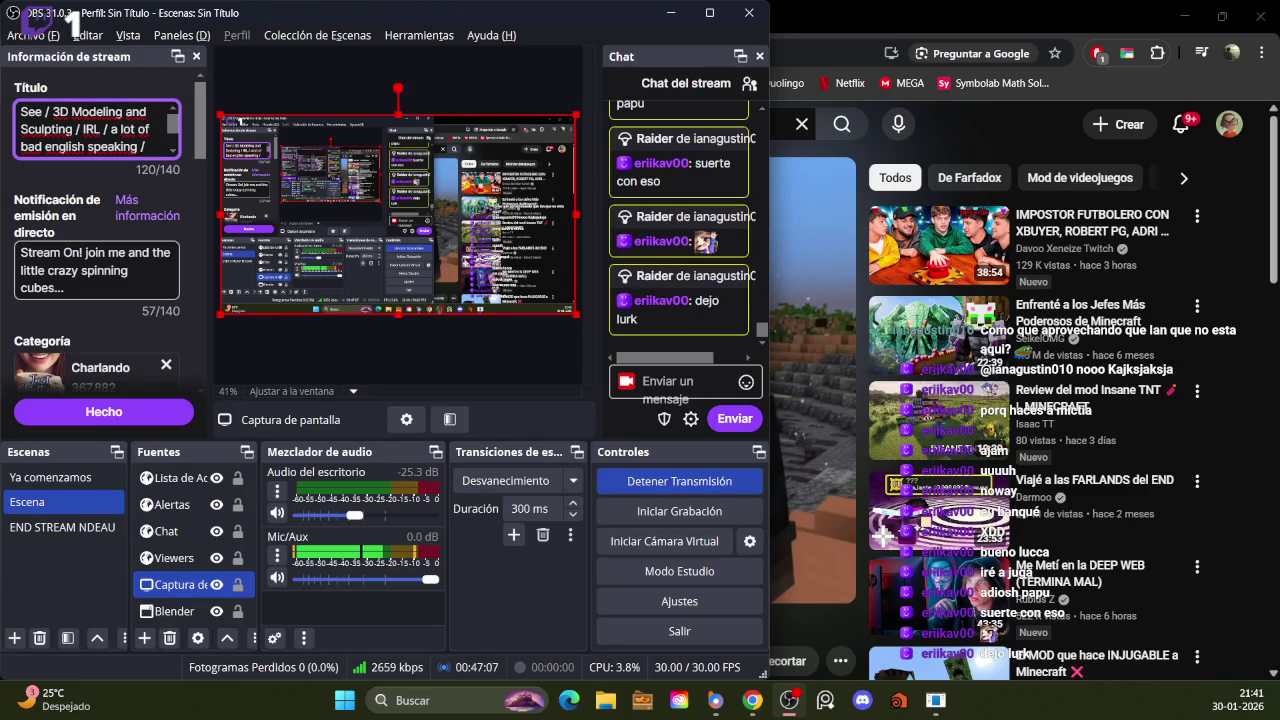
pyautogui.write('ing Vod / 3D')
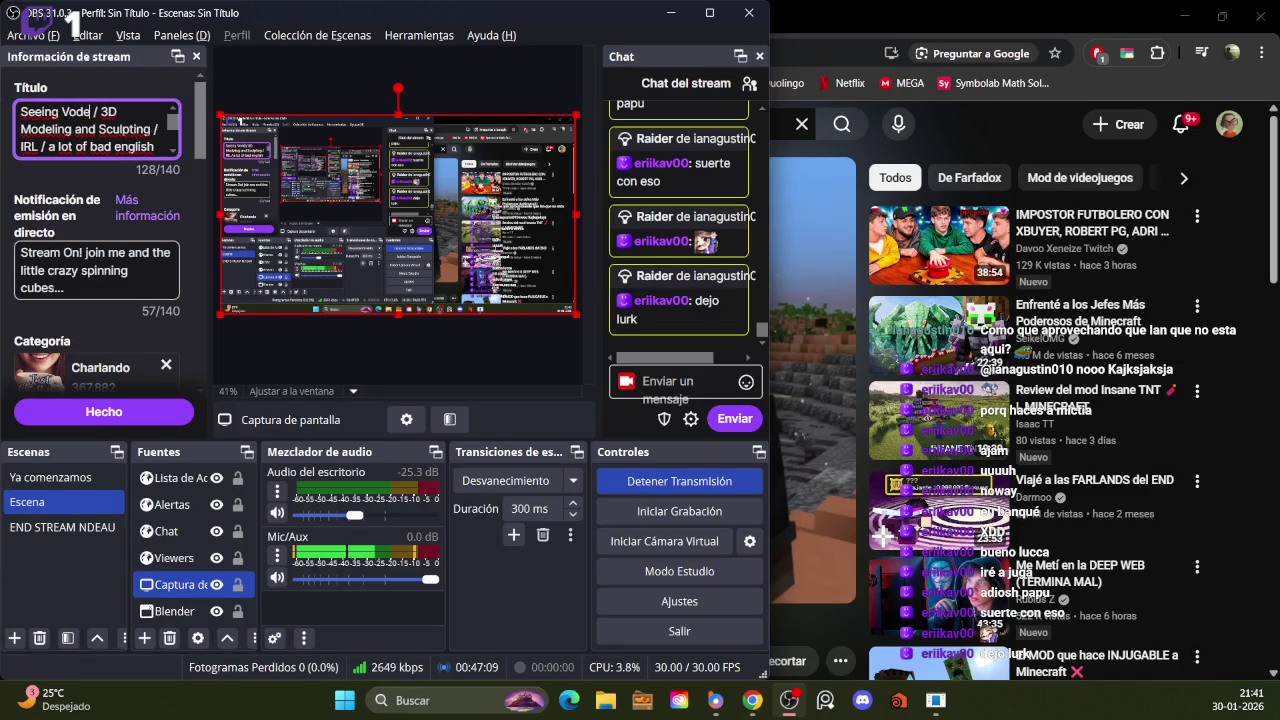
pyautogui.press('BackSpace')
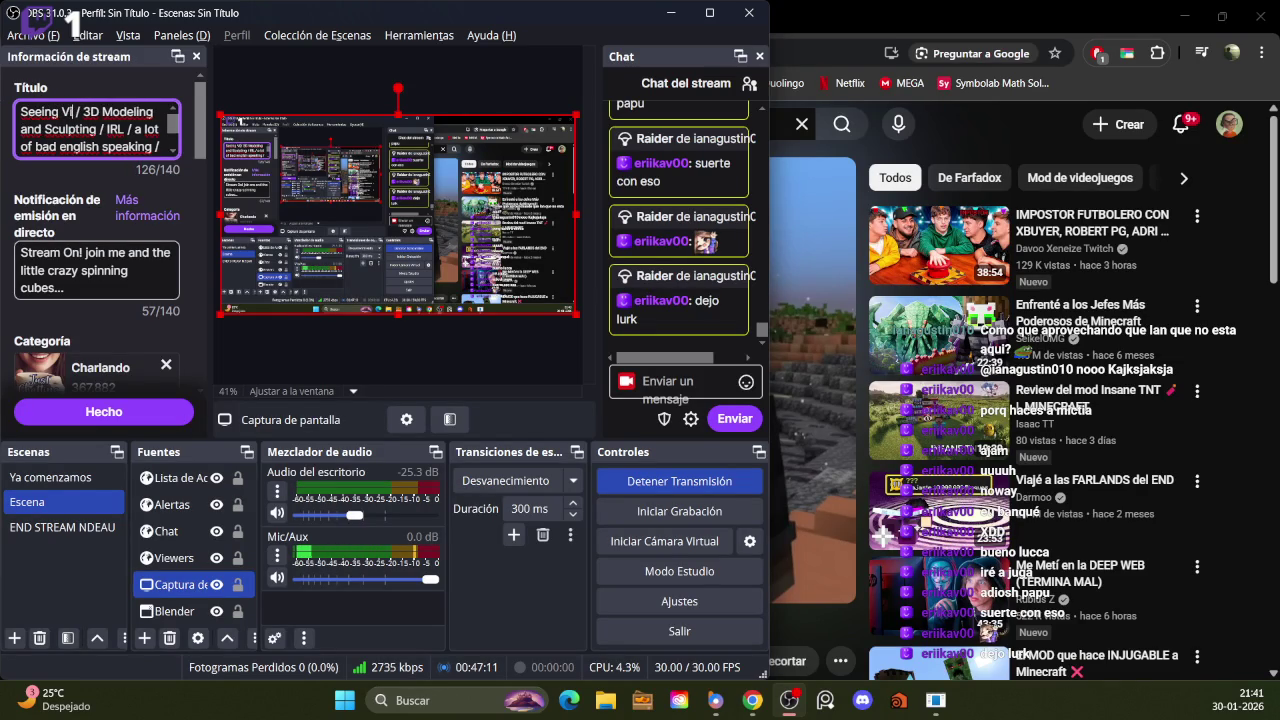
pyautogui.write('deo')
pyautogui.press('BackSpace')
pyautogui.press('BackSpace')
pyautogui.press('BackSpace')
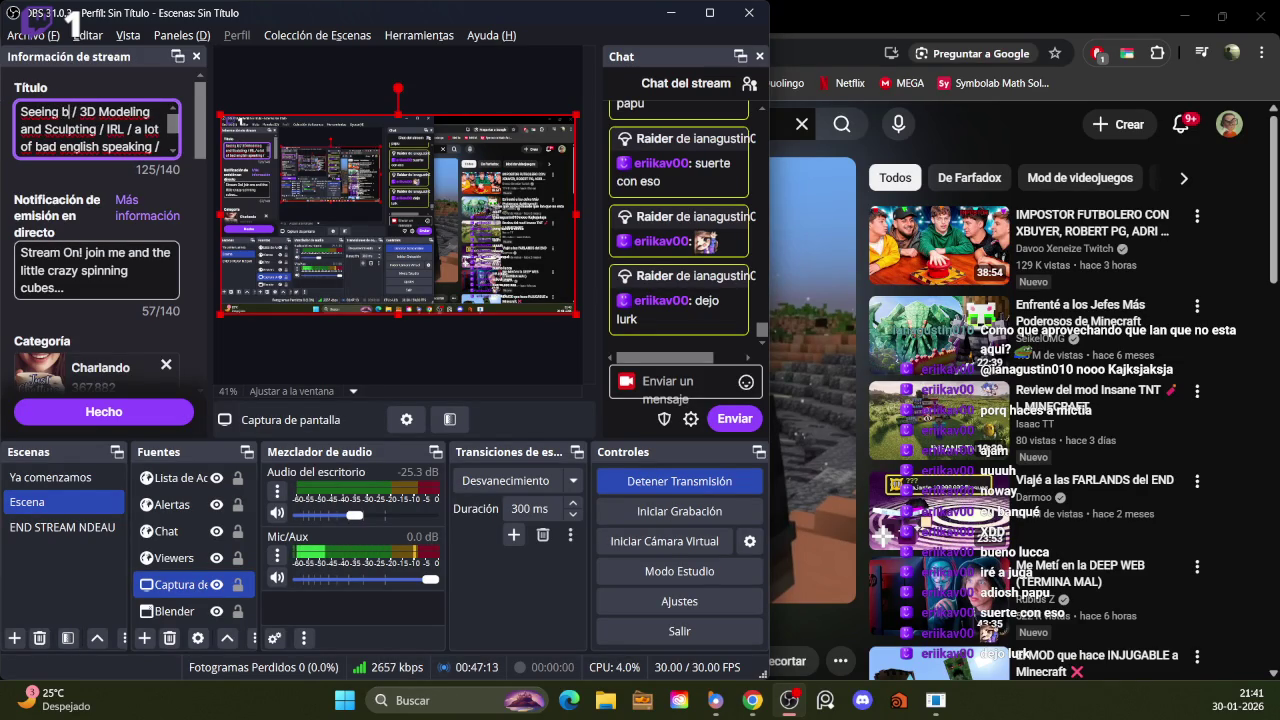
pyautogui.write('videos')
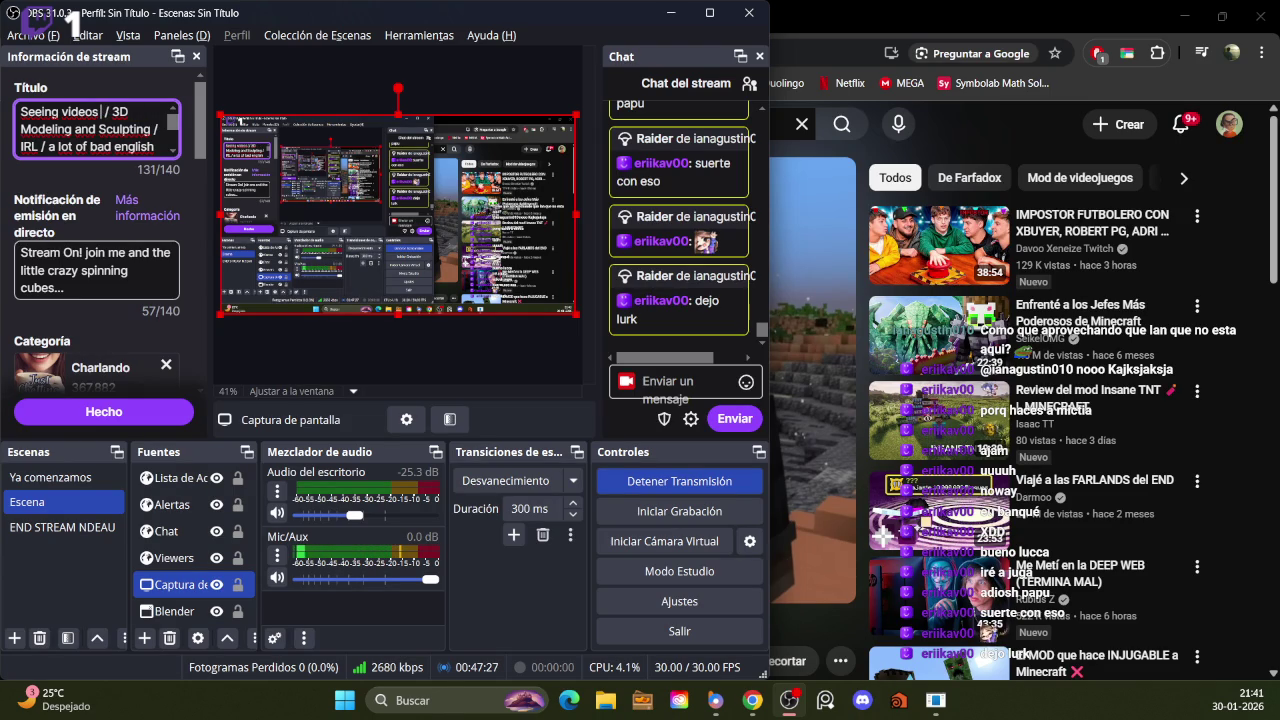
pyautogui.click(104, 411)
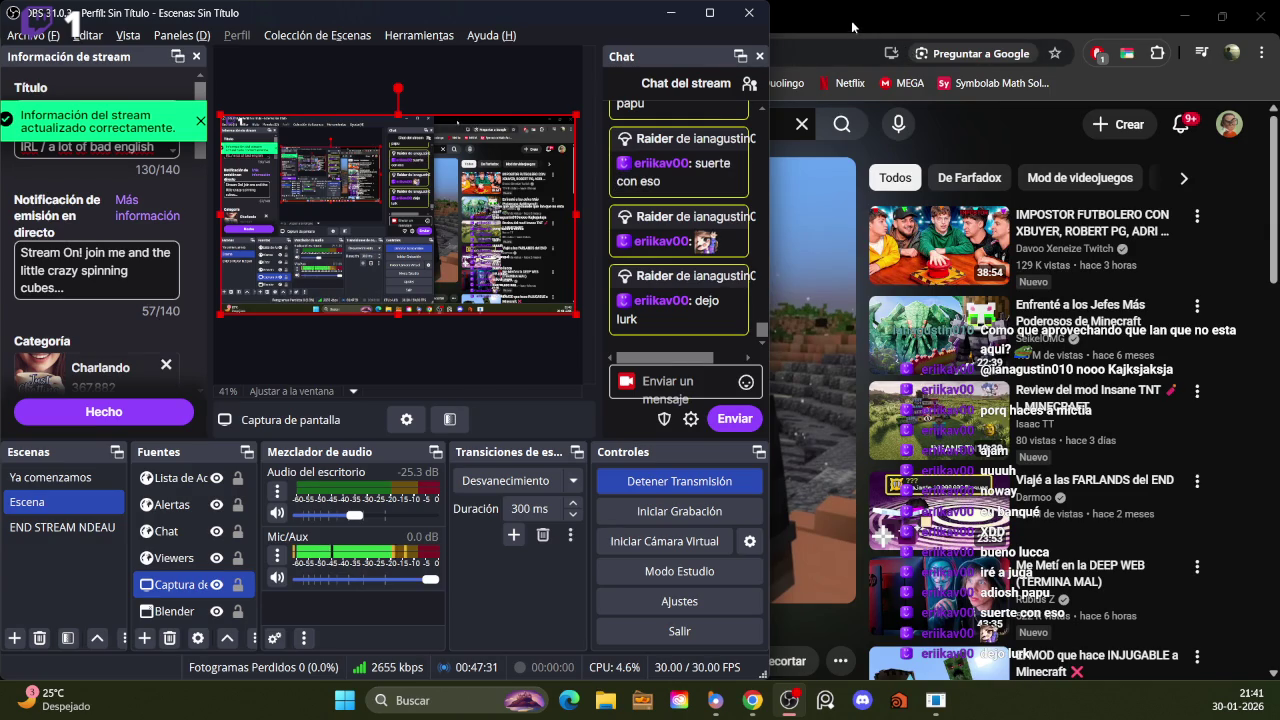
pyautogui.click(851, 27)
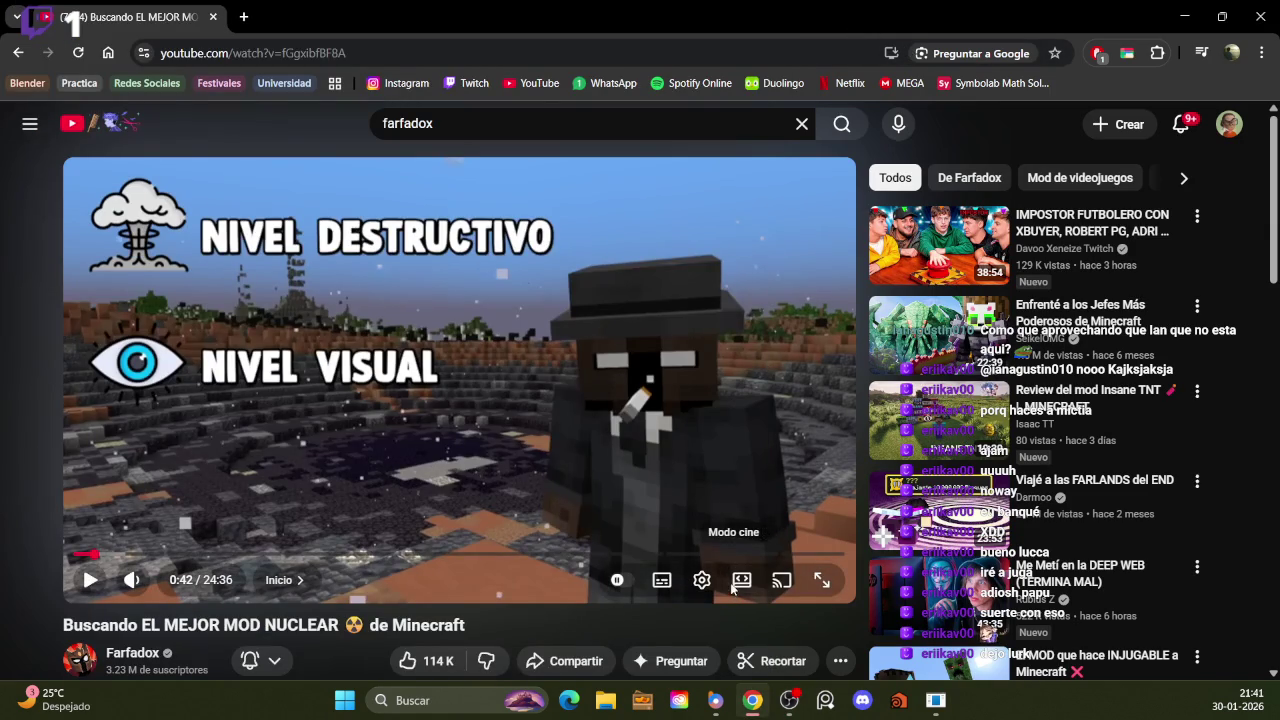
# Play the nuclear mod video in theater mode, then minimize OBS Studio
pyautogui.click(740, 581)
pyautogui.click(768, 380)
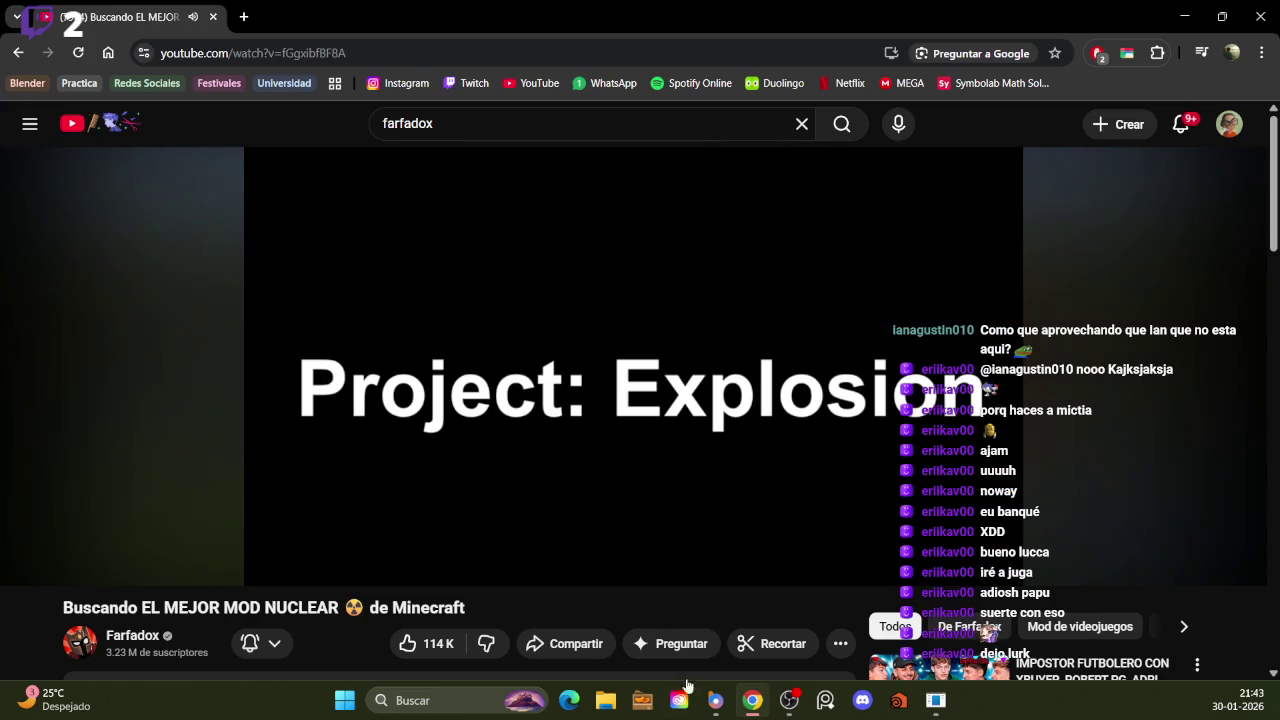
pyautogui.click(789, 700)
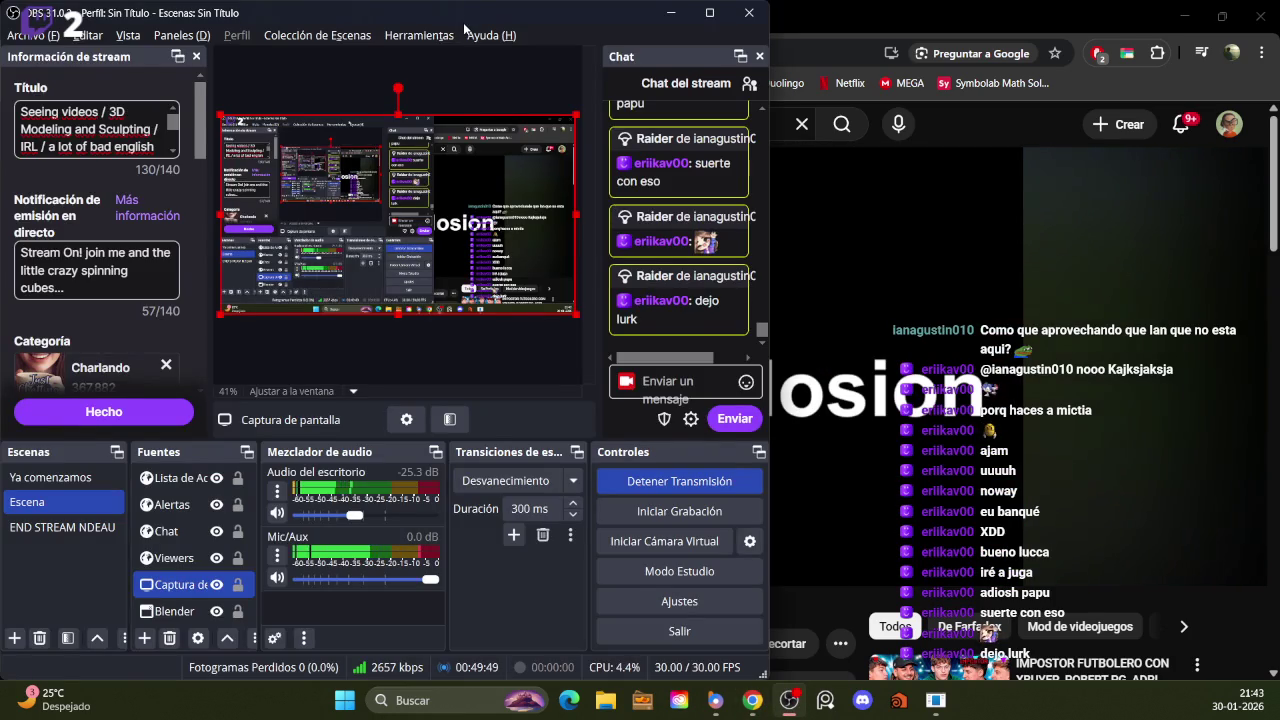
pyautogui.click(671, 13)
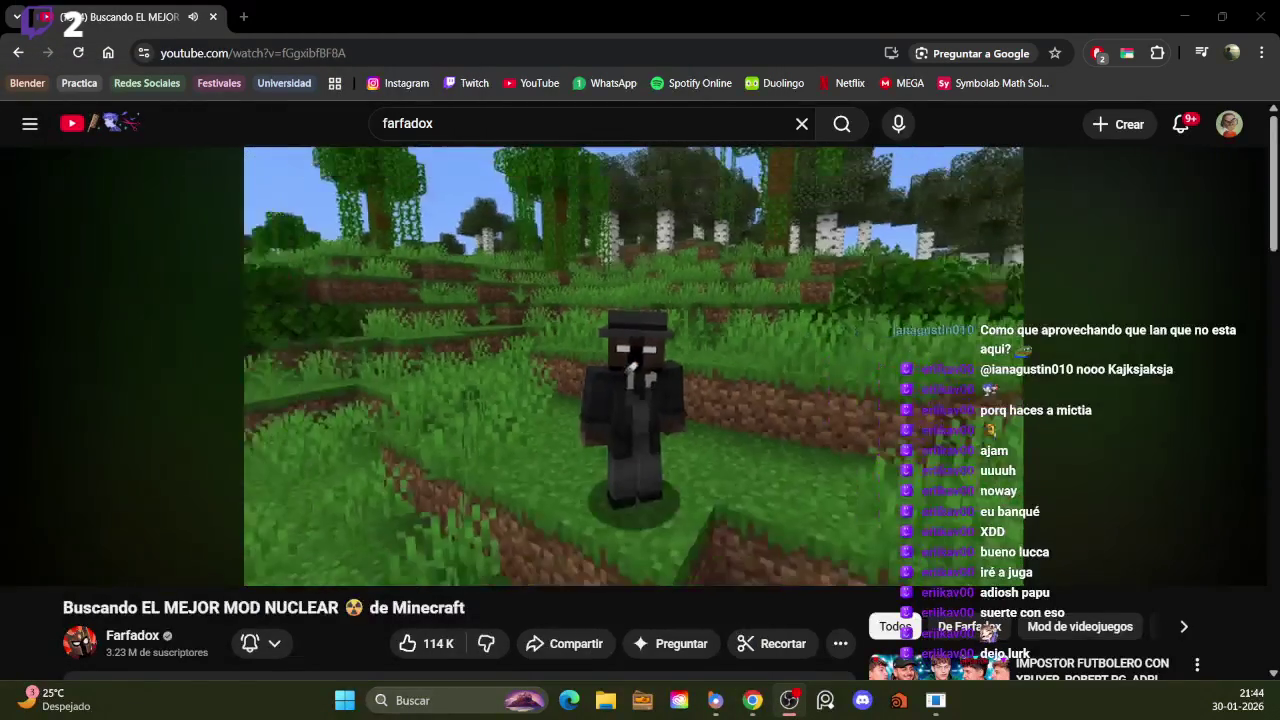
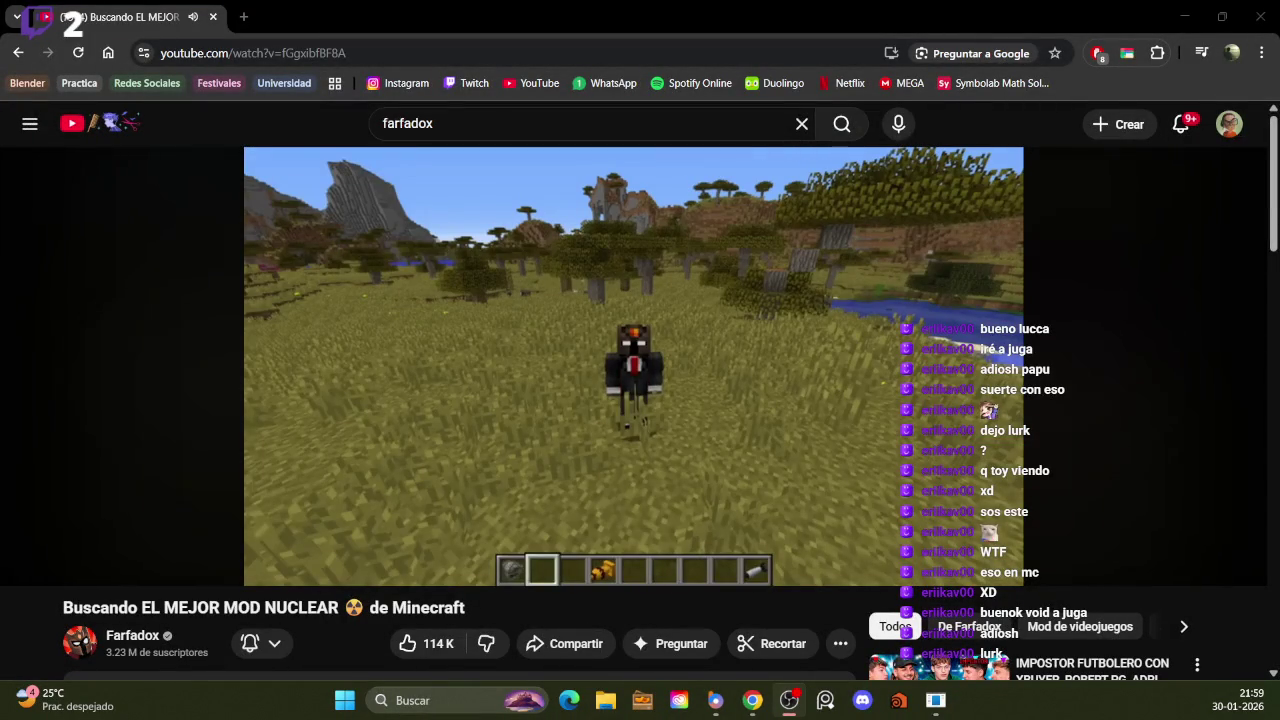
# Pause the Minecraft video and return to the Blender retopology session
pyautogui.click(400, 390)
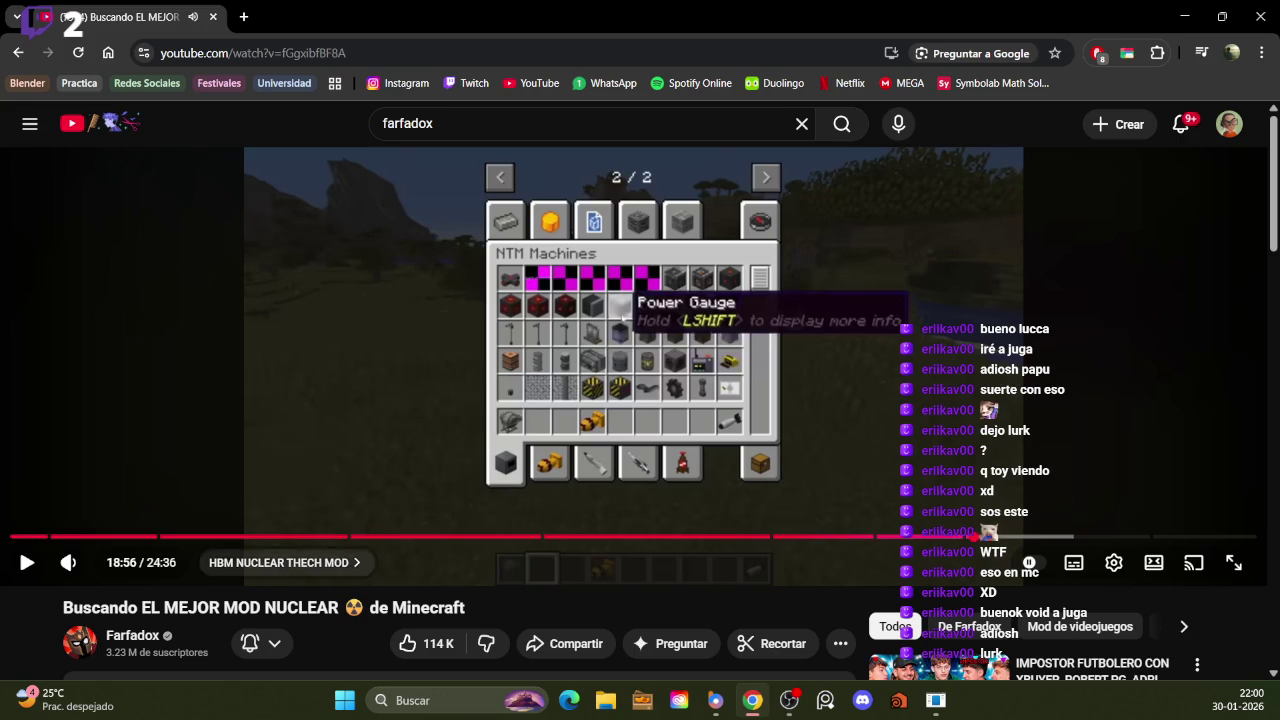
pyautogui.hotkey('alt', 'Tab')
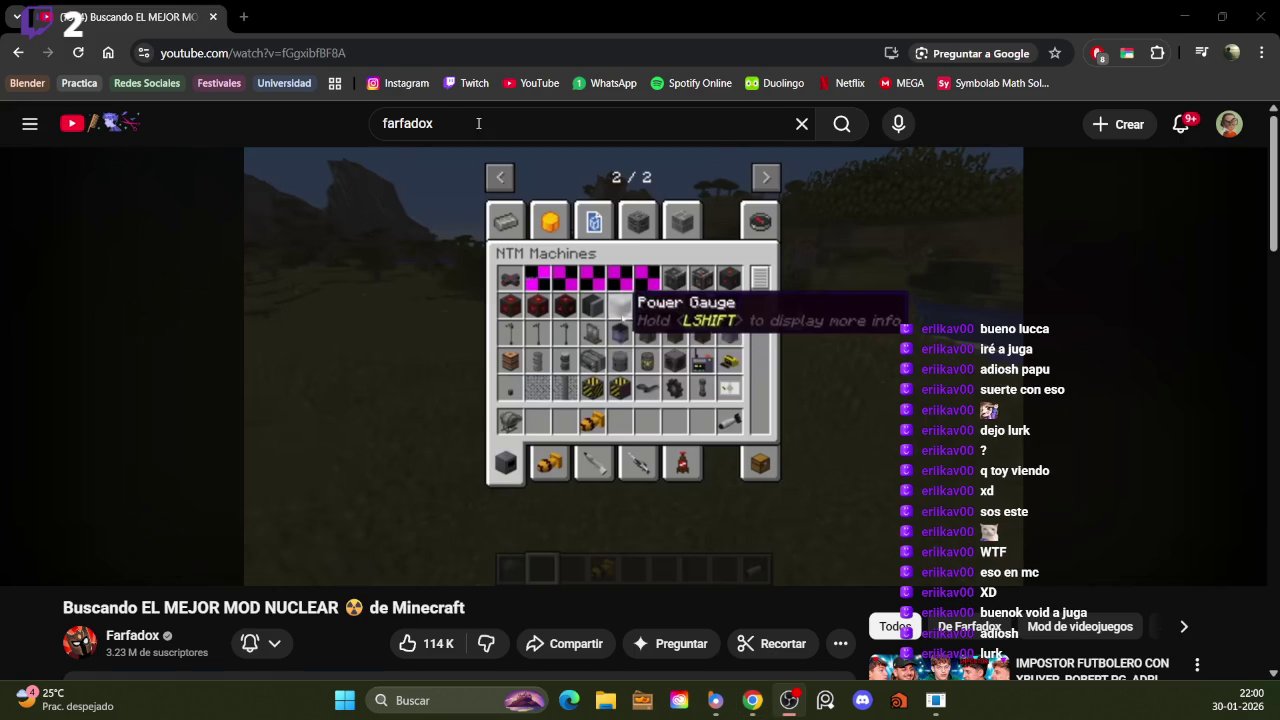
pyautogui.hotkey('alt', 'Tab')
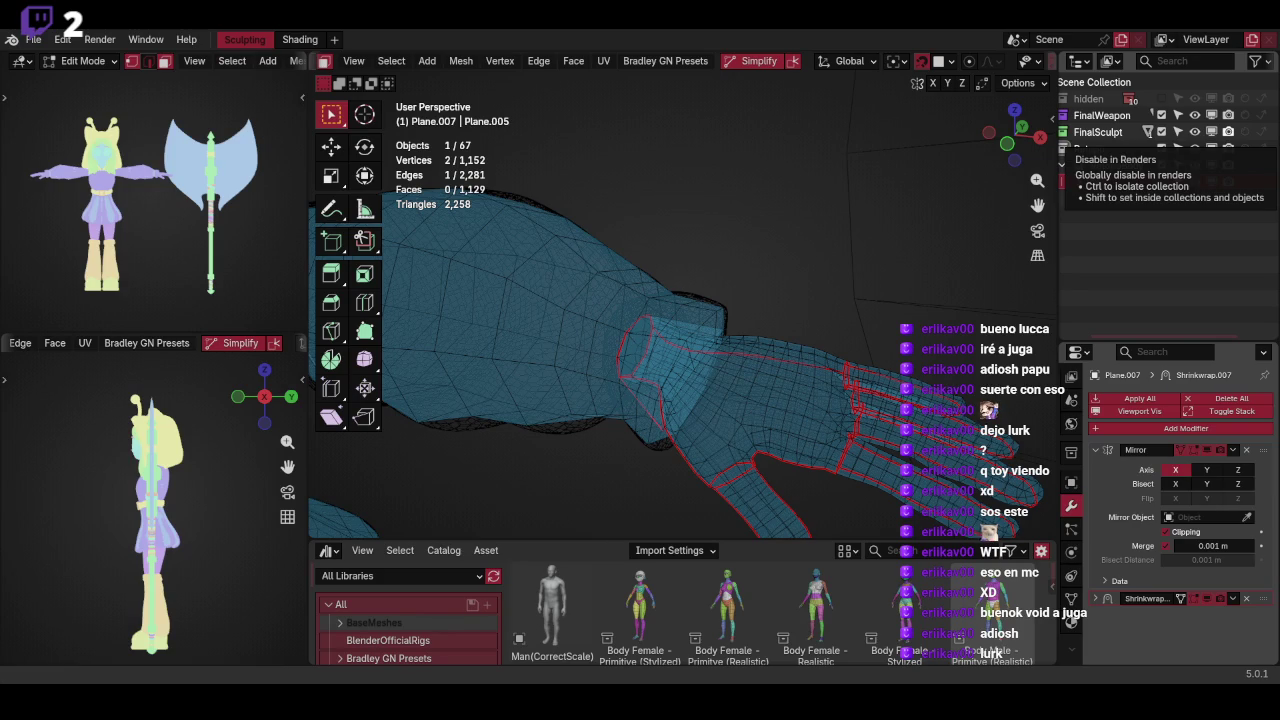
# Add an edge loop around the retopo sleeve cuff, then return to Object Mode with solid shading
pyautogui.press('KP_Decimal')
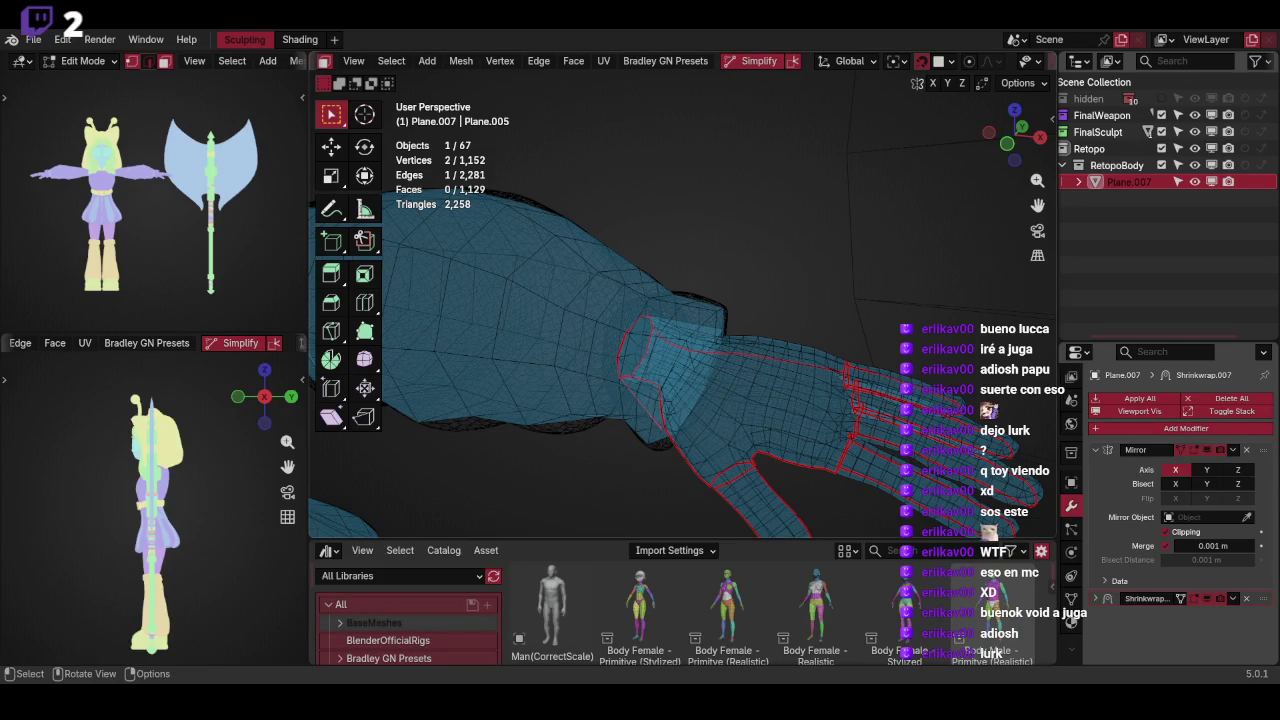
pyautogui.moveTo(640, 330)
pyautogui.mouseDown(button='middle')
pyautogui.moveTo(762, 260)
pyautogui.moveTo(765, 308)
pyautogui.moveTo(961, 307)
pyautogui.mouseUp(button='middle')
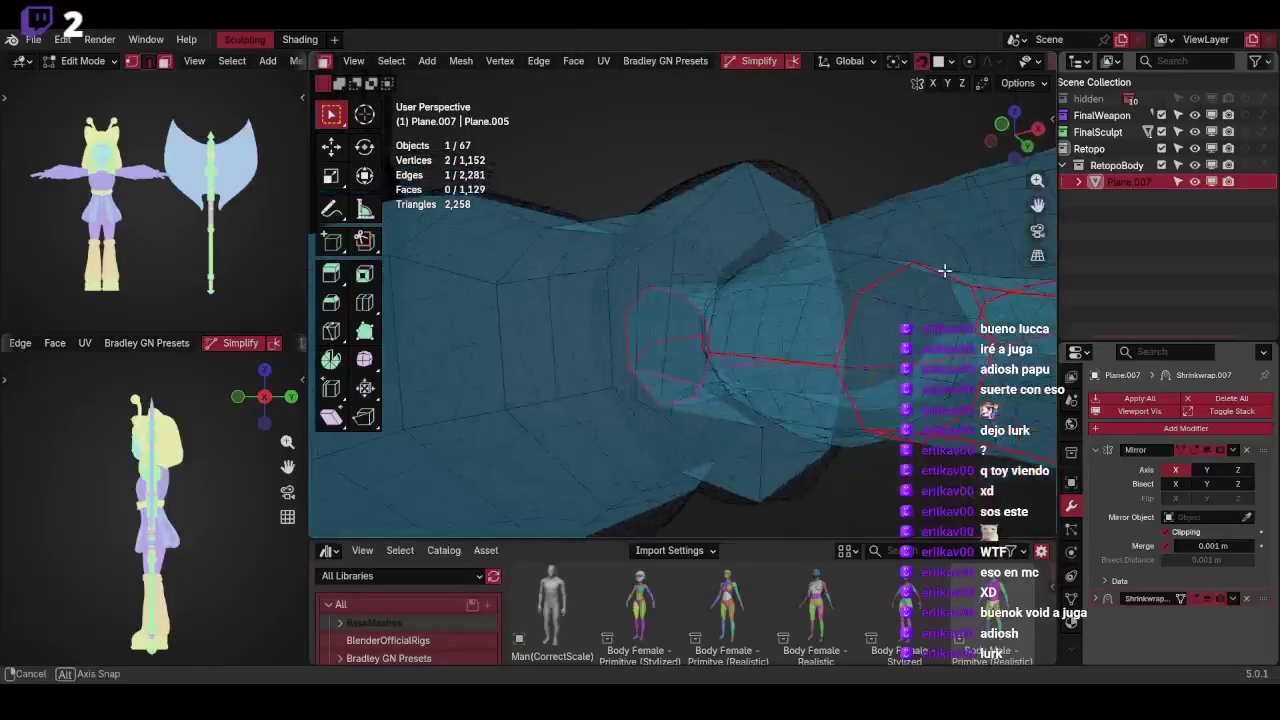
pyautogui.moveTo(961, 307); pyautogui.dragTo(696, 360, button='middle')
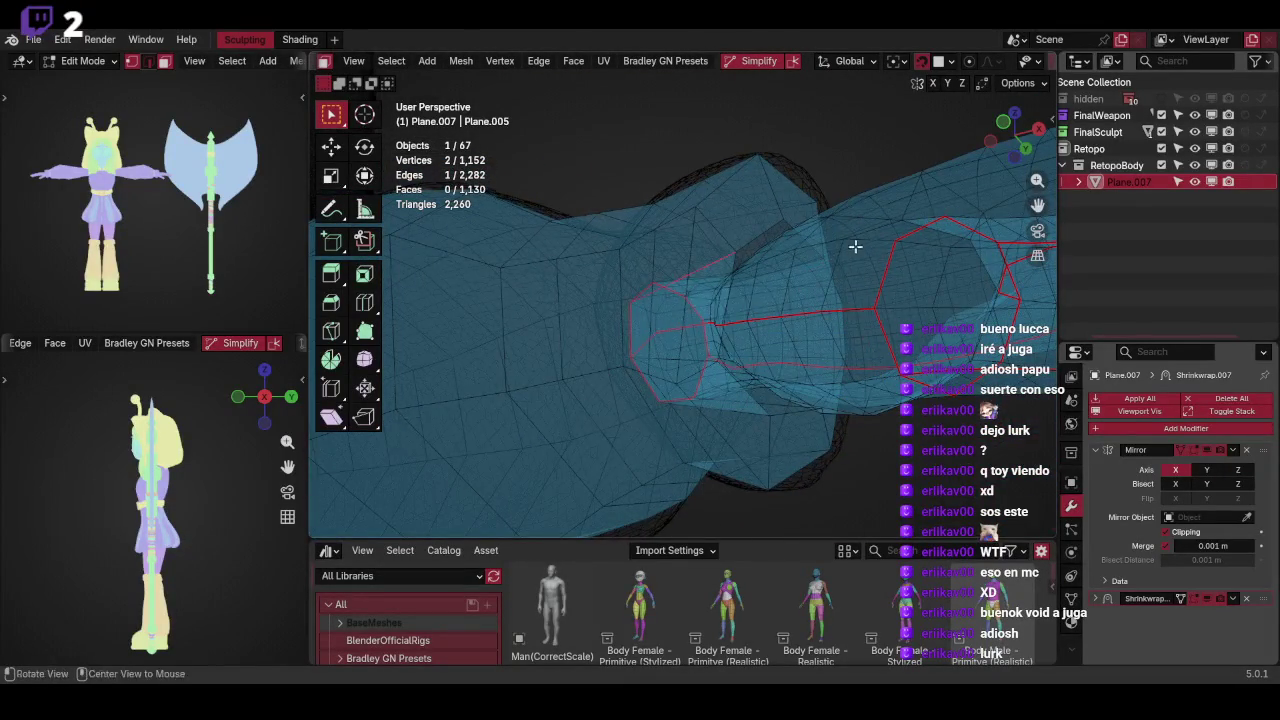
pyautogui.moveTo(855, 246); pyautogui.dragTo(832, 328, button='middle')
pyautogui.moveTo(868, 271)
pyautogui.mouseDown(button='middle')
pyautogui.moveTo(801, 269)
pyautogui.moveTo(806, 249)
pyautogui.moveTo(820, 280)
pyautogui.moveTo(780, 283)
pyautogui.moveTo(725, 268)
pyautogui.moveTo(753, 221)
pyautogui.moveTo(727, 240)
pyautogui.moveTo(798, 253)
pyautogui.moveTo(800, 270)
pyautogui.moveTo(777, 275)
pyautogui.moveTo(865, 296)
pyautogui.moveTo(883, 201)
pyautogui.moveTo(901, 286)
pyautogui.moveTo(829, 243)
pyautogui.moveTo(820, 265)
pyautogui.mouseUp(button='middle')
pyautogui.hotkey('ctrl', 'r')
pyautogui.click(620, 288)
pyautogui.press('Tab')
pyautogui.hotkey('shift', 'z')
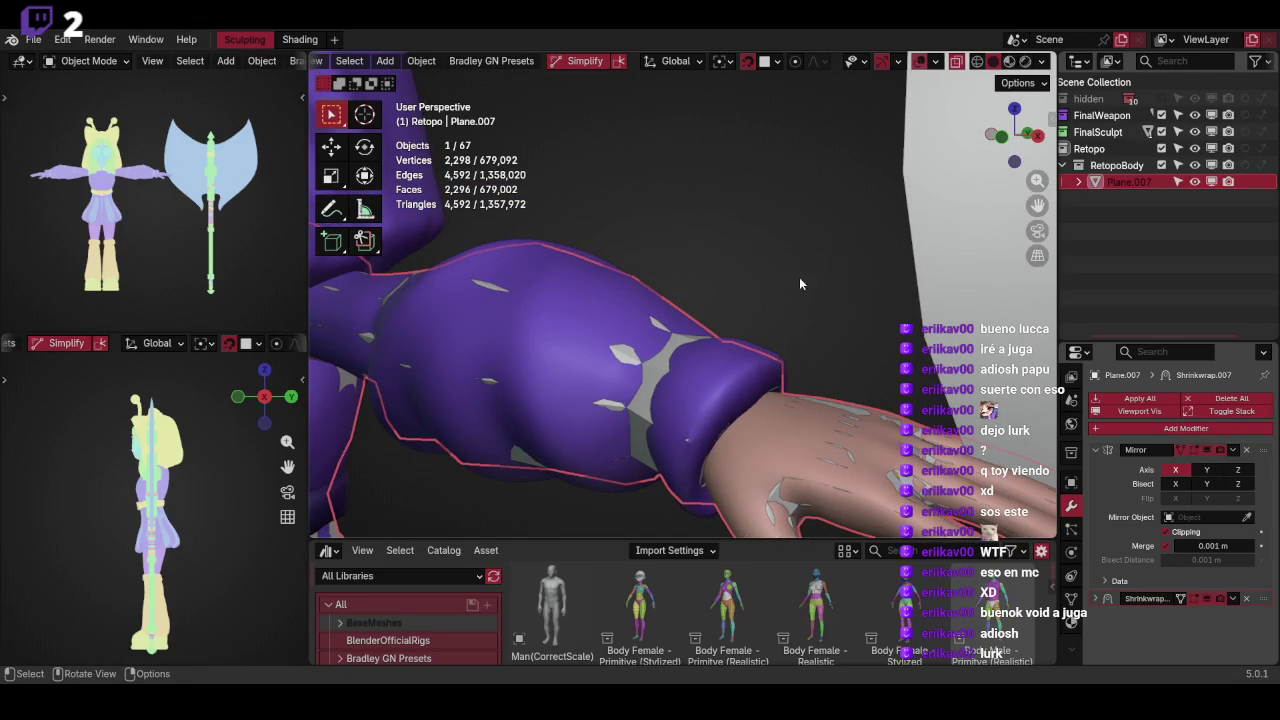
# Isolate the retopo mesh in local view through the quick favorites menu
pyautogui.press('q')
pyautogui.click(802, 257)
pyautogui.moveTo(802, 255)
pyautogui.mouseDown(button='middle')
pyautogui.moveTo(797, 292)
pyautogui.moveTo(804, 283)
pyautogui.moveTo(780, 260)
pyautogui.moveTo(842, 275)
pyautogui.moveTo(830, 239)
pyautogui.moveTo(832, 254)
pyautogui.moveTo(887, 229)
pyautogui.moveTo(854, 267)
pyautogui.moveTo(878, 285)
pyautogui.moveTo(835, 296)
pyautogui.moveTo(798, 281)
pyautogui.moveTo(809, 272)
pyautogui.moveTo(838, 270)
pyautogui.moveTo(757, 294)
pyautogui.moveTo(849, 303)
pyautogui.moveTo(818, 292)
pyautogui.moveTo(779, 225)
pyautogui.moveTo(879, 234)
pyautogui.moveTo(888, 264)
pyautogui.moveTo(930, 280)
pyautogui.mouseUp(button='middle')
pyautogui.hotkey('shift', 'z')
pyautogui.hotkey('shift', 'z')
# Add a Subdivision modifier above Shrinkwrap with viewport level 2
pyautogui.click(1101, 450)
pyautogui.click(1140, 428)
pyautogui.write('s')
pyautogui.press('Return')
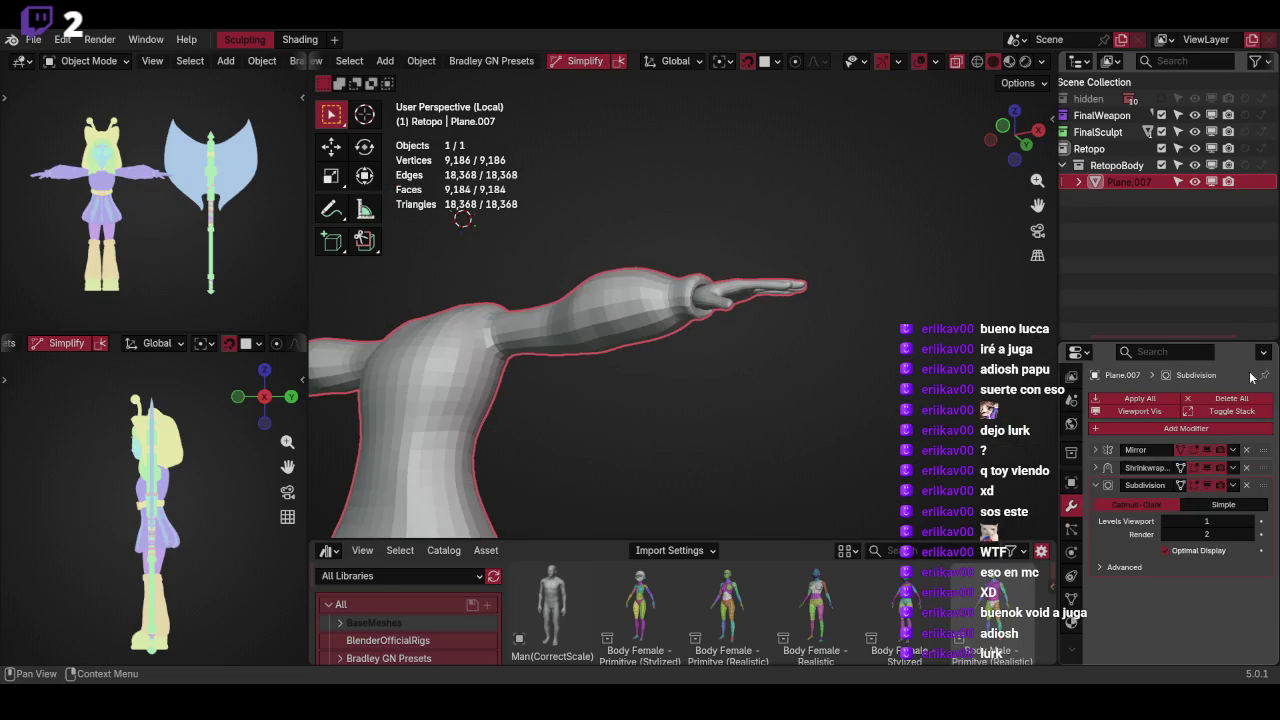
pyautogui.moveTo(1254, 490); pyautogui.dragTo(1258, 467)
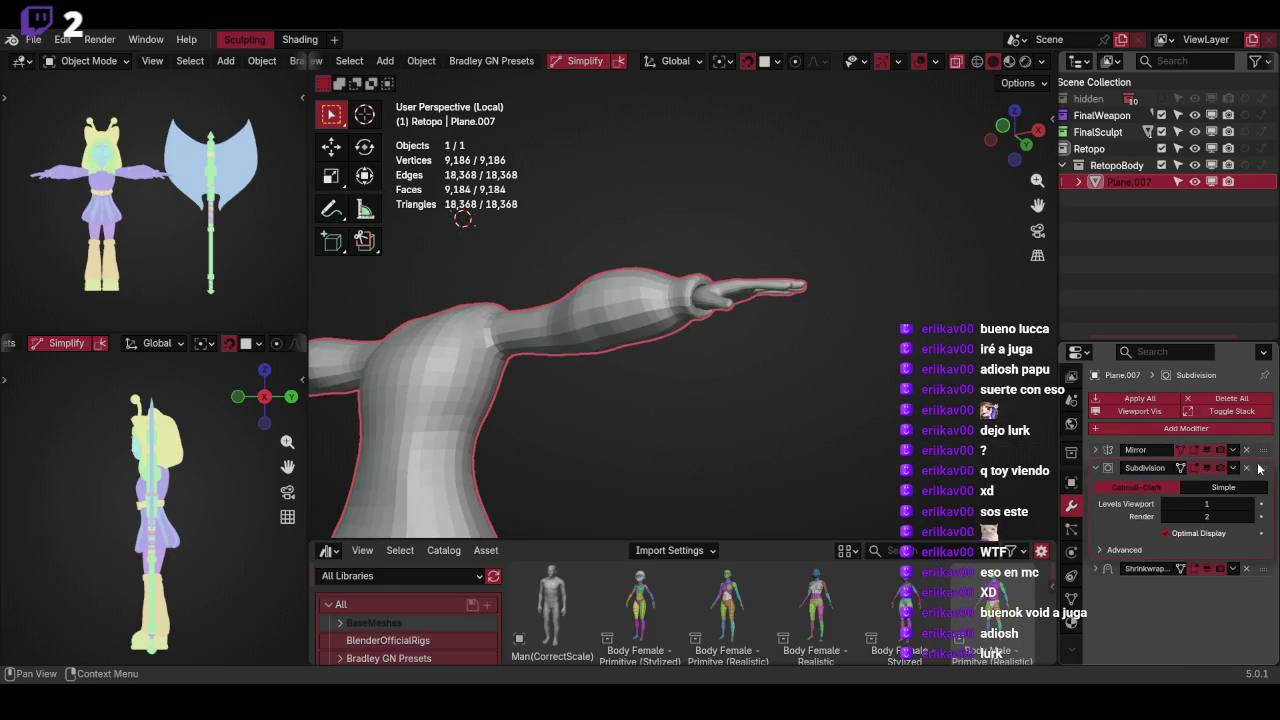
pyautogui.click(1249, 505)
# Hide overlays, preview the torso at subdivision level 3, then remove the Subdivision modifier
pyautogui.moveTo(1000, 290); pyautogui.dragTo(937, 282, button='middle')
pyautogui.press('z')
pyautogui.click(937, 222)
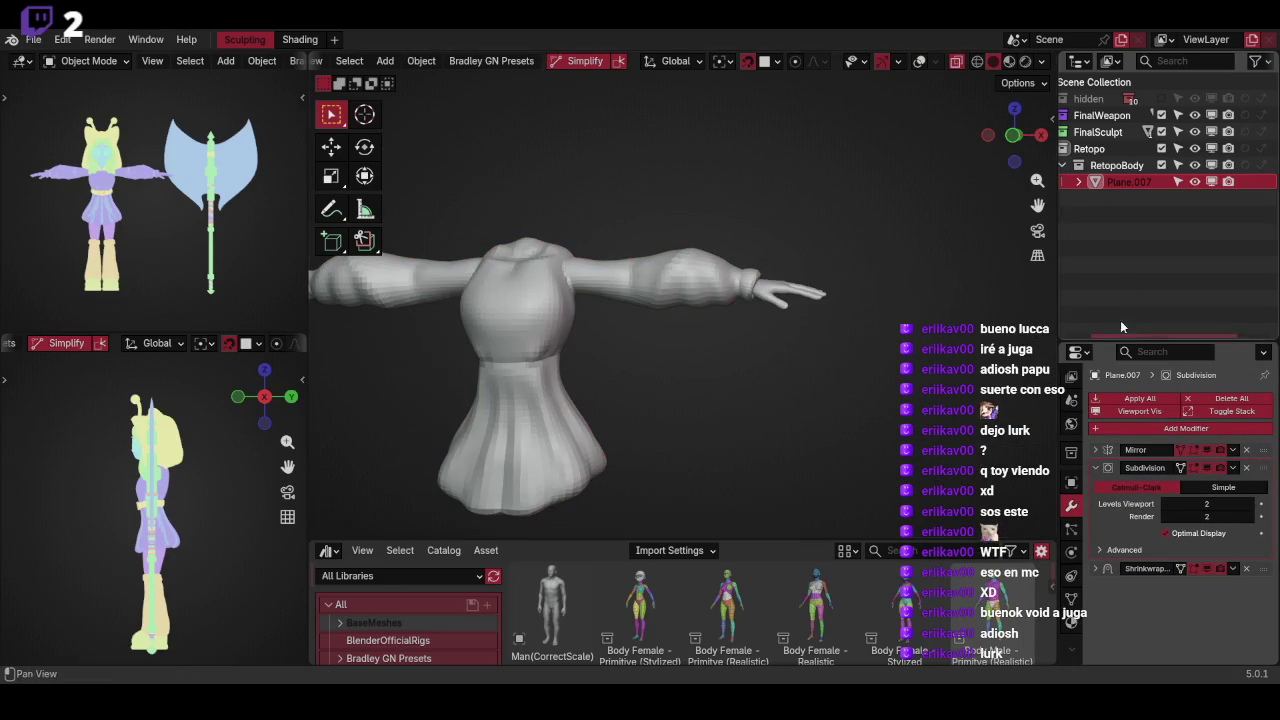
pyautogui.click(1252, 517)
pyautogui.moveTo(983, 320)
pyautogui.mouseDown(button='middle')
pyautogui.moveTo(930, 300)
pyautogui.moveTo(893, 320)
pyautogui.moveTo(893, 360)
pyautogui.moveTo(950, 330)
pyautogui.moveTo(876, 312)
pyautogui.moveTo(912, 375)
pyautogui.moveTo(881, 343)
pyautogui.moveTo(848, 339)
pyautogui.moveTo(849, 294)
pyautogui.mouseUp(button='middle')
pyautogui.click(1247, 469)
# Exit local view to show the full character around the retopo arm
pyautogui.press('KP_Divide')
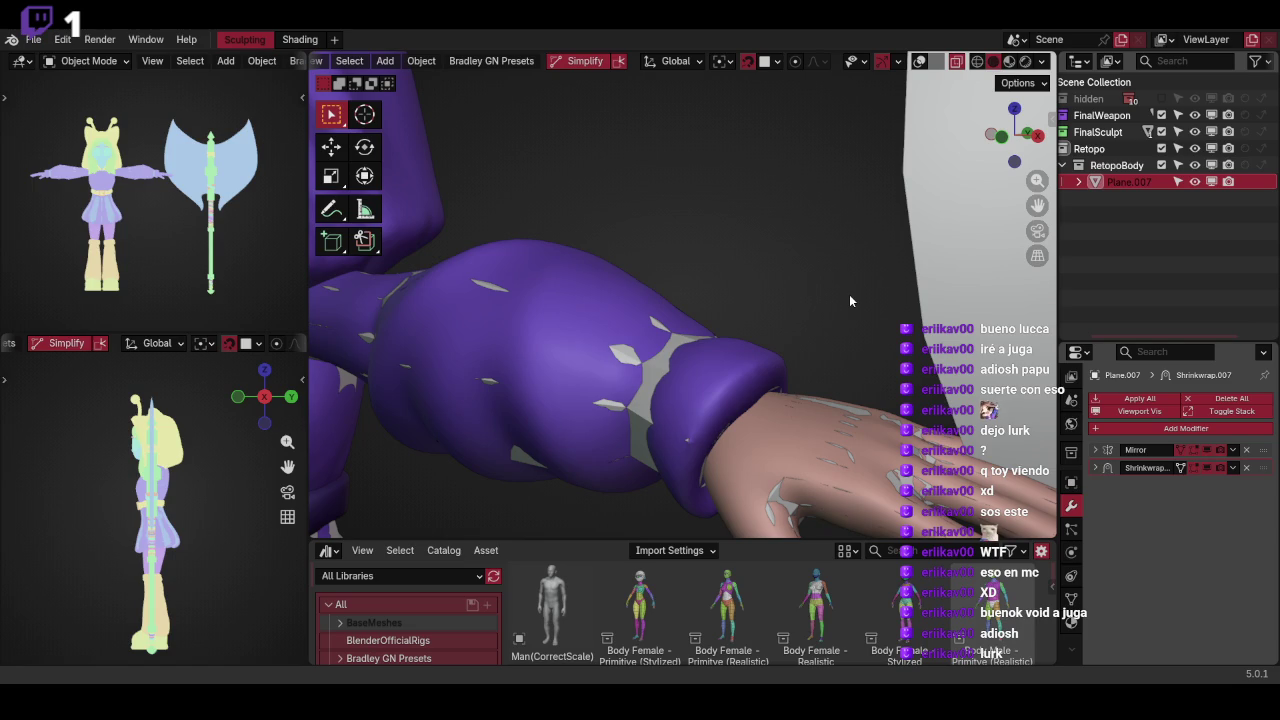
pyautogui.moveTo(849, 294)
pyautogui.mouseDown(button='middle')
pyautogui.moveTo(812, 223)
pyautogui.moveTo(873, 319)
pyautogui.moveTo(822, 249)
pyautogui.moveTo(862, 268)
pyautogui.moveTo(824, 259)
pyautogui.moveTo(844, 233)
pyautogui.moveTo(667, 306)
pyautogui.moveTo(705, 350)
pyautogui.moveTo(742, 359)
pyautogui.moveTo(789, 327)
pyautogui.moveTo(729, 321)
pyautogui.moveTo(793, 283)
pyautogui.moveTo(772, 260)
pyautogui.moveTo(822, 300)
pyautogui.moveTo(812, 272)
pyautogui.moveTo(843, 246)
pyautogui.moveTo(778, 301)
pyautogui.moveTo(745, 295)
pyautogui.moveTo(761, 277)
pyautogui.mouseUp(button='middle')
pyautogui.scroll(-6, 812, 223)
pyautogui.scroll(3, 822, 249)
# Select the shorts and then the dress, using wireframe to see through the body
pyautogui.hotkey('shift', 'z')
pyautogui.click(666, 340)
pyautogui.hotkey('shift', 'z')
pyautogui.click(730, 282)
pyautogui.press('z')
pyautogui.press('4')
pyautogui.hotkey('shift', 'z')
# Inspect the skirt and legs in wireframe, then go back to solid shading
pyautogui.press('z')
pyautogui.click(694, 300)
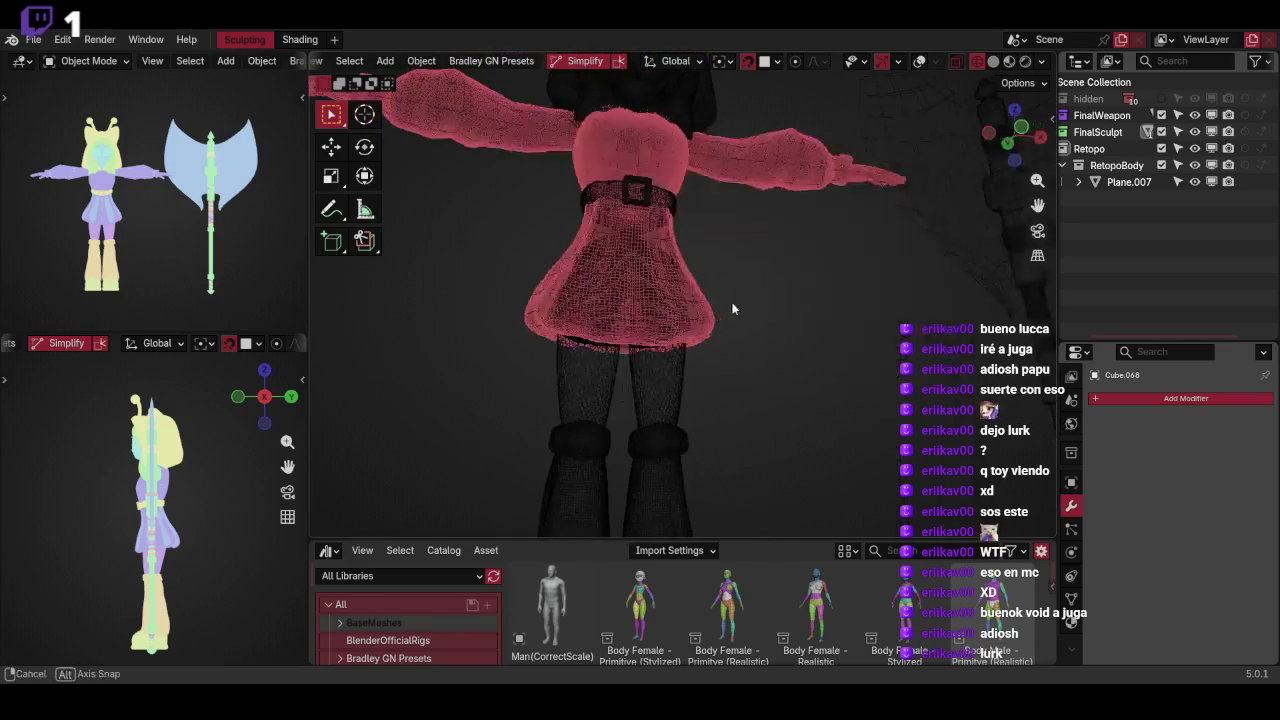
pyautogui.scroll(2, 761, 277)
pyautogui.scroll(2, 768, 279)
pyautogui.scroll(2, 750, 299)
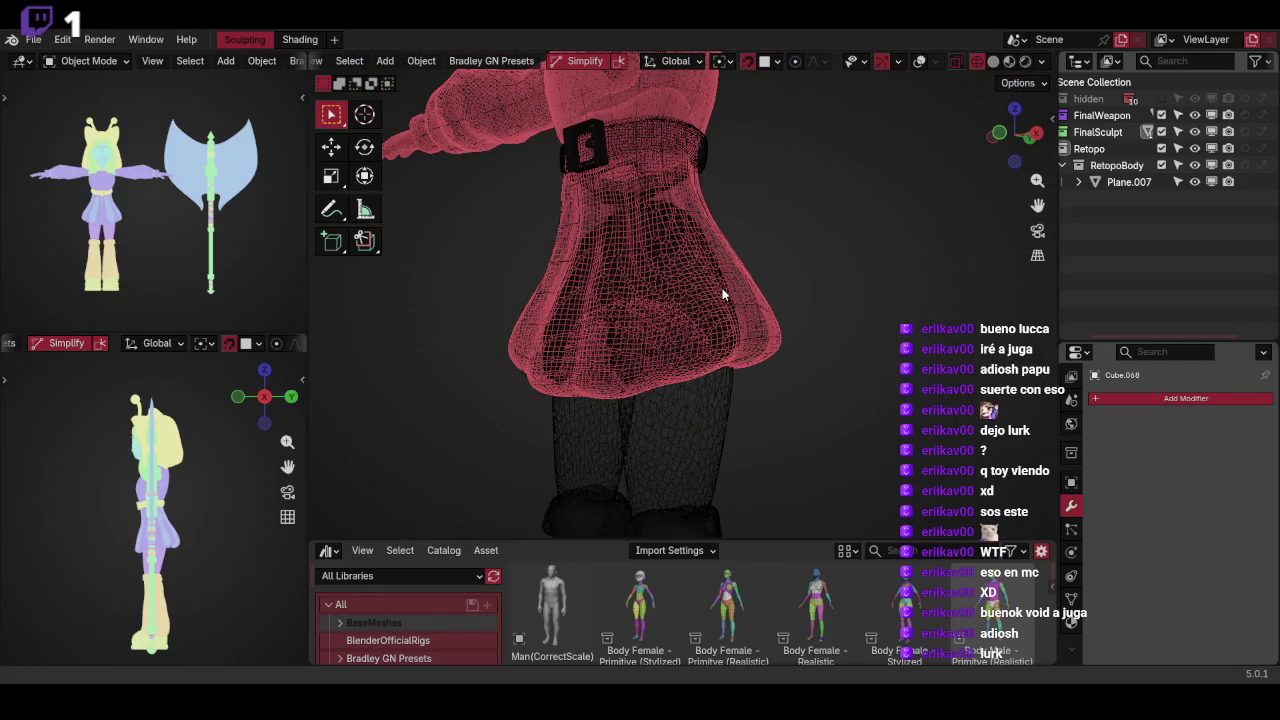
pyautogui.moveTo(724, 294)
pyautogui.mouseDown(button='middle')
pyautogui.moveTo(769, 342)
pyautogui.moveTo(769, 295)
pyautogui.moveTo(793, 279)
pyautogui.moveTo(709, 308)
pyautogui.moveTo(792, 307)
pyautogui.moveTo(751, 323)
pyautogui.moveTo(799, 300)
pyautogui.moveTo(759, 365)
pyautogui.mouseUp(button='middle')
pyautogui.scroll(-3, 769, 342)
pyautogui.hotkey('shift', 'z')
# Frame the character's face from the front and turn viewport overlays back on
pyautogui.click(989, 135)
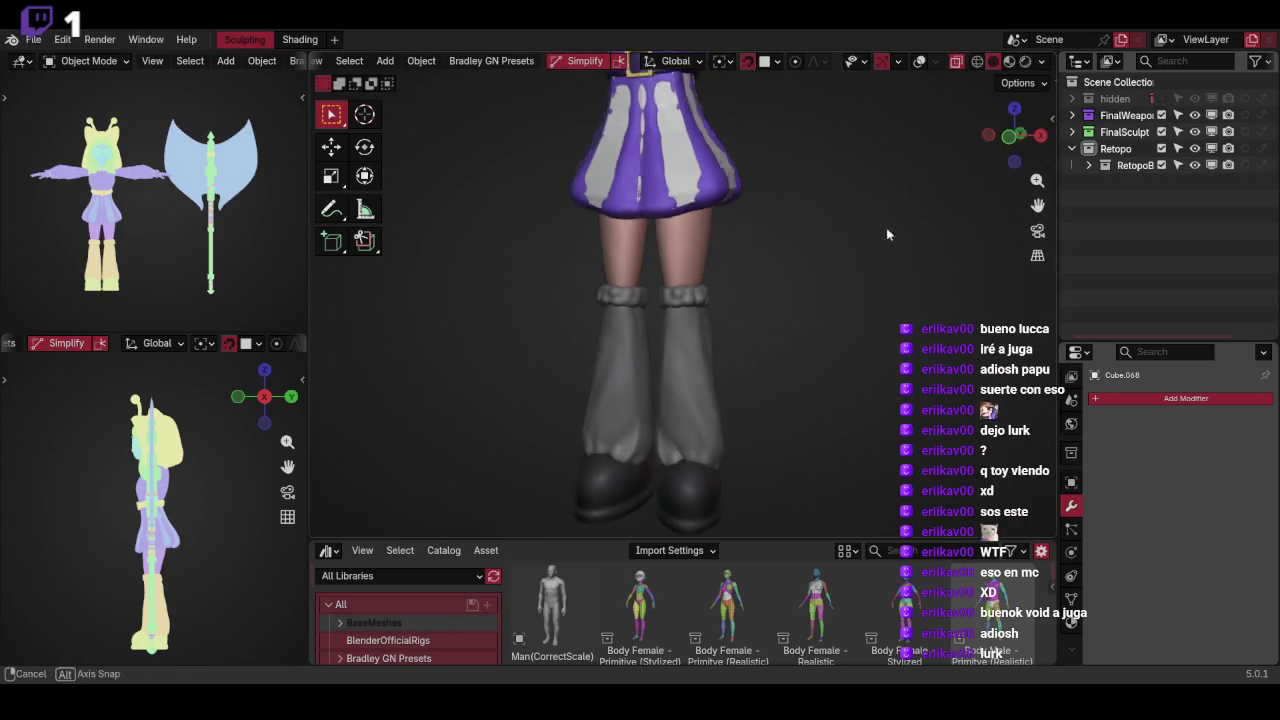
pyautogui.scroll(-3, 846, 303)
pyautogui.moveTo(846, 303)
pyautogui.mouseDown(button='middle')
pyautogui.moveTo(861, 308)
pyautogui.moveTo(979, 173)
pyautogui.mouseUp(button='middle')
pyautogui.scroll(3, 979, 173)
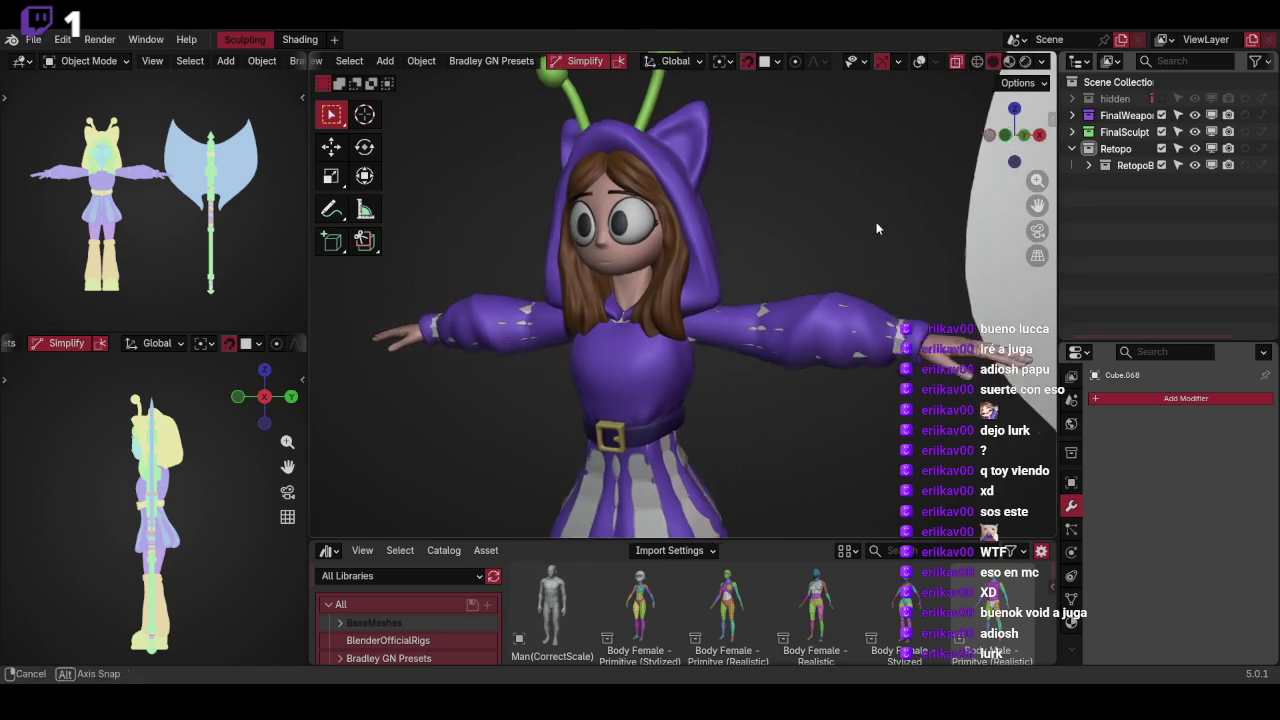
pyautogui.scroll(3, 876, 276)
pyautogui.scroll(2, 917, 222)
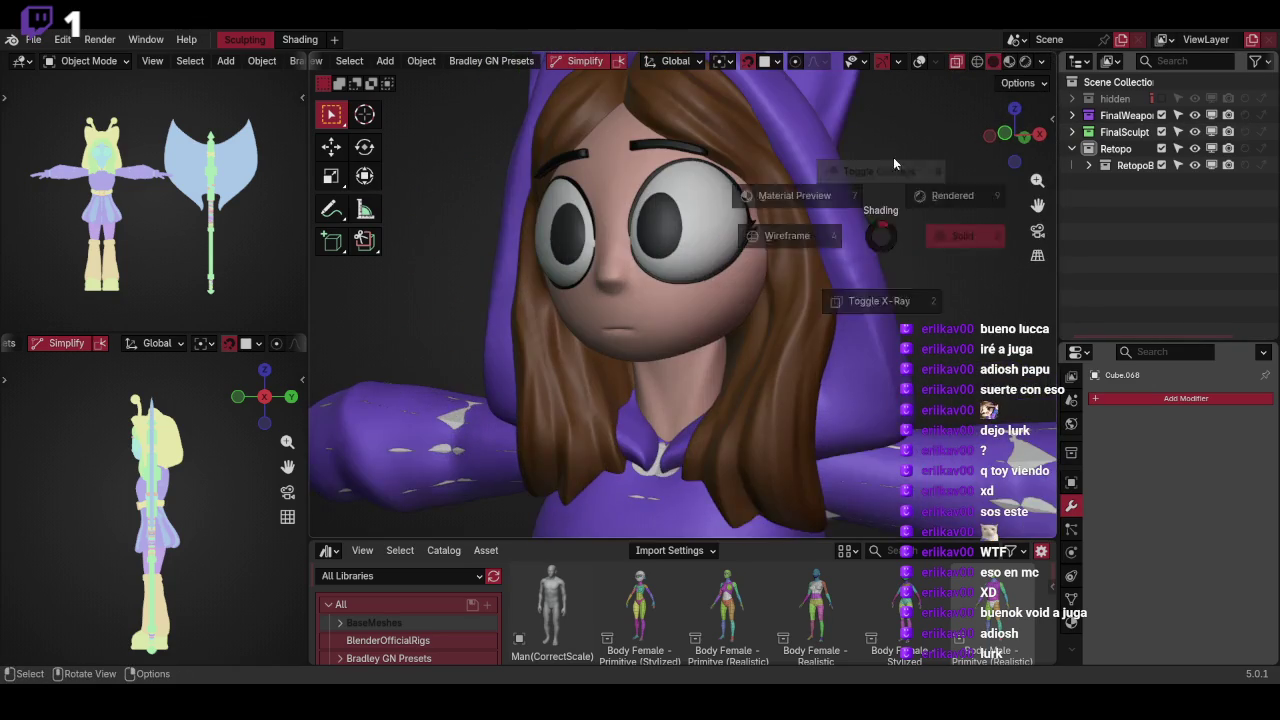
pyautogui.hotkey('shift', 'alt', 'z')
pyautogui.press('z')
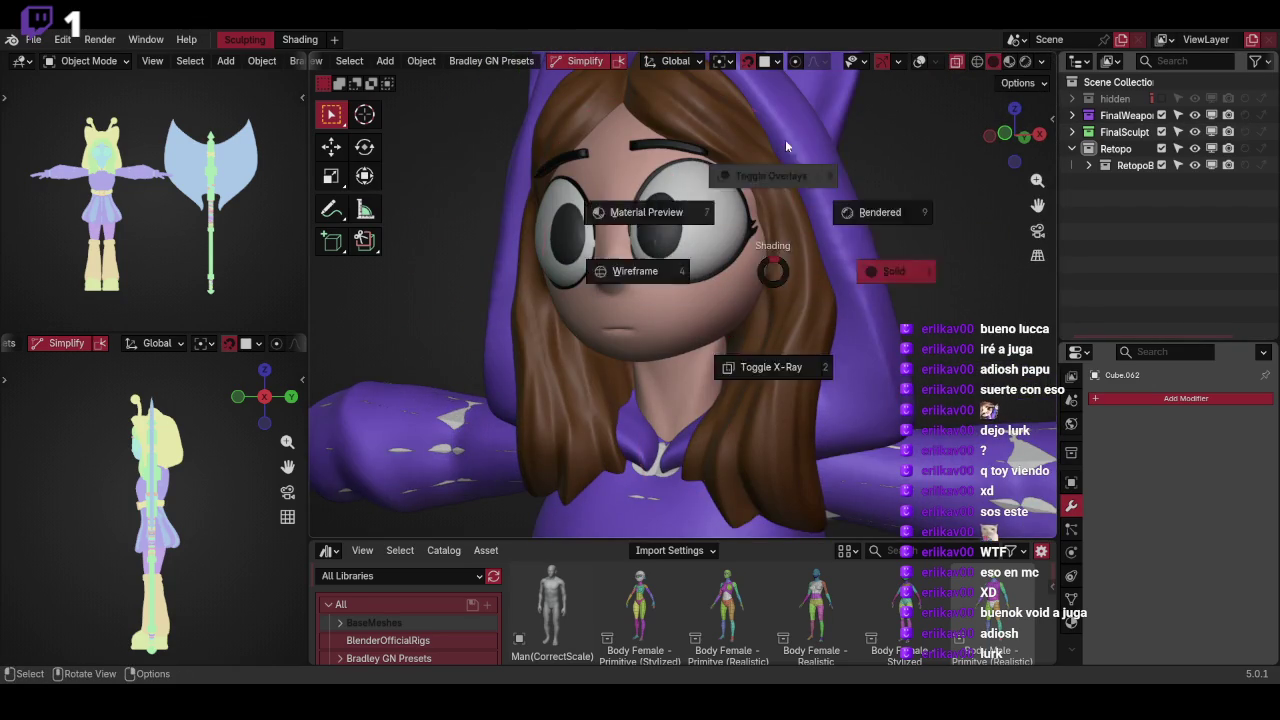
pyautogui.moveTo(785, 139); pyautogui.dragTo(849, 253, button='middle')
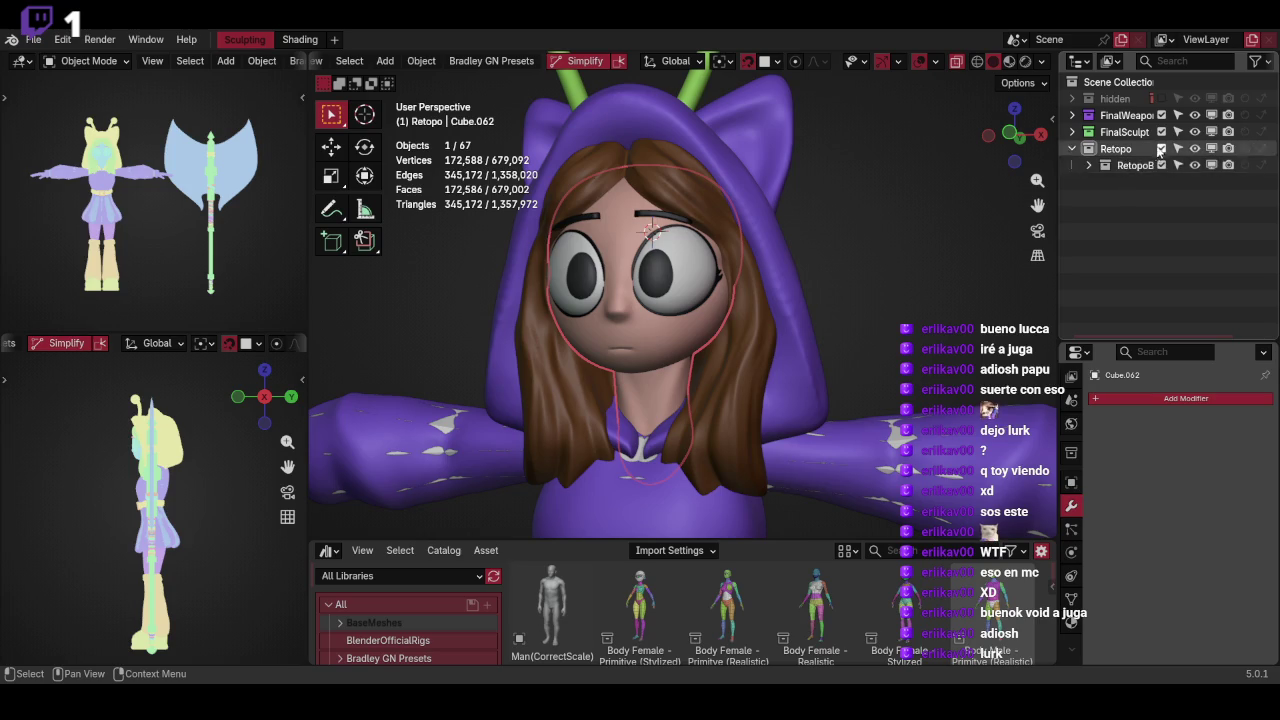
# Make RetopoBody the active collection and add a mesh plane at the forehead
pyautogui.scroll(1, 896, 253)
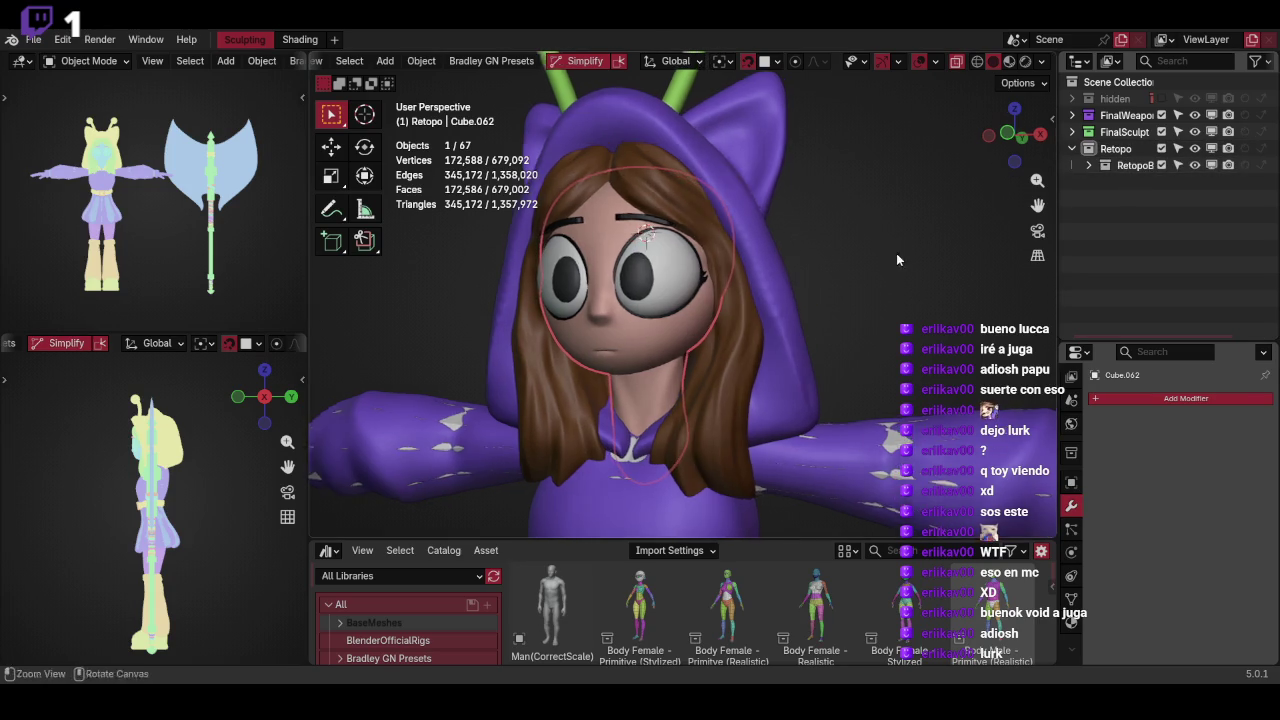
pyautogui.scroll(2, 885, 262)
pyautogui.click(1088, 165)
pyautogui.click(1130, 165)
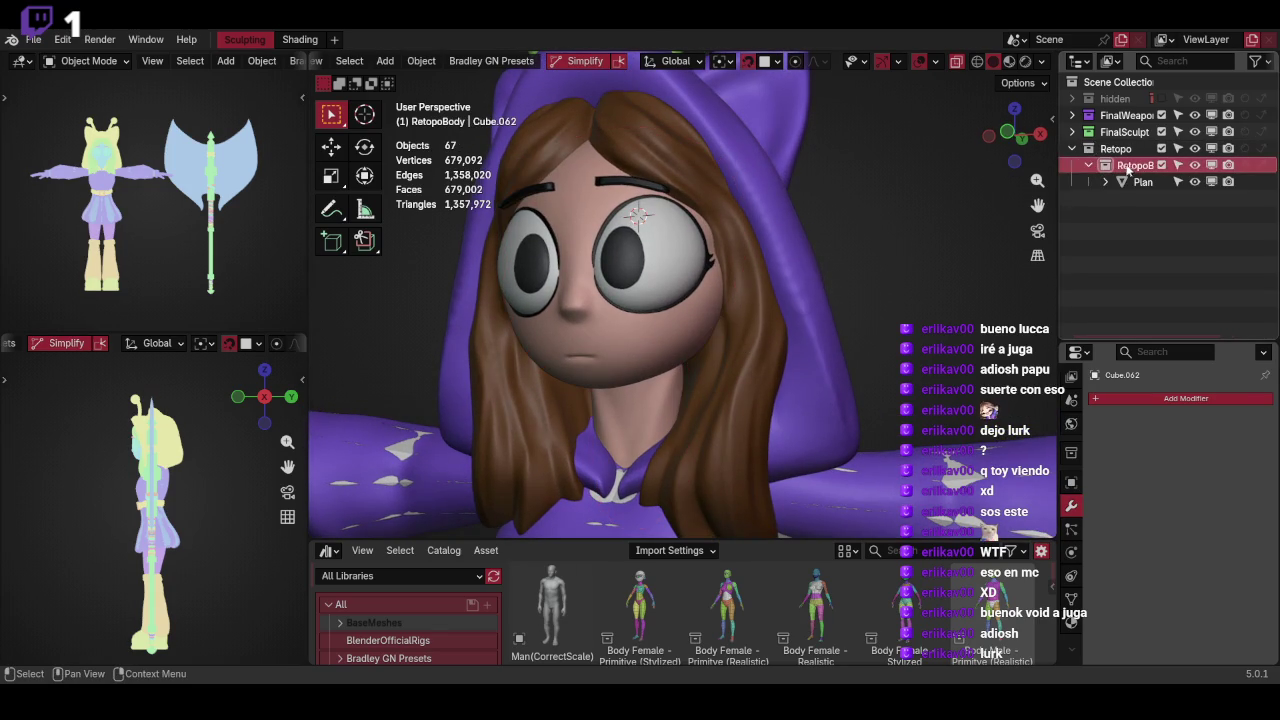
pyautogui.hotkey('shift', 'a')
pyautogui.click(966, 234)
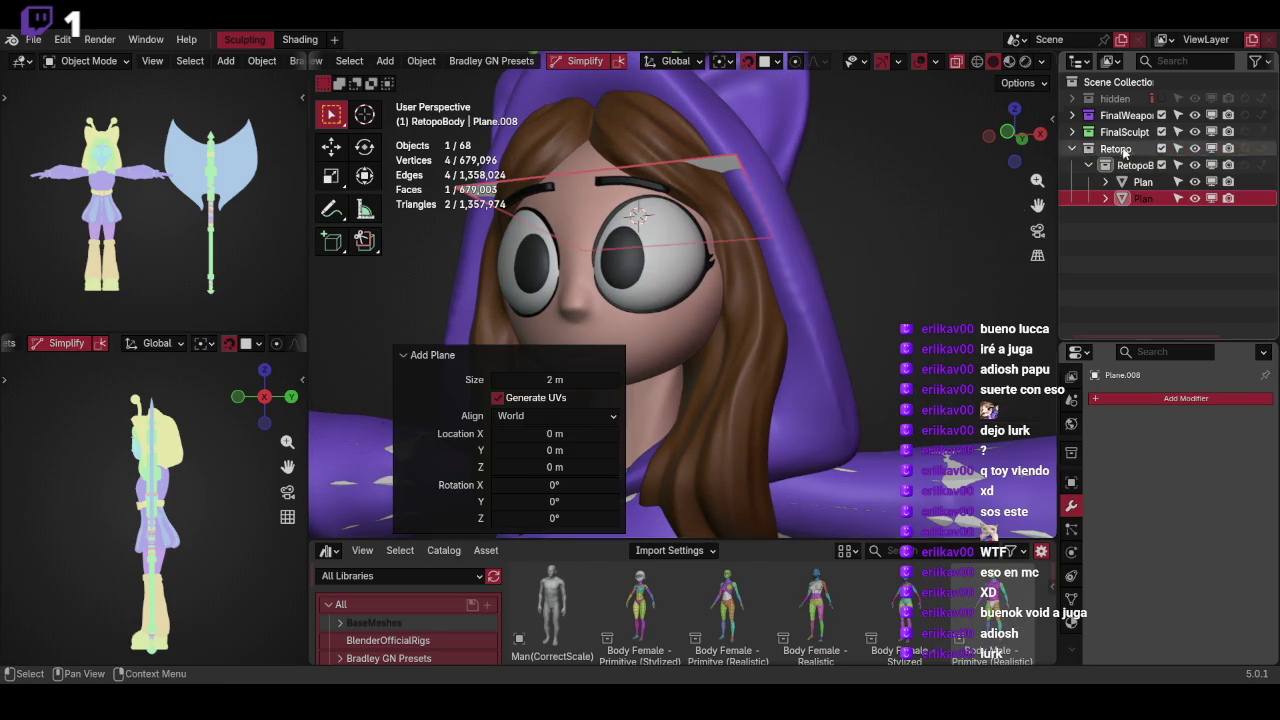
pyautogui.click(1170, 178)
pyautogui.hotkey('ctrl', 'z')
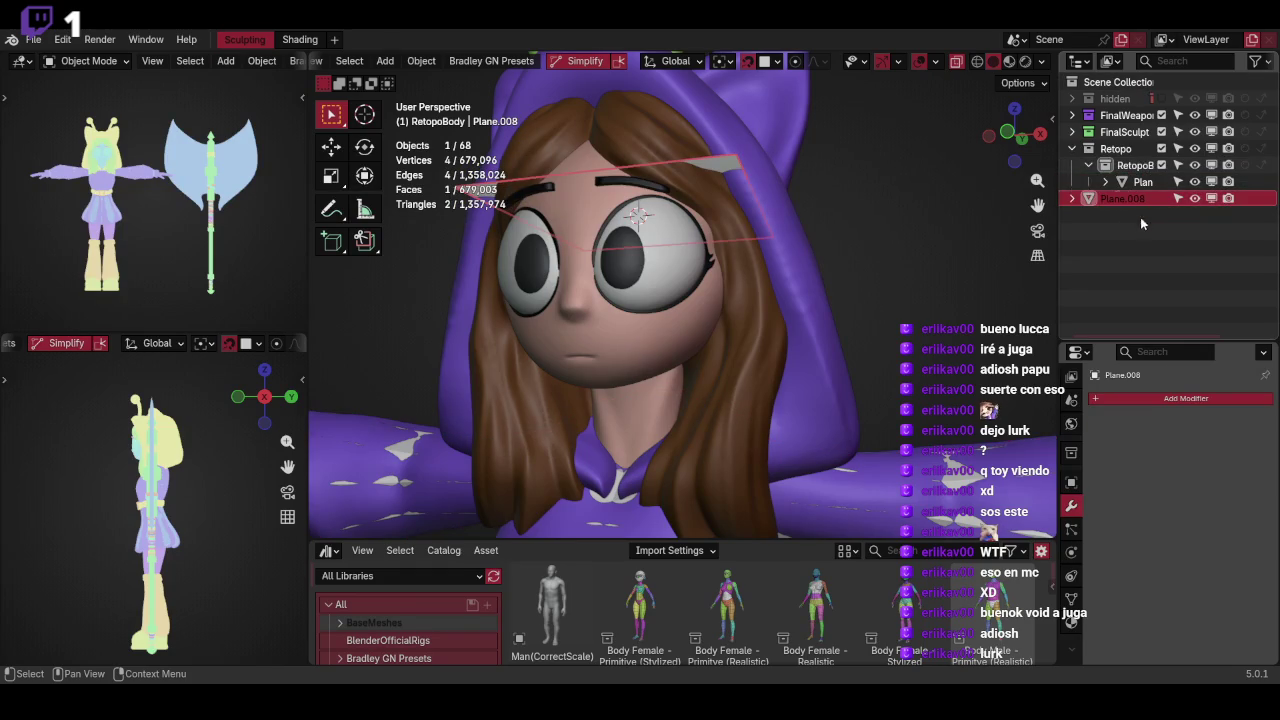
# Duplicate the Retopo collection and name the copy RetopoHead
pyautogui.click(1122, 149)
pyautogui.rightClick(1122, 149)
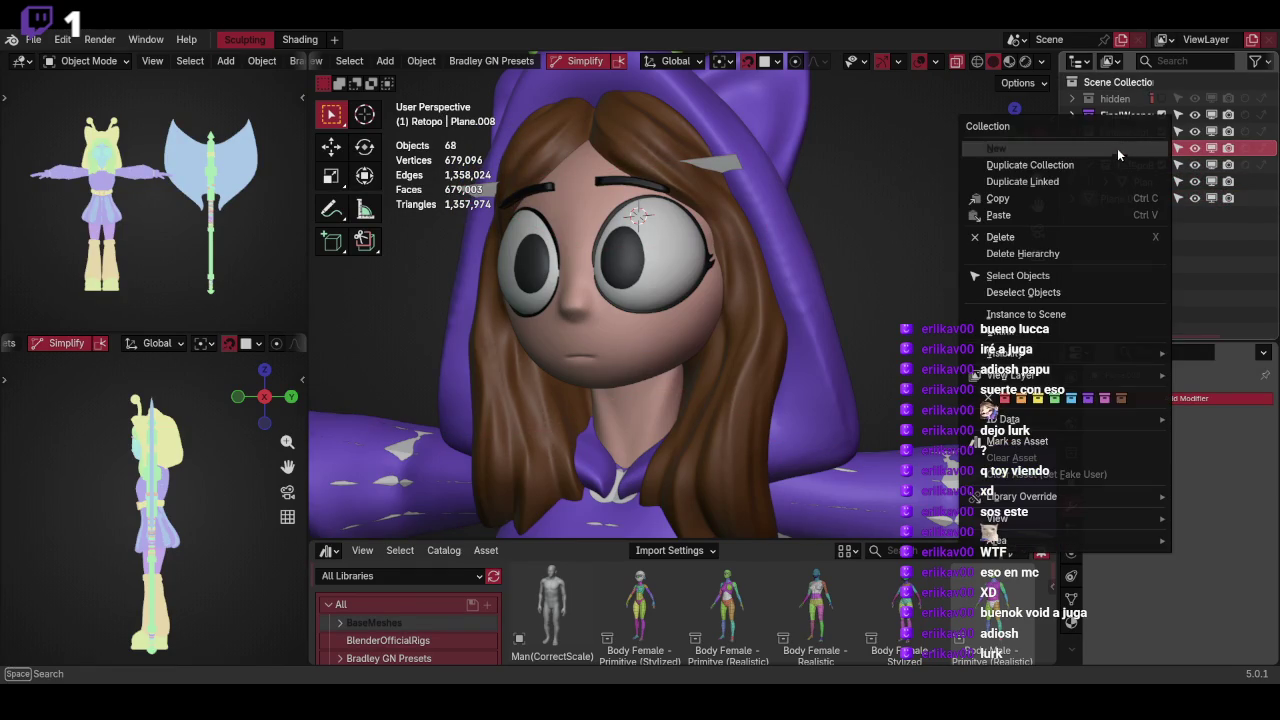
pyautogui.click(1158, 160)
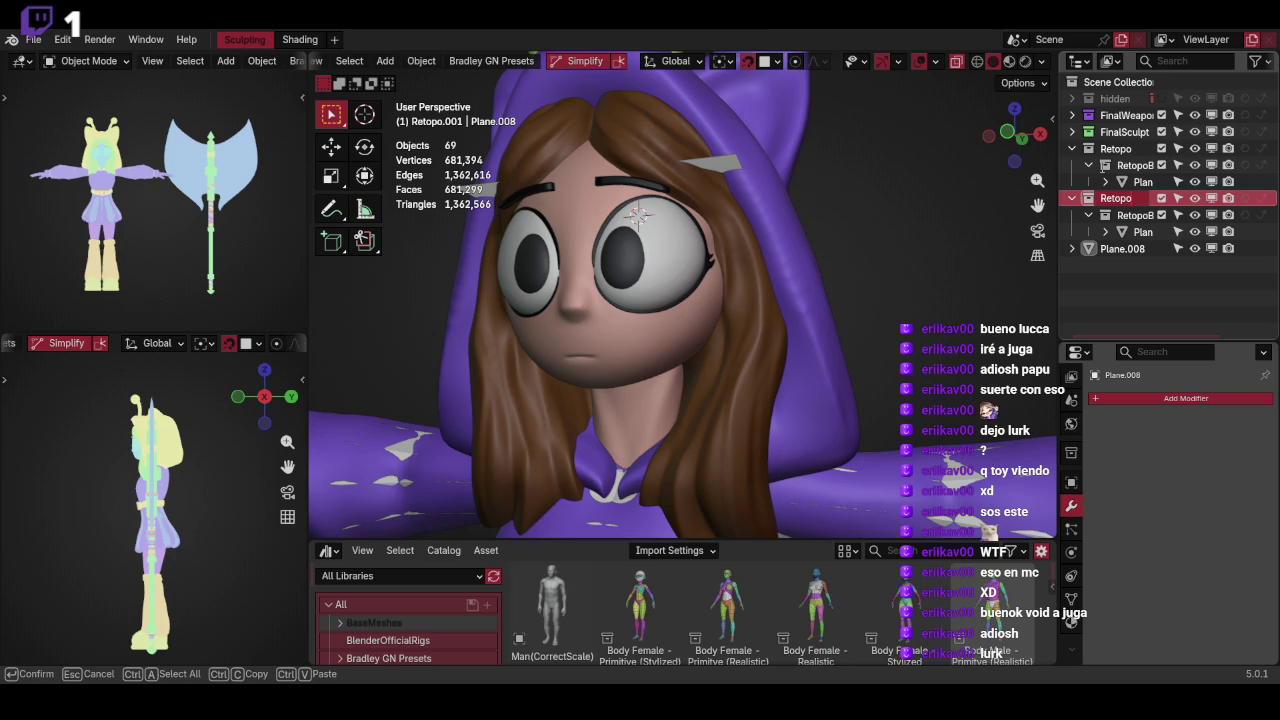
pyautogui.press('Return')
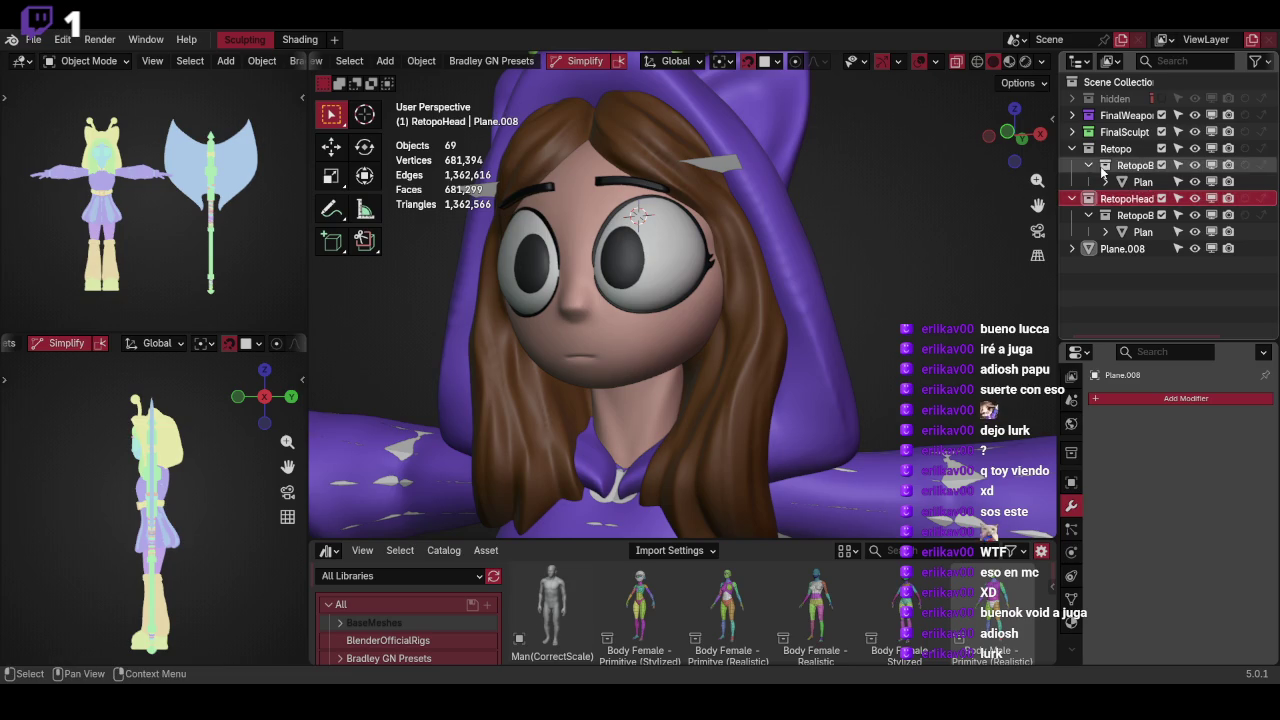
# Delete the extra RetopoBody.001 collection and move RetopoHead into the Retopo collection
pyautogui.click(1140, 215)
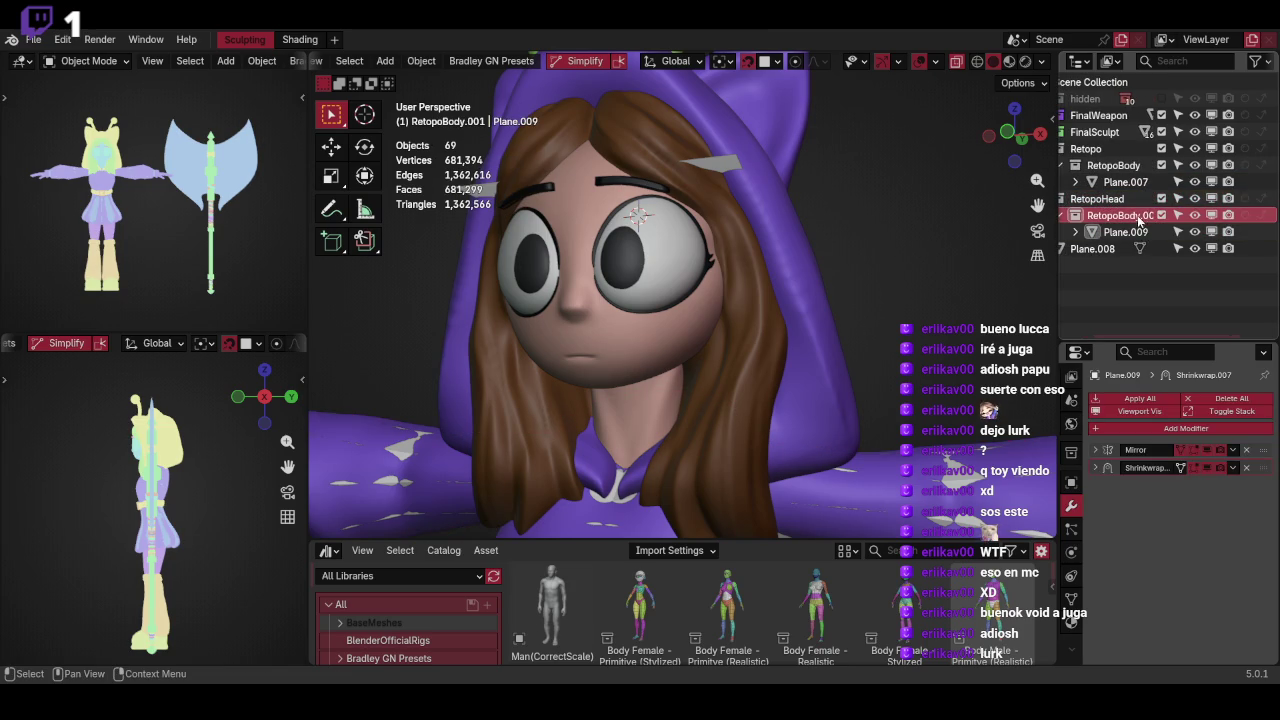
pyautogui.keyDown('ctrl'); pyautogui.hscroll(-1, 1140, 218); pyautogui.keyUp('ctrl')
pyautogui.rightClick(1140, 217)
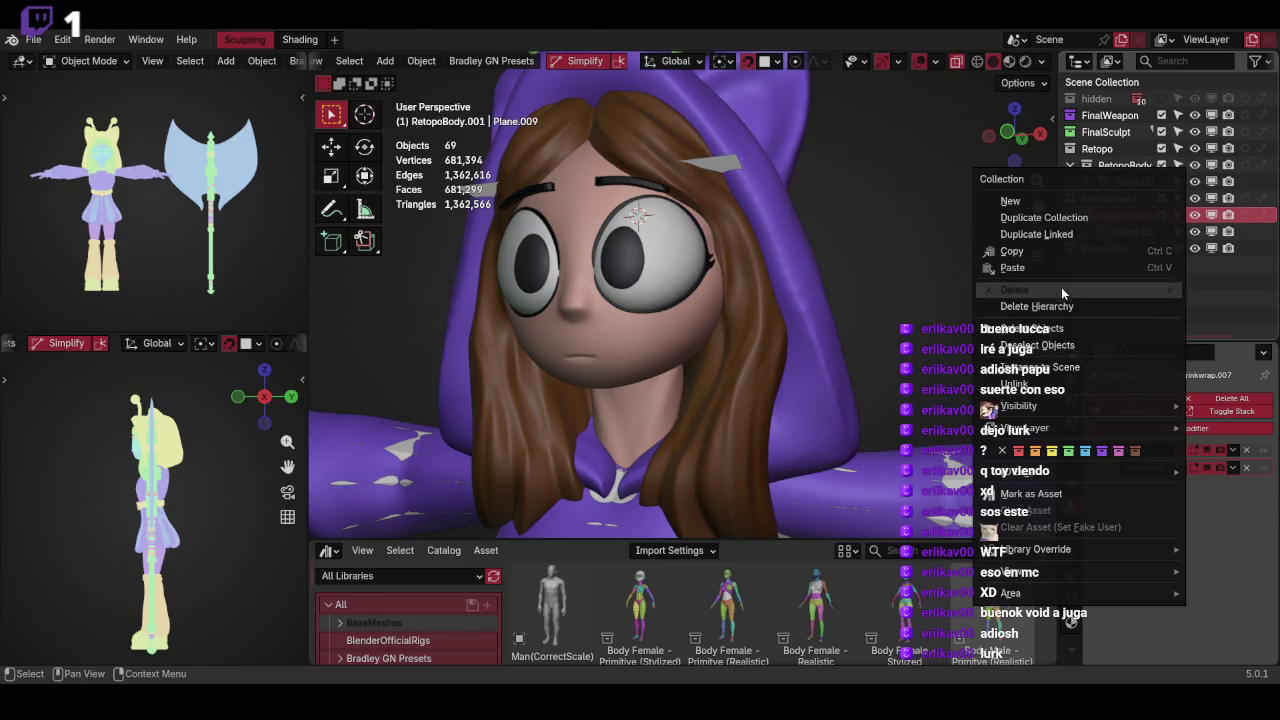
pyautogui.click(1061, 289)
pyautogui.click(1125, 215)
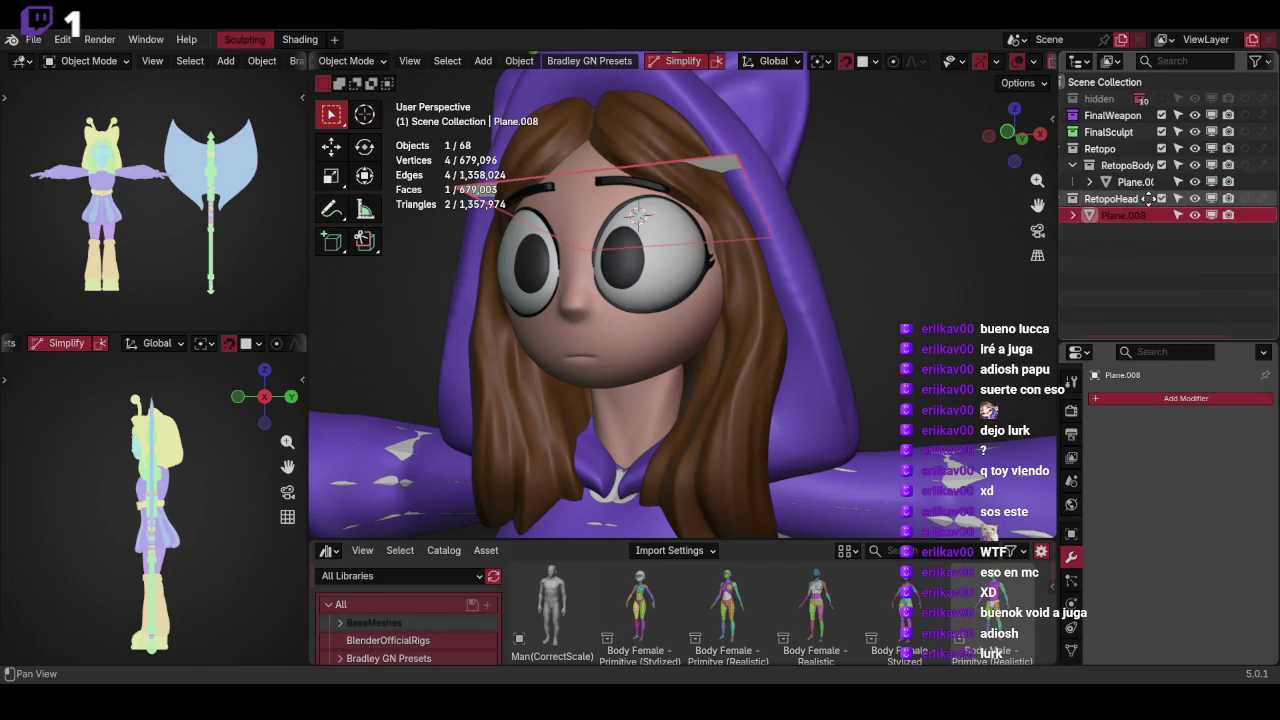
pyautogui.moveTo(1149, 198); pyautogui.dragTo(1118, 149)
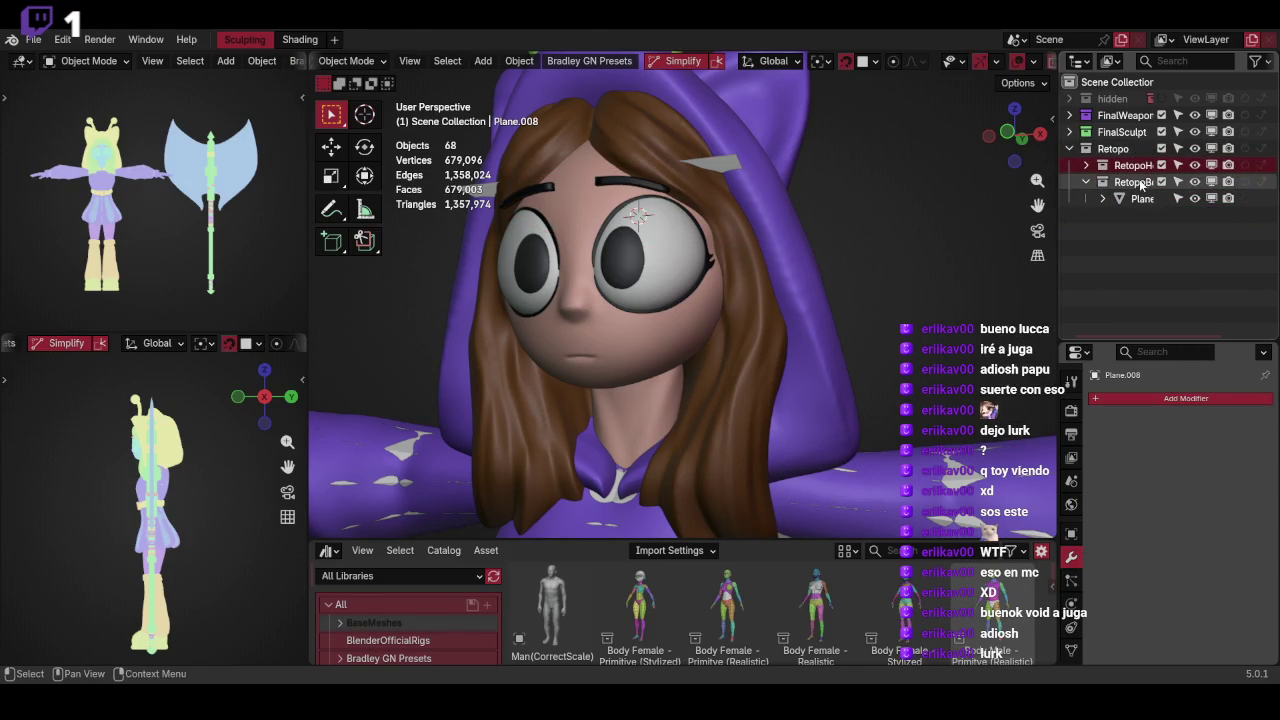
pyautogui.hscroll(2, 1141, 185)
# Delete the body retopology plane Plane.007
pyautogui.click(1101, 198)
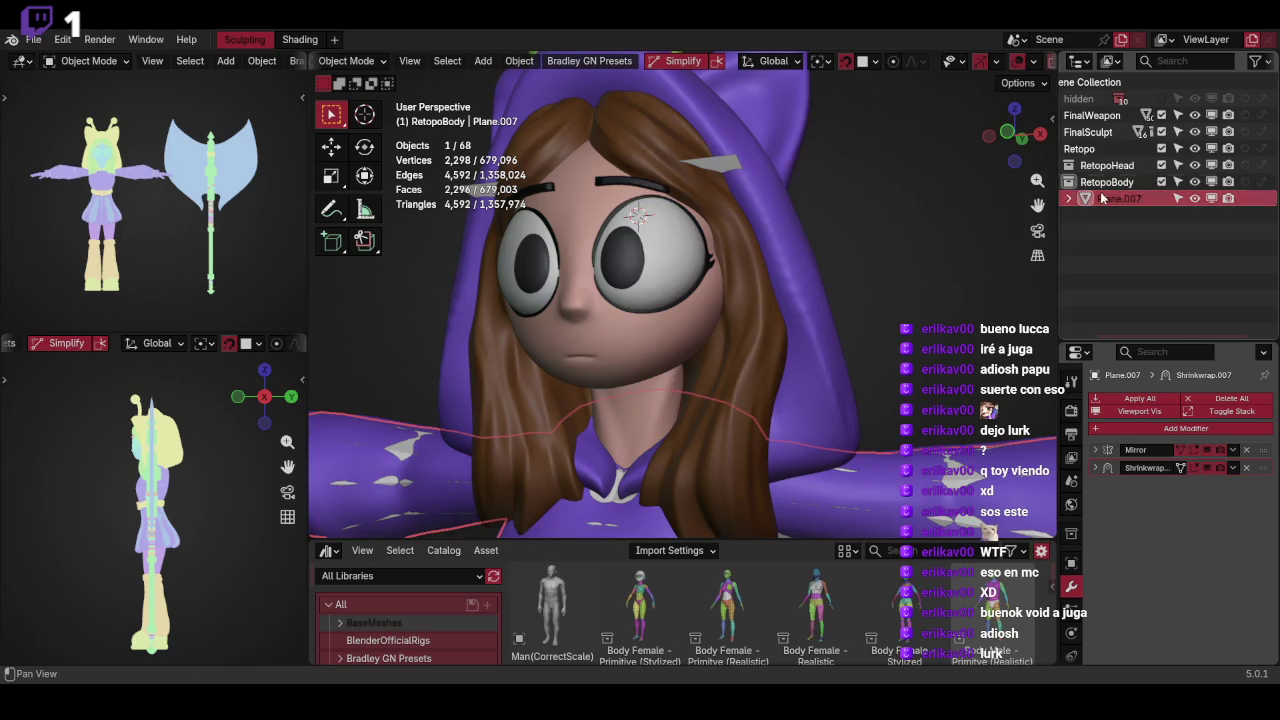
pyautogui.scroll(-3, 840, 315)
pyautogui.scroll(-2, 910, 299)
pyautogui.moveTo(910, 299); pyautogui.dragTo(853, 340, button='middle')
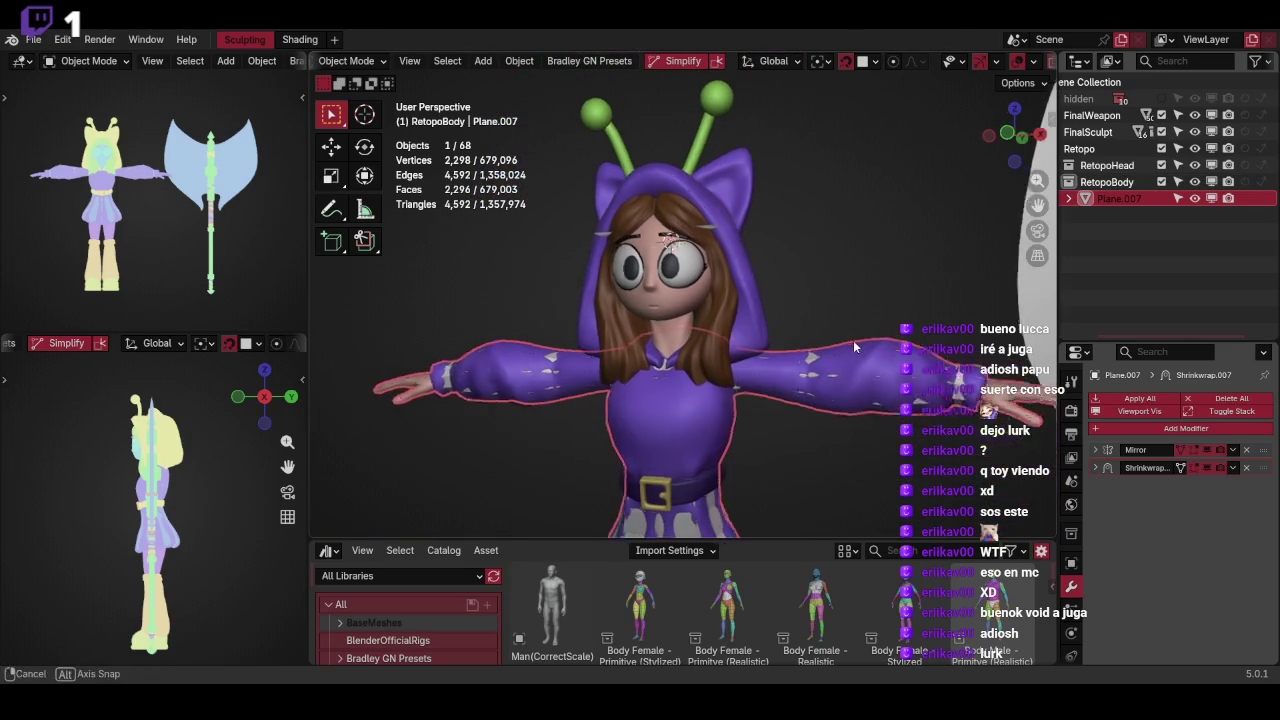
pyautogui.press('x')
pyautogui.click(831, 316)
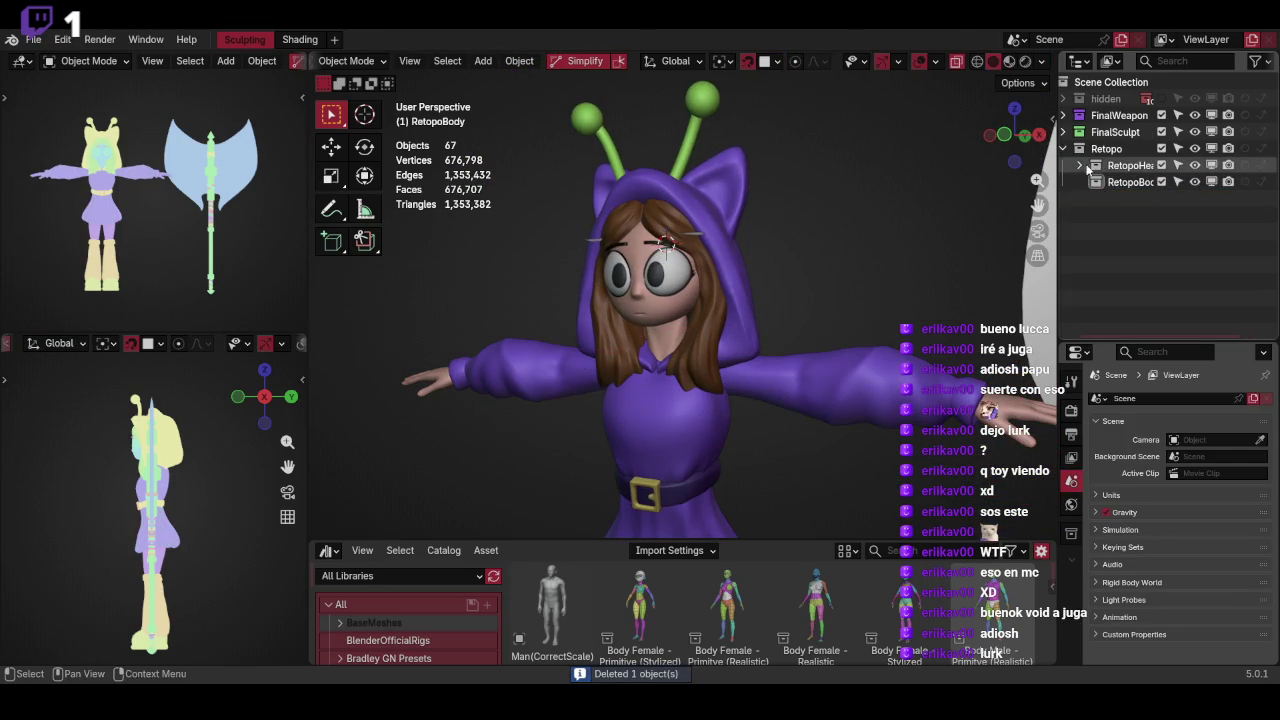
# Undo moving Plane.008 into RetopoBody, then select the forehead plane and the hair
pyautogui.click(1080, 165)
pyautogui.click(1128, 182)
pyautogui.moveTo(1143, 186); pyautogui.dragTo(1158, 203)
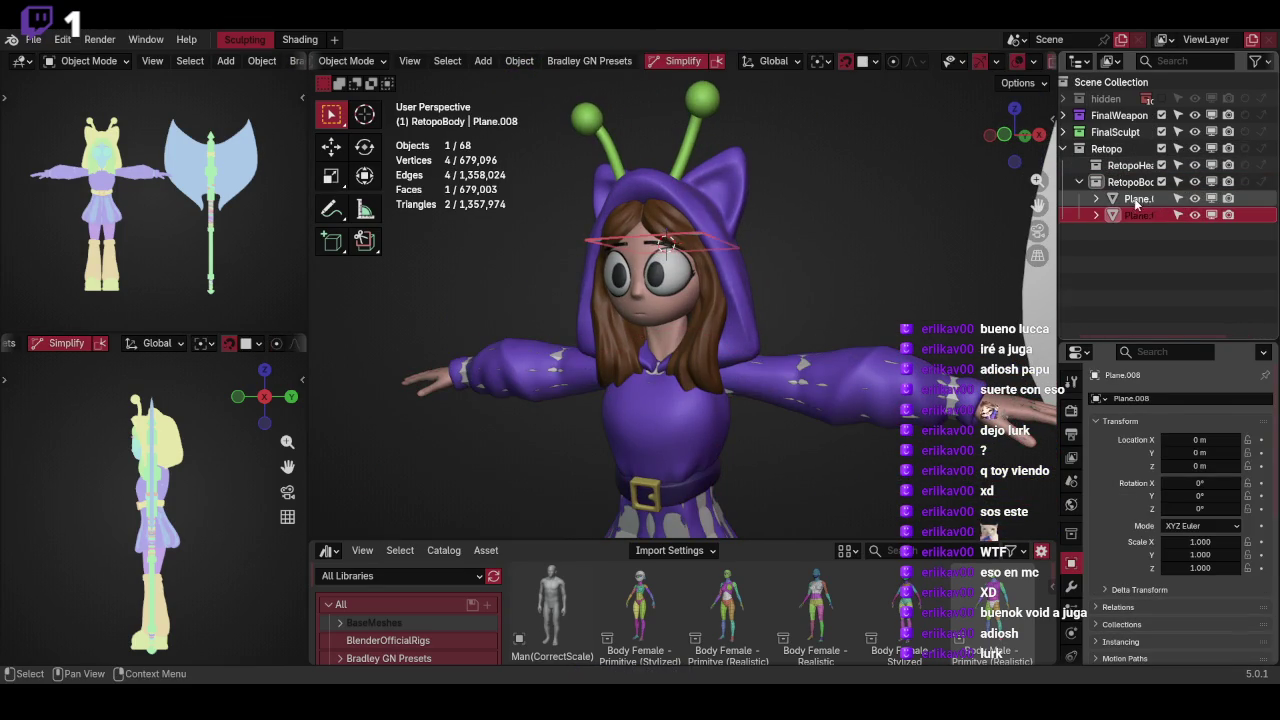
pyautogui.hotkey('ctrl', 'z')
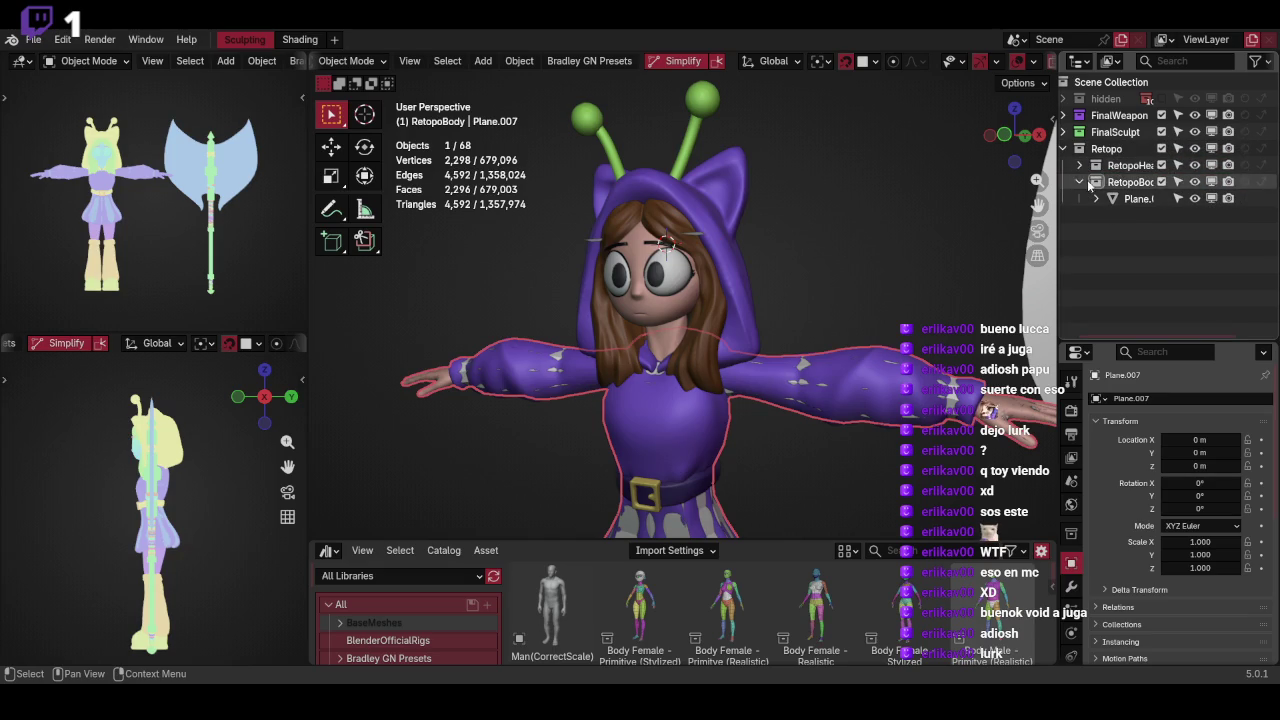
pyautogui.click(1138, 198)
pyautogui.moveTo(900, 300); pyautogui.dragTo(934, 284, button='middle')
pyautogui.scroll(5, 934, 284)
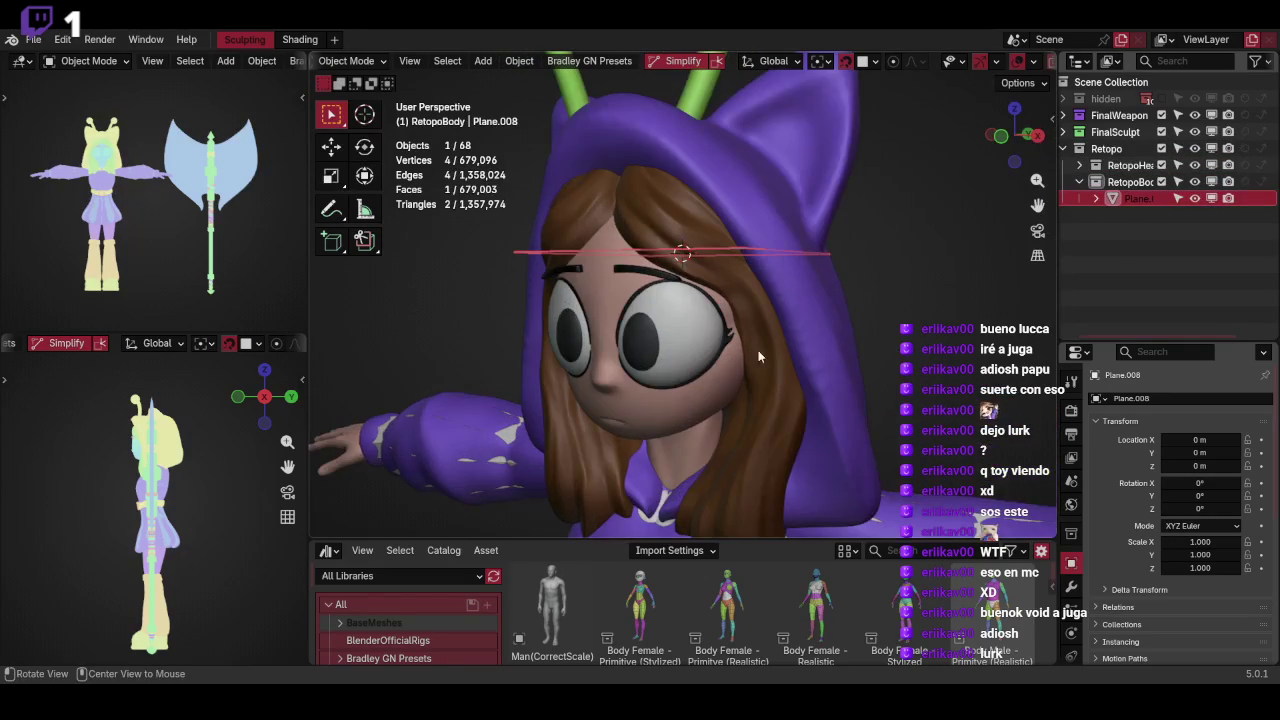
pyautogui.keyDown('shift'); pyautogui.click(769, 328); pyautogui.keyUp('shift')
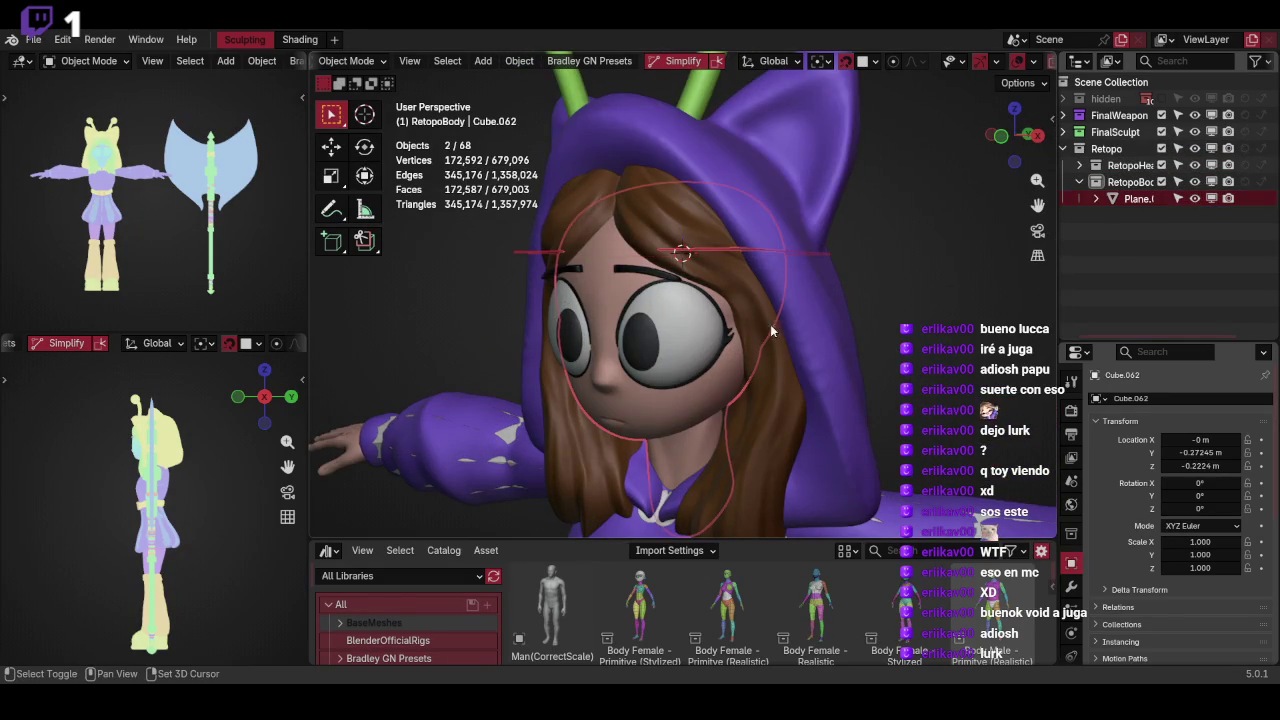
# Select the forehead plane, eyebrows, both eyes and the eye outline
pyautogui.moveTo(794, 286)
pyautogui.mouseDown(button='middle')
pyautogui.moveTo(785, 320)
pyautogui.moveTo(668, 327)
pyautogui.mouseUp(button='middle')
pyautogui.click(748, 315)
pyautogui.keyDown('shift'); pyautogui.click(670, 328); pyautogui.keyUp('shift')
pyautogui.keyDown('shift'); pyautogui.click(720, 336); pyautogui.keyUp('shift')
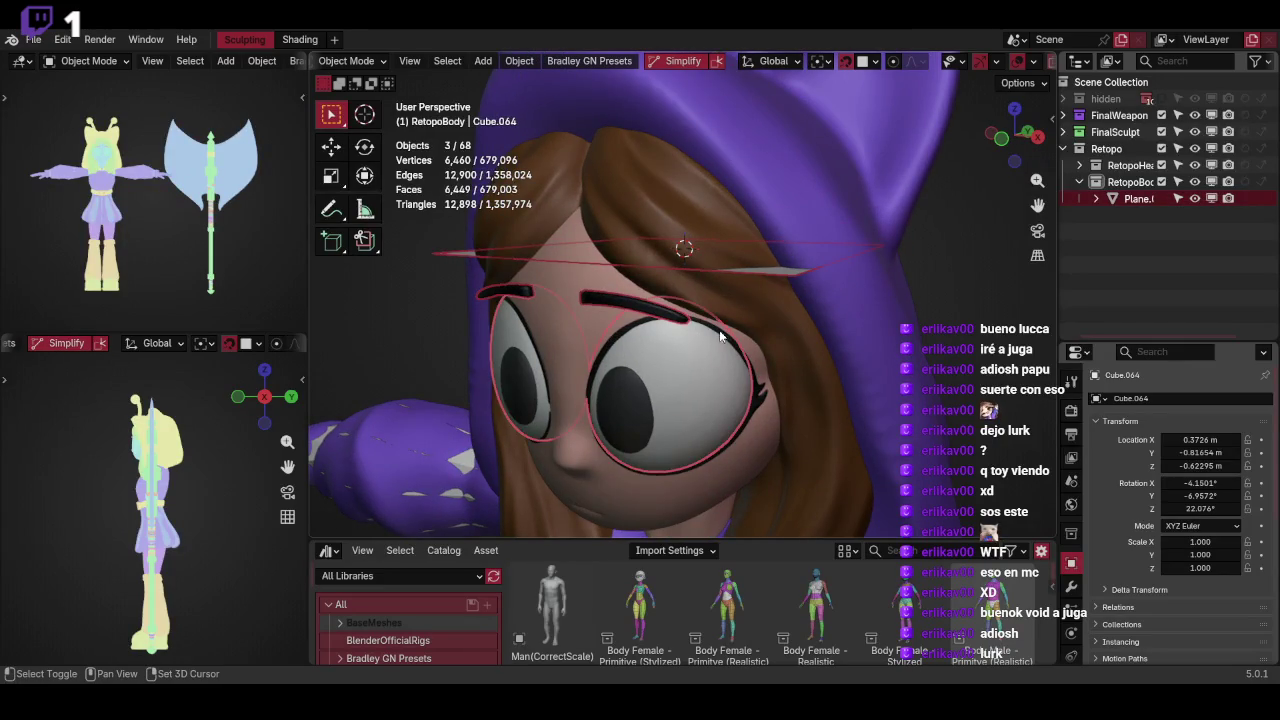
pyautogui.keyDown('shift'); pyautogui.click(764, 397); pyautogui.keyUp('shift')
pyautogui.keyDown('shift'); pyautogui.click(643, 402); pyautogui.keyUp('shift')
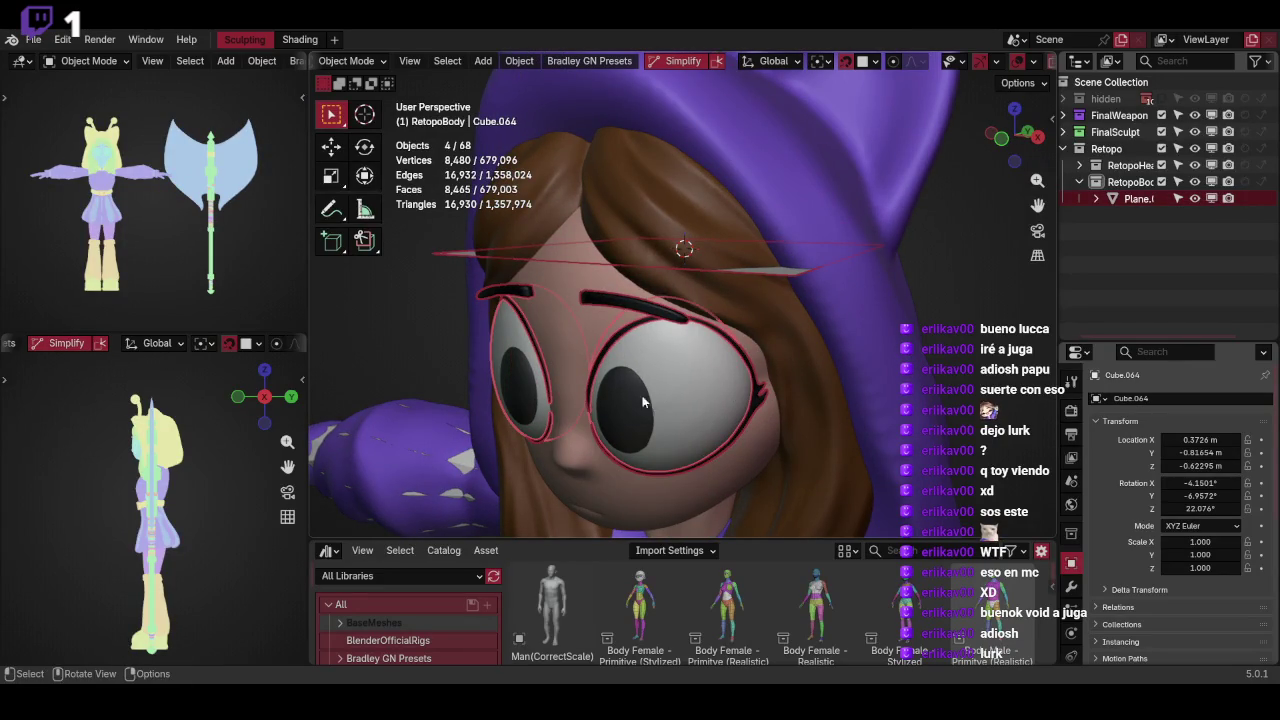
pyautogui.scroll(-2, 719, 362)
pyautogui.scroll(-3, 752, 322)
# Add the head mesh to the selection, using wireframe to reach it
pyautogui.hotkey('shift', 'z')
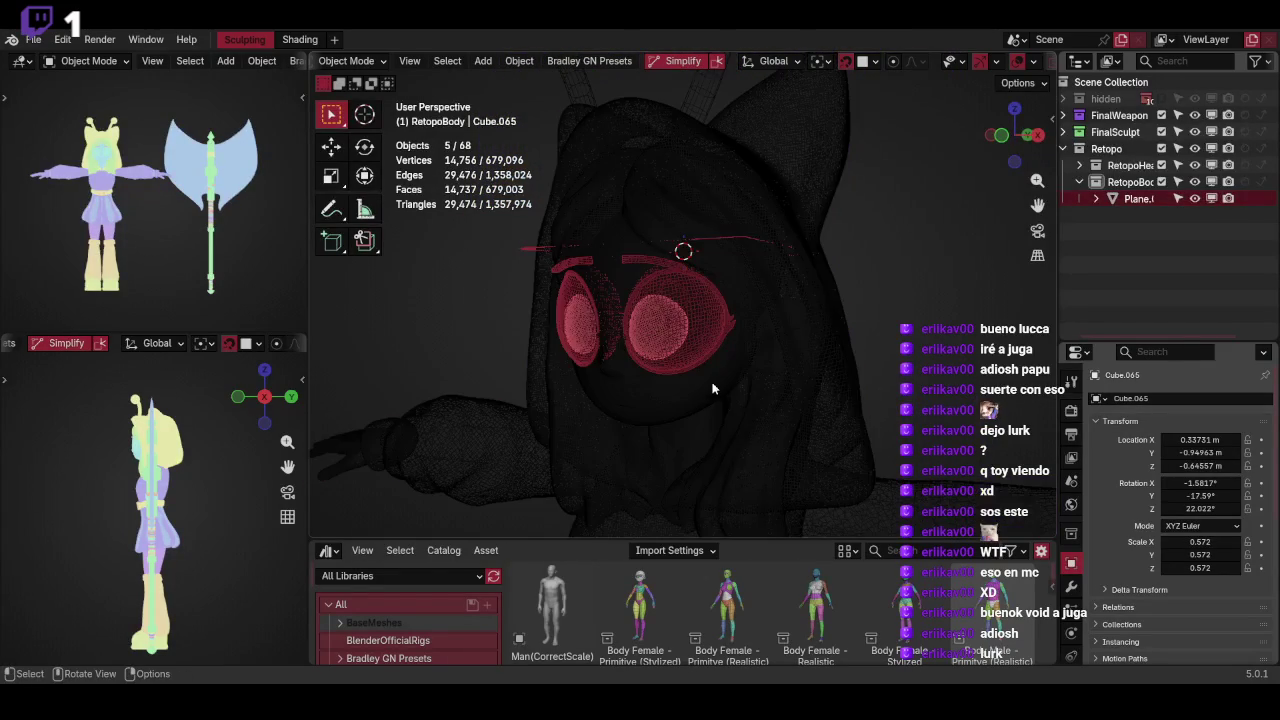
pyautogui.hotkey('shift', 'z')
pyautogui.keyDown('shift'); pyautogui.click(748, 354); pyautogui.keyUp('shift')
pyautogui.hotkey('shift', 'z')
pyautogui.moveTo(695, 355)
pyautogui.mouseDown(button='middle')
pyautogui.moveTo(799, 350)
pyautogui.moveTo(749, 343)
pyautogui.moveTo(860, 326)
pyautogui.moveTo(866, 347)
pyautogui.mouseUp(button='middle')
pyautogui.hotkey('shift', 'z')
# Isolate the selected head parts in local view and check front and side views
pyautogui.press('KP_Decimal')
pyautogui.press('KP_Divide')
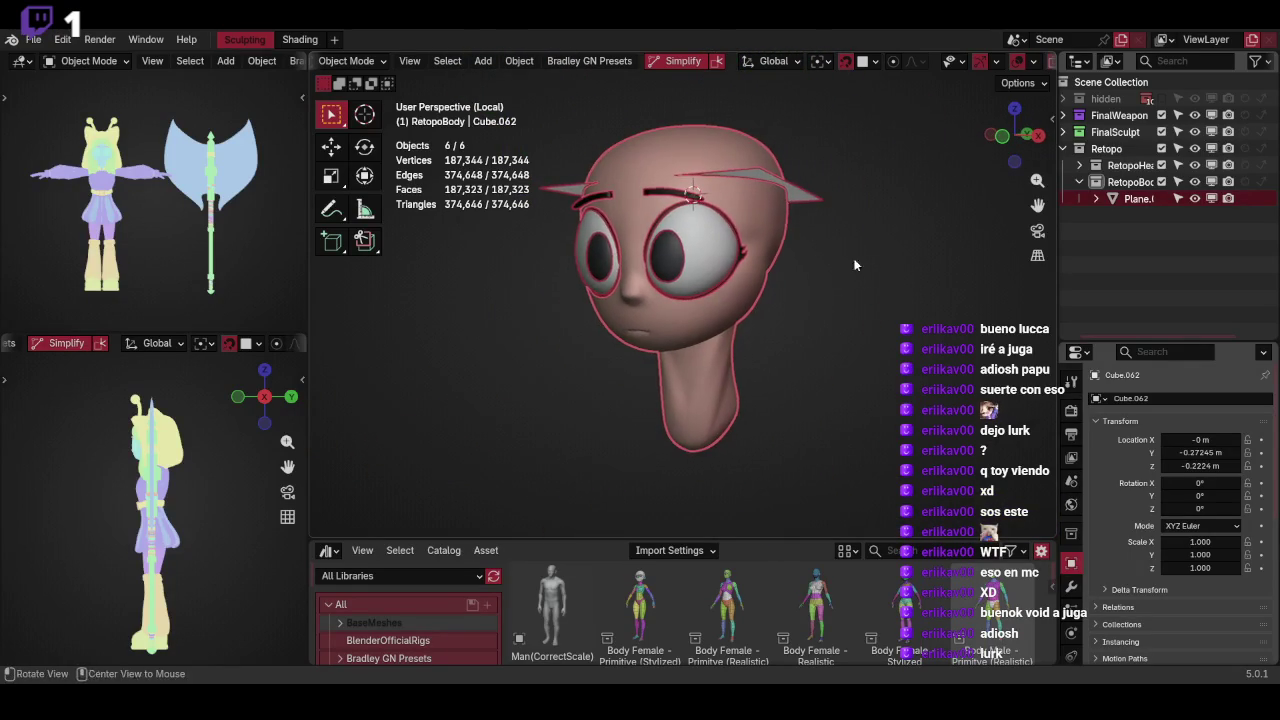
pyautogui.click(835, 207)
pyautogui.moveTo(835, 207)
pyautogui.mouseDown(button='middle')
pyautogui.moveTo(827, 279)
pyautogui.moveTo(778, 268)
pyautogui.moveTo(738, 296)
pyautogui.moveTo(803, 280)
pyautogui.moveTo(777, 287)
pyautogui.mouseUp(button='middle')
pyautogui.press('KP_1')
pyautogui.press('KP_3')
pyautogui.scroll(3, 839, 315)
# Put the head mesh into Sculpt Mode
pyautogui.click(774, 308)
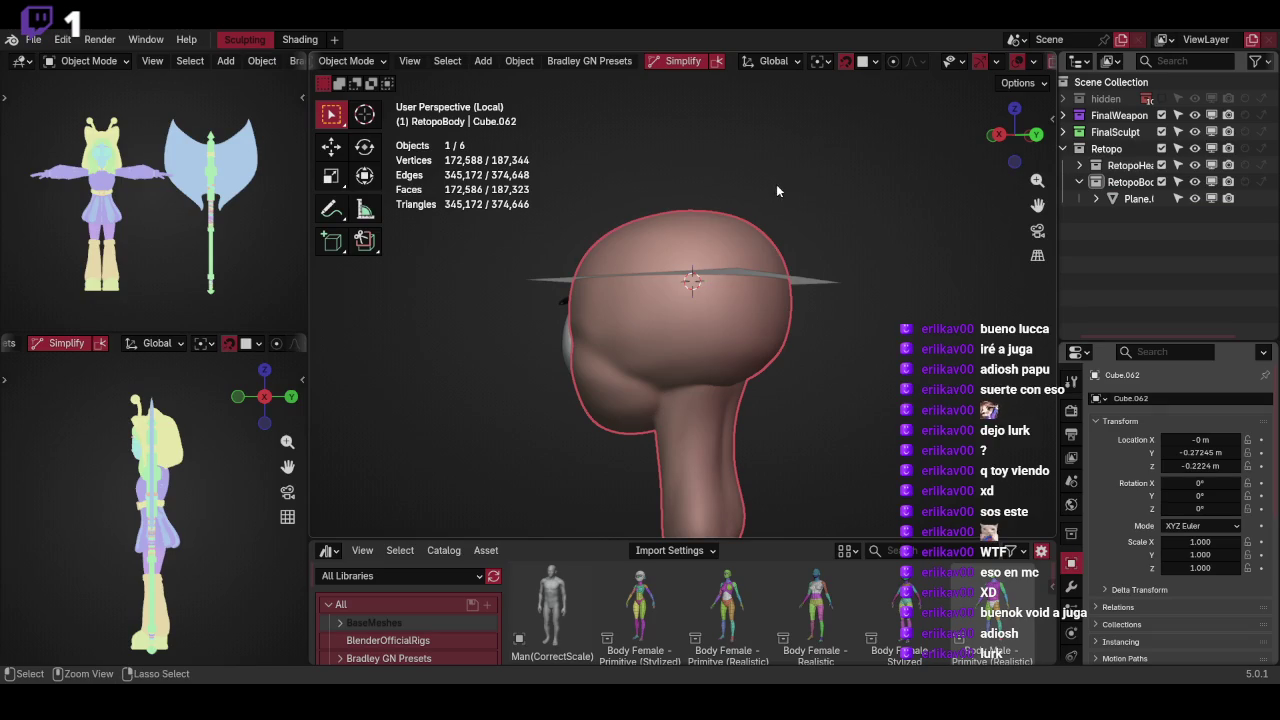
pyautogui.hotkey('ctrl', 'Tab')
pyautogui.click(814, 269)
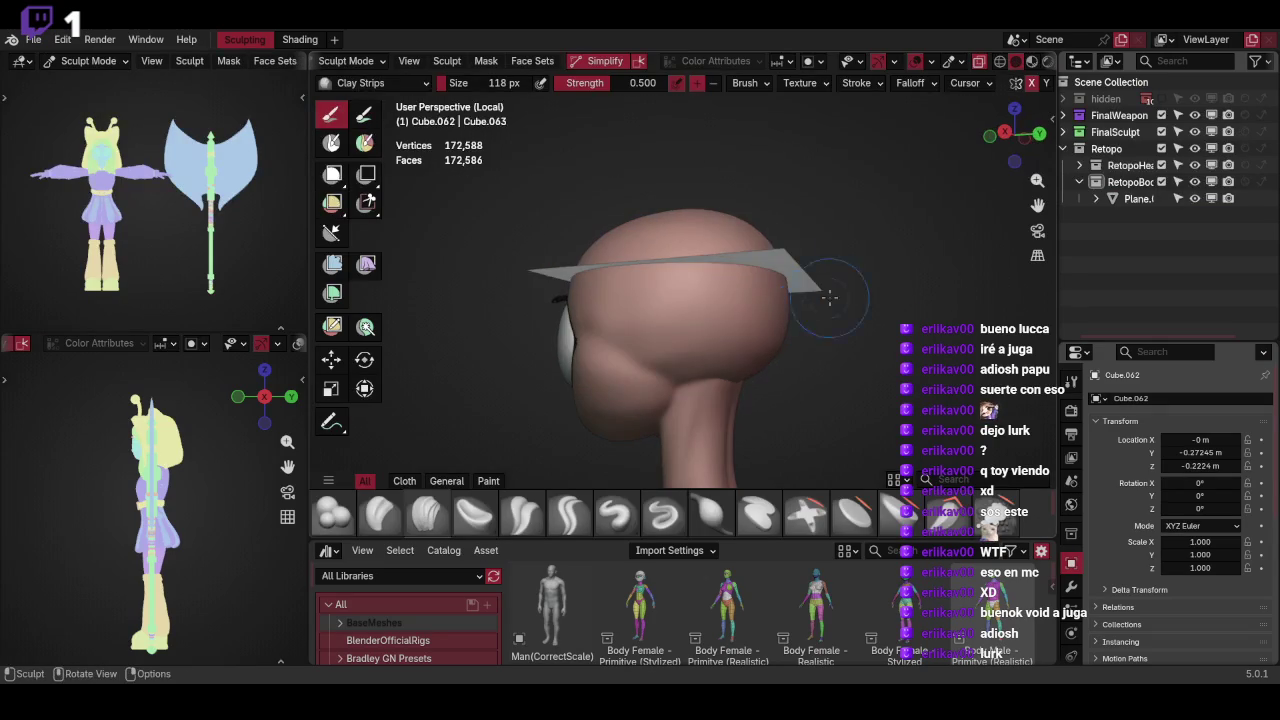
pyautogui.moveTo(665, 336); pyautogui.dragTo(732, 303, button='middle')
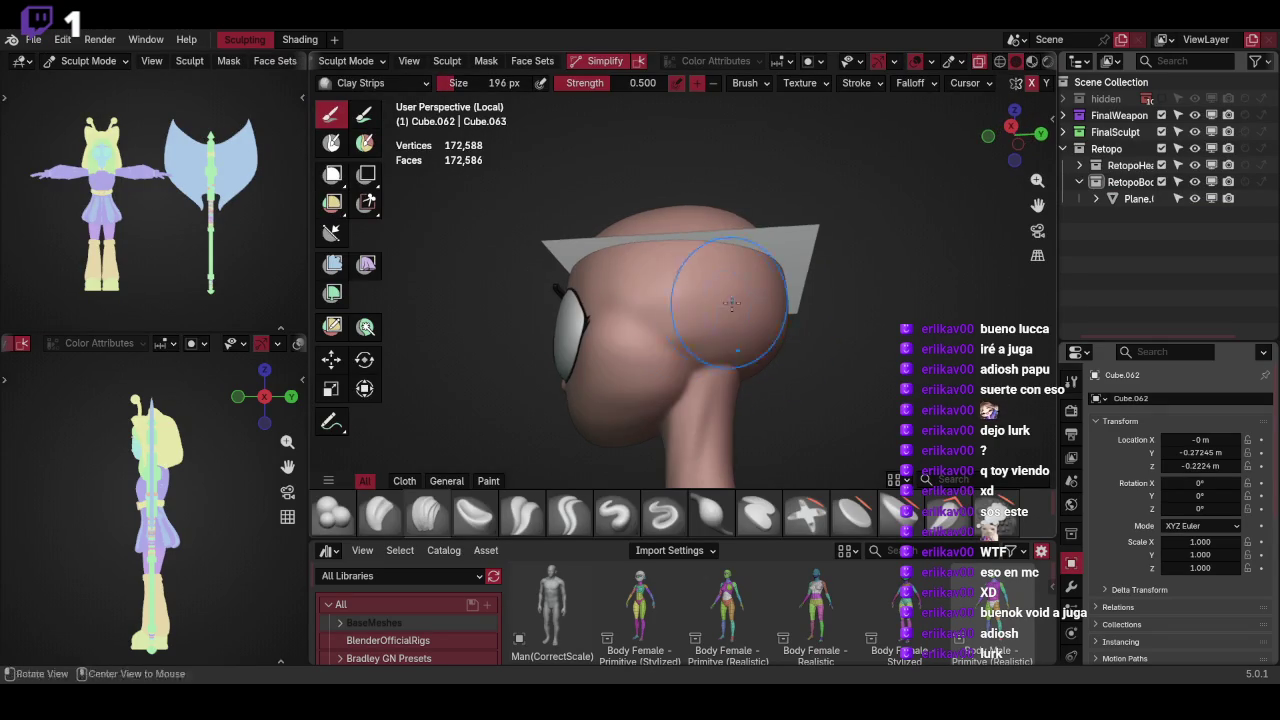
pyautogui.moveTo(627, 399); pyautogui.dragTo(741, 317, button='middle')
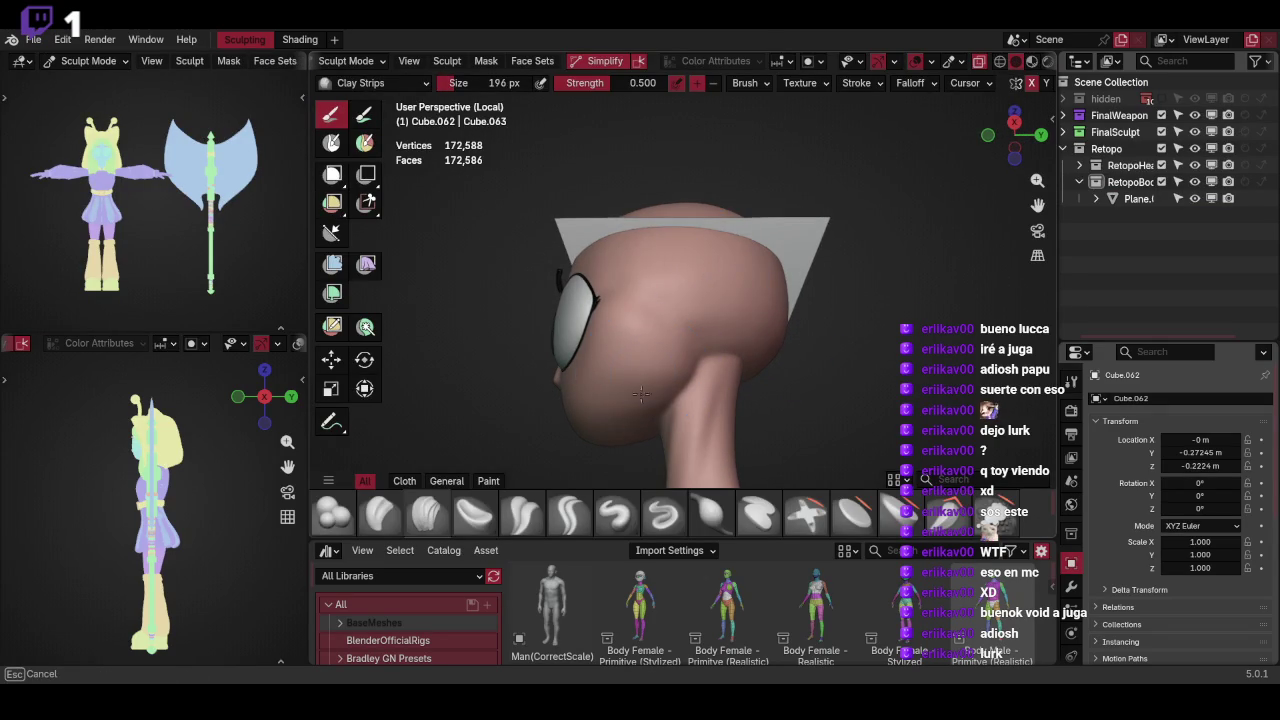
pyautogui.moveTo(658, 383); pyautogui.dragTo(631, 309, button='middle')
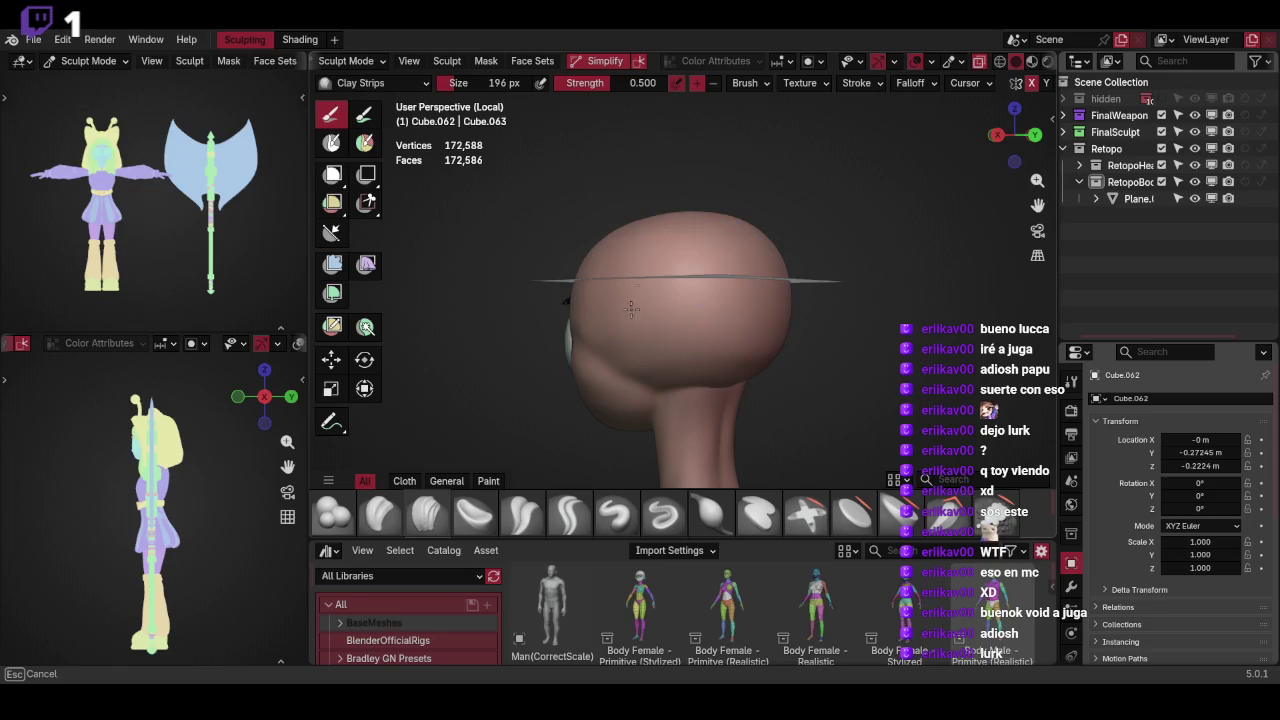
pyautogui.moveTo(792, 283)
pyautogui.mouseDown(button='middle')
pyautogui.moveTo(715, 333)
pyautogui.moveTo(789, 224)
pyautogui.moveTo(831, 300)
pyautogui.mouseUp(button='middle')
# Return Plane.008 to Object Mode and frame the head in a three-quarter view
pyautogui.hotkey('ctrl', 'Tab')
pyautogui.click(804, 249)
pyautogui.moveTo(809, 247)
pyautogui.mouseDown(button='middle')
pyautogui.moveTo(799, 279)
pyautogui.moveTo(808, 197)
pyautogui.mouseUp(button='middle')
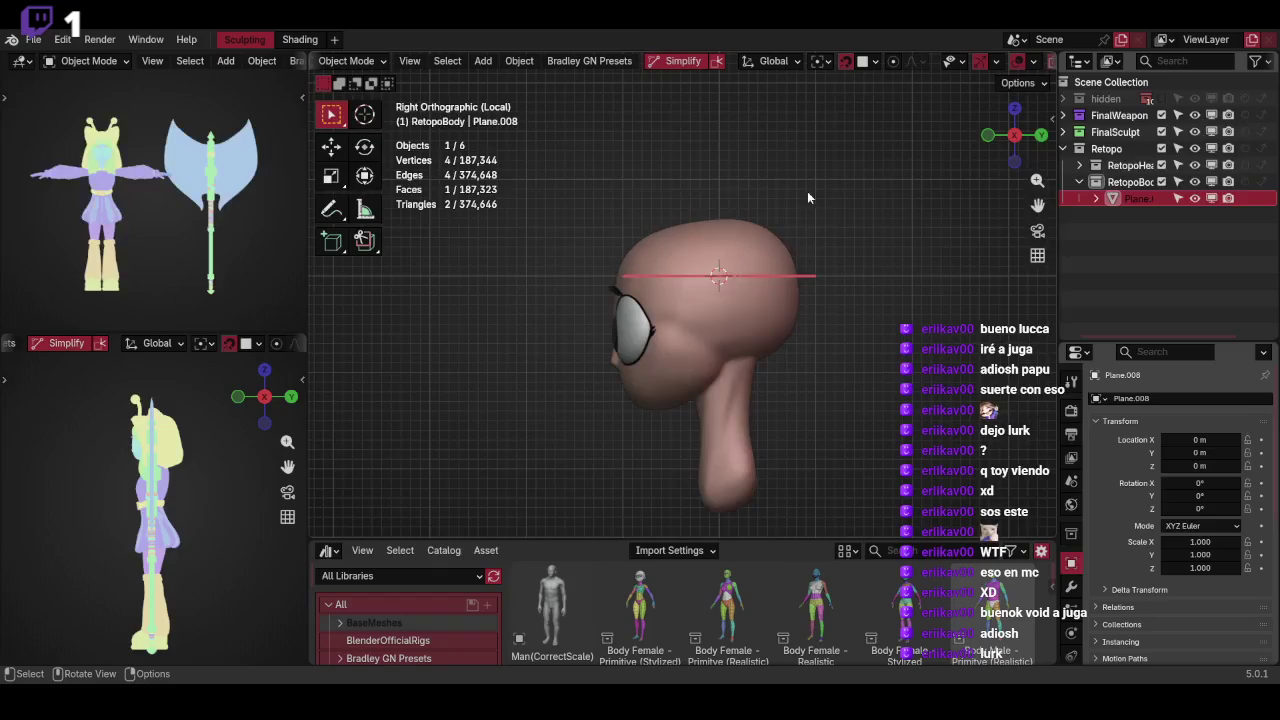
pyautogui.scroll(1, 837, 211)
pyautogui.scroll(1, 840, 231)
pyautogui.scroll(1, 840, 231)
pyautogui.press('KP_1')
pyautogui.moveTo(850, 273)
pyautogui.mouseDown(button='middle')
pyautogui.moveTo(844, 258)
pyautogui.moveTo(744, 292)
pyautogui.mouseUp(button='middle')
# Enter Edit Mode on the plane, try a rotation and move, then undo back to flat
pyautogui.press('Tab')
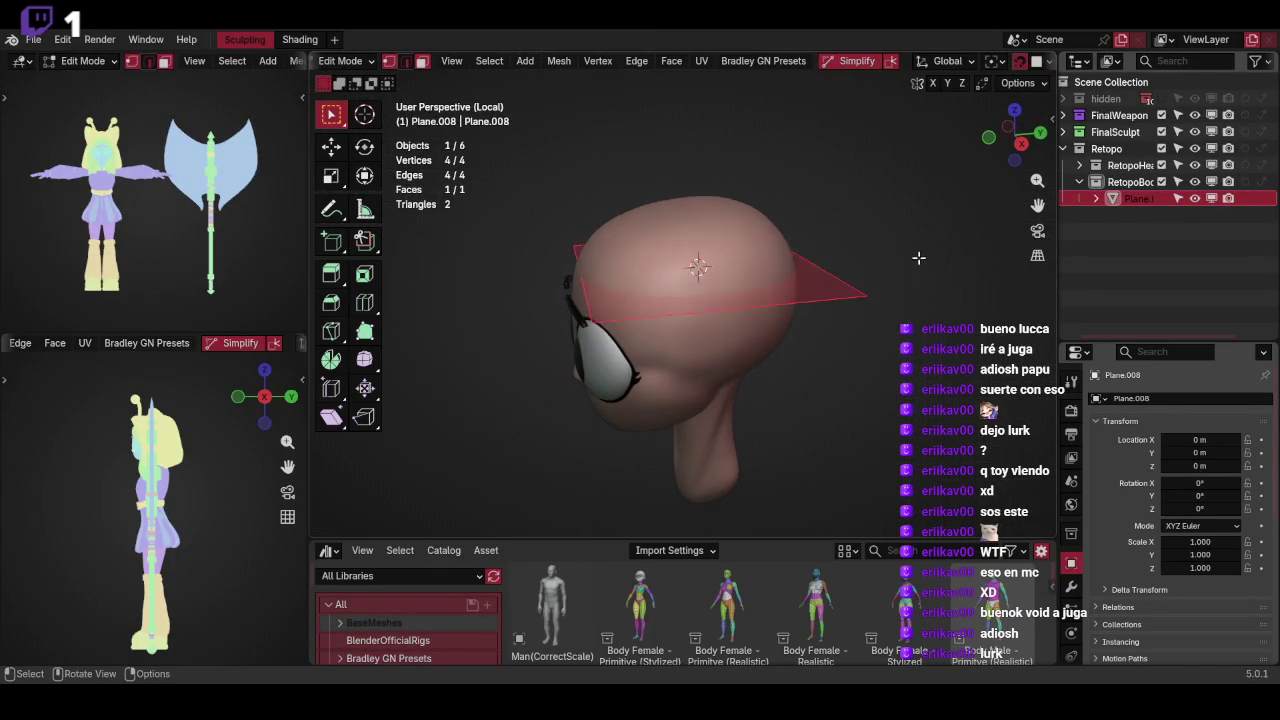
pyautogui.press('KP_3')
pyautogui.press('r')
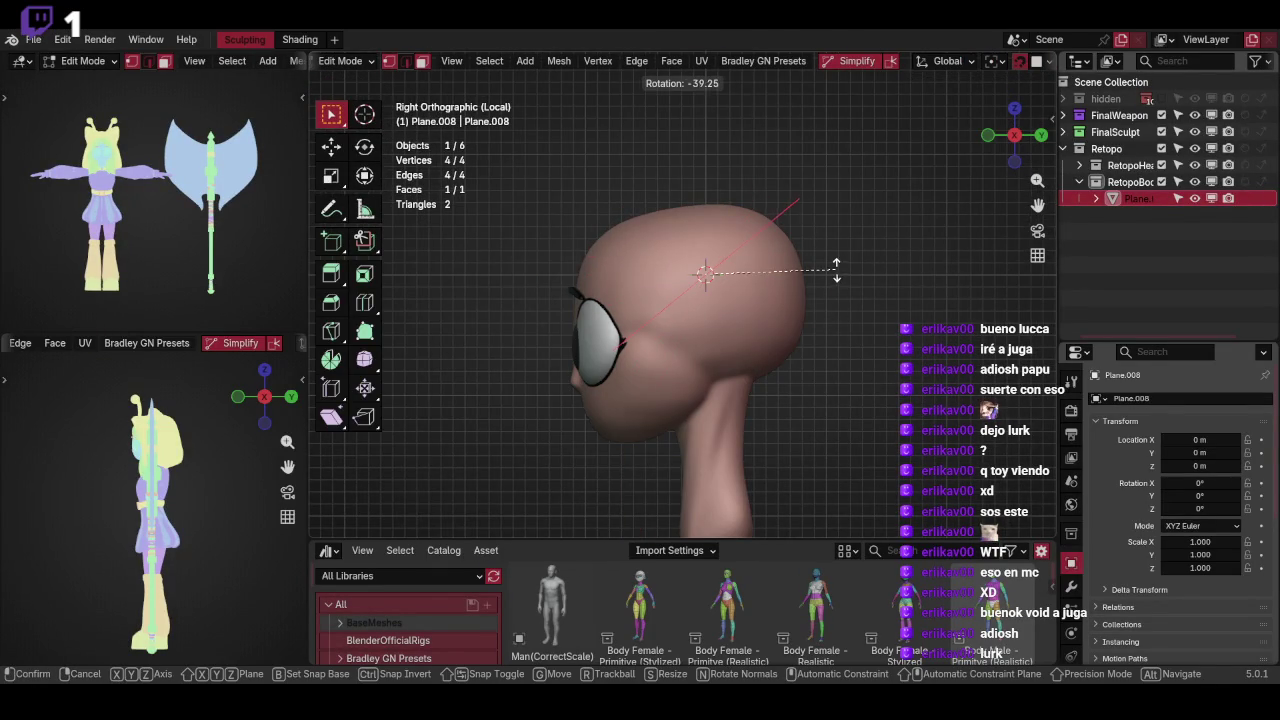
pyautogui.click(836, 270)
pyautogui.press('g')
pyautogui.click(836, 250)
pyautogui.press('KP_1')
pyautogui.press('g')
pyautogui.press('Escape')
pyautogui.hotkey('ctrl', 'z')
pyautogui.hotkey('ctrl', 'z')
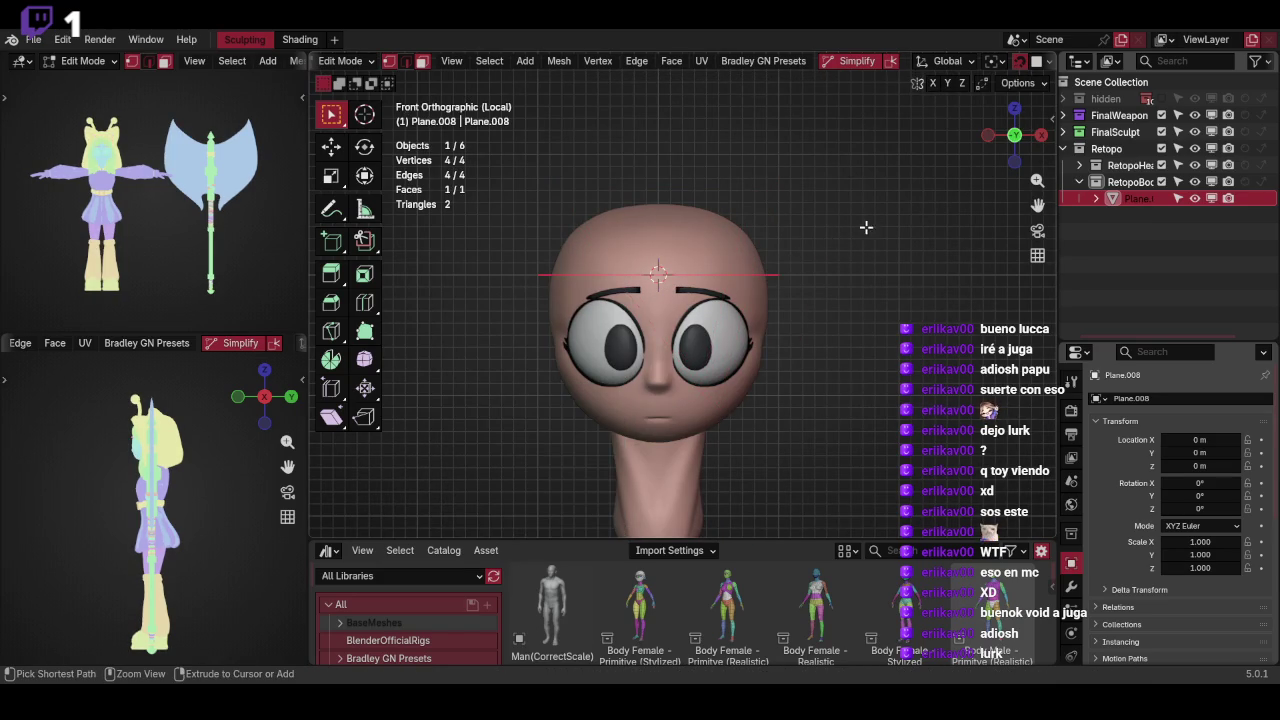
pyautogui.scroll(-5, 766, 62)
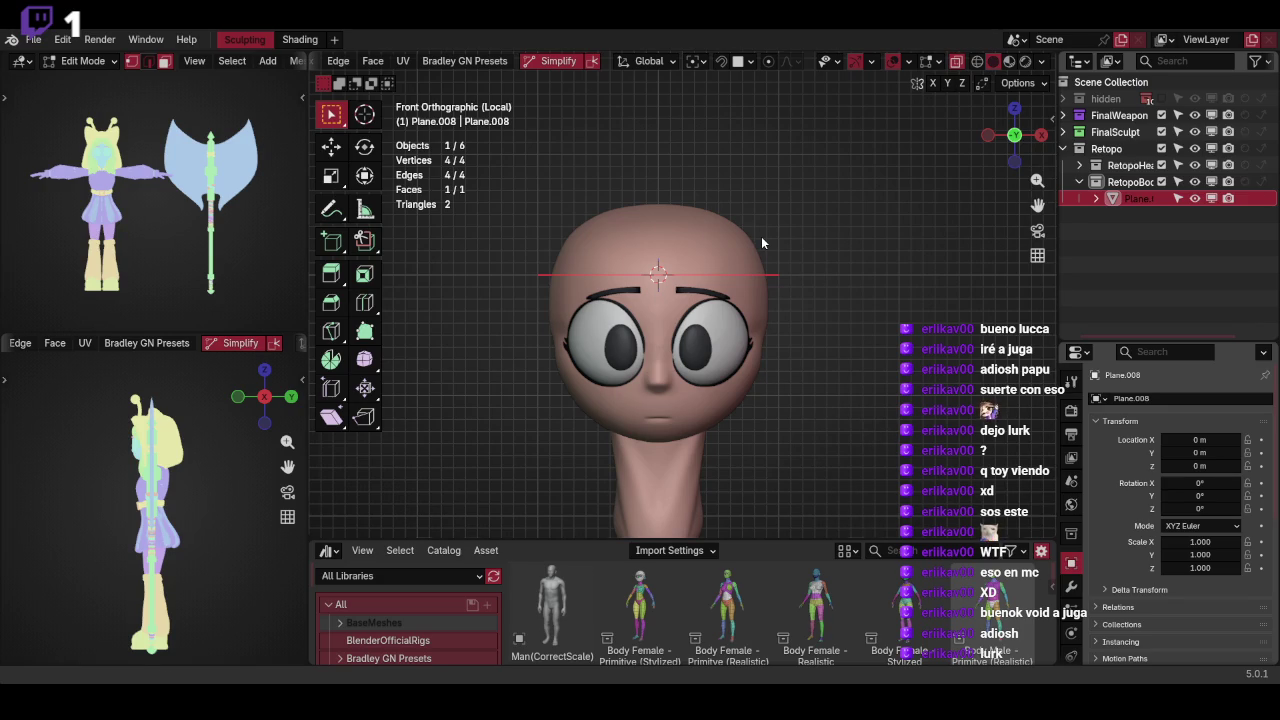
# In Right view, rotate the plane 90° upright and move it forward along Y to the face
pyautogui.moveTo(796, 246); pyautogui.dragTo(802, 227, button='middle')
pyautogui.press('KP_3')
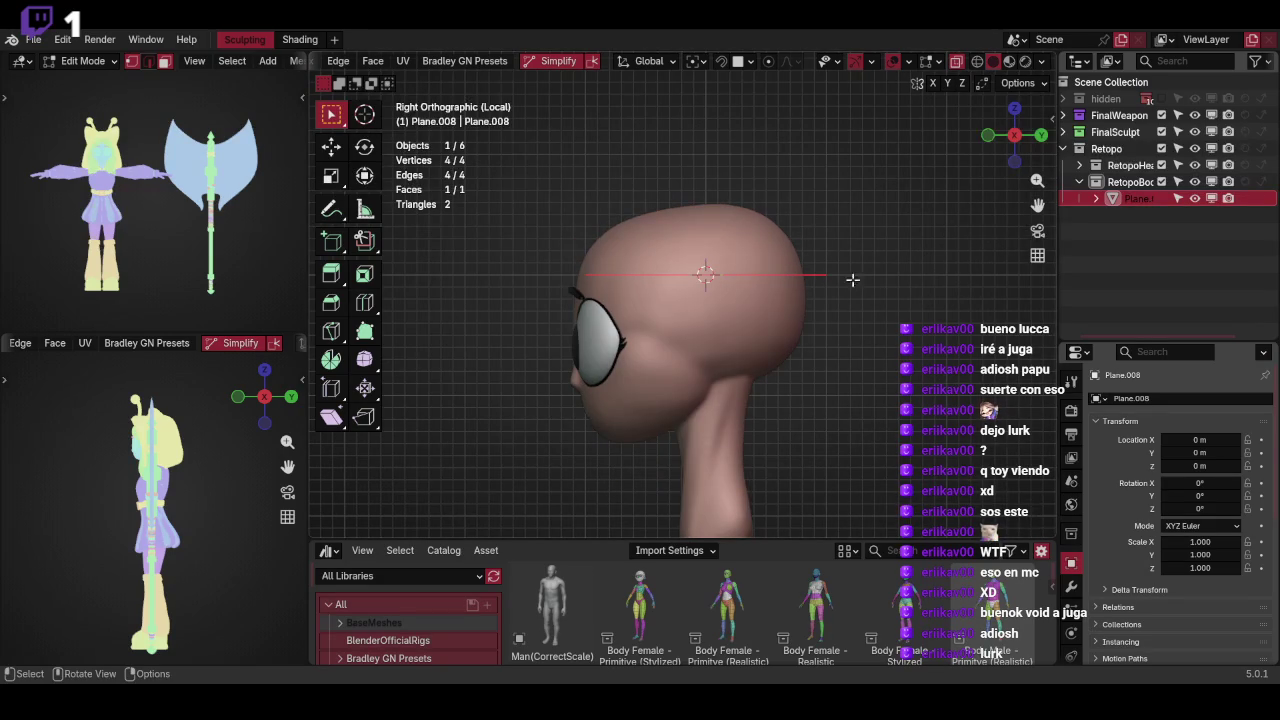
pyautogui.write('r90')
pyautogui.press('Return')
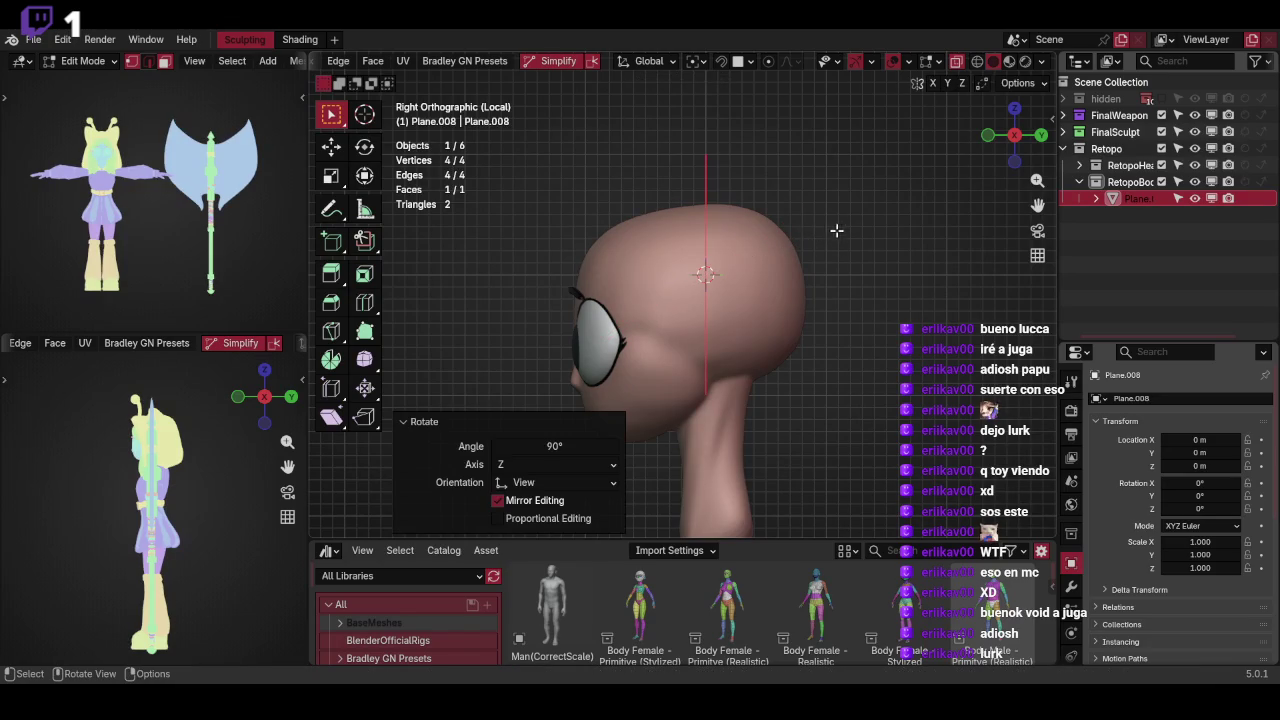
pyautogui.press('g')
pyautogui.press('y')
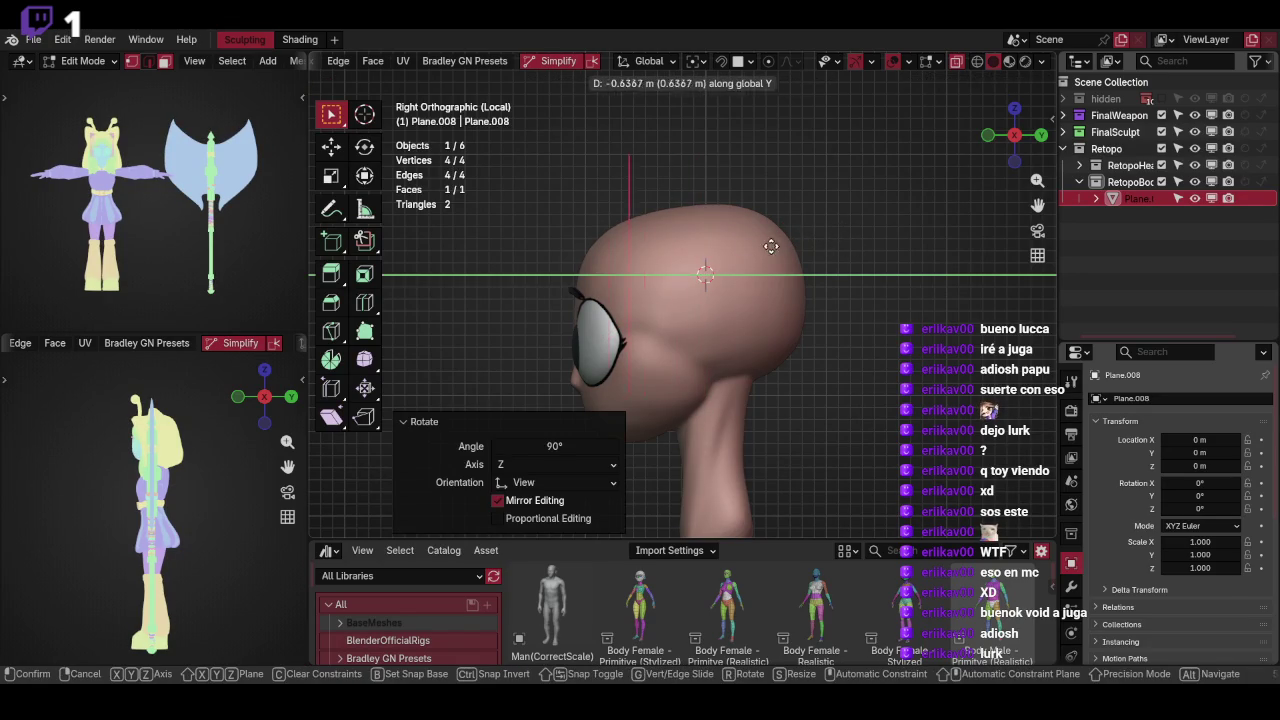
pyautogui.click(764, 242)
# Shrink the plane to about 0.39 scale and place it above the right eyebrow
pyautogui.press('KP_1')
pyautogui.press('s')
pyautogui.click(691, 262)
pyautogui.press('g')
pyautogui.click(799, 240)
pyautogui.click(1071, 587)
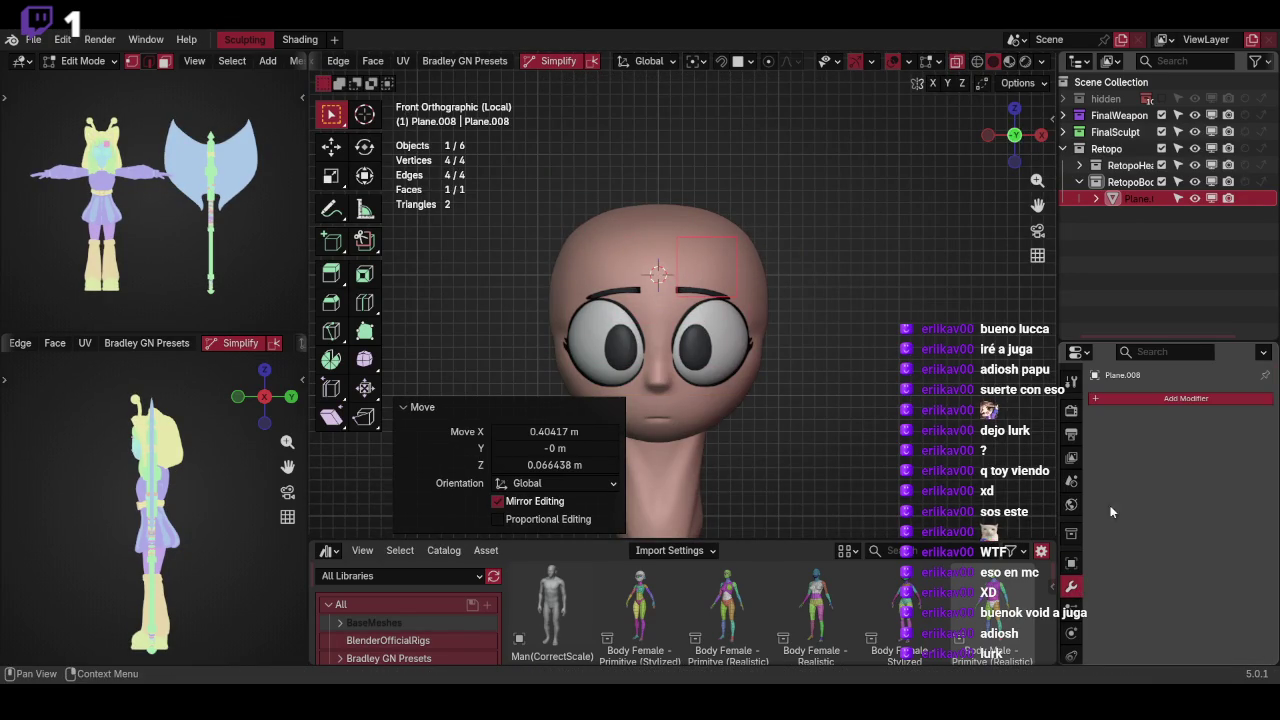
# Add a Mirror modifier to Plane.008 by searching 'mirror' in the modifier list
pyautogui.click(1157, 400)
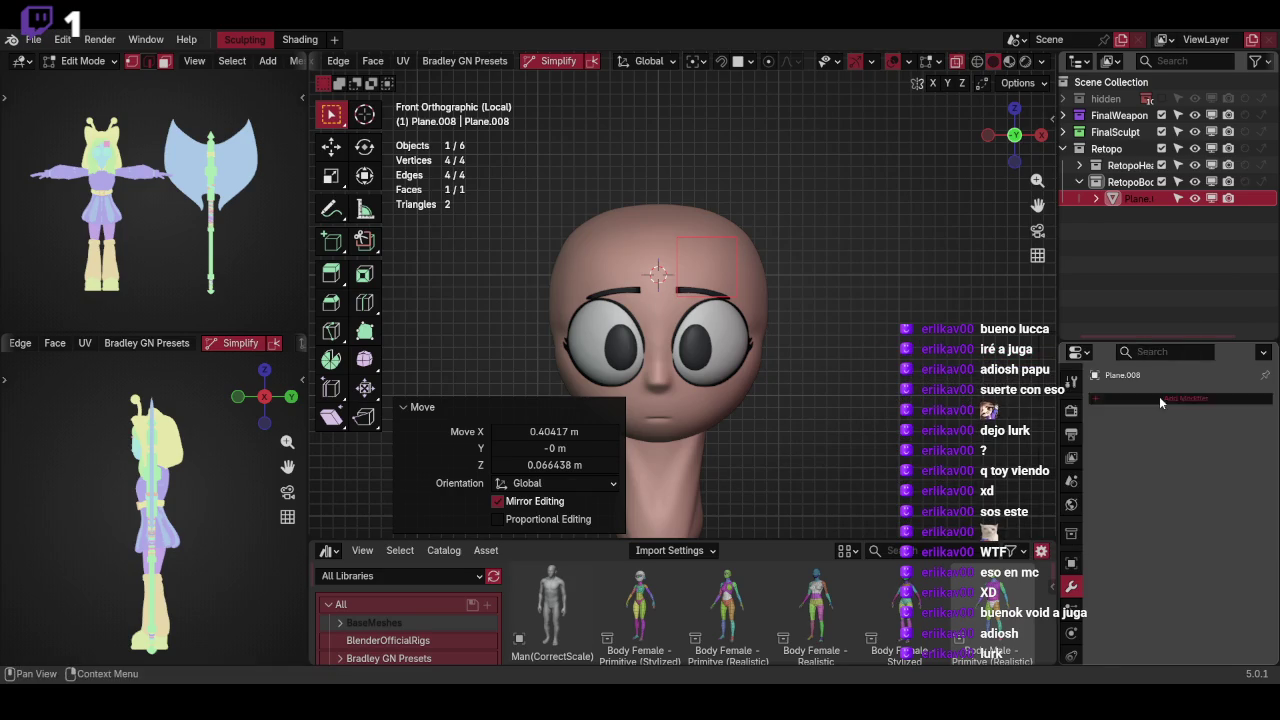
pyautogui.click(1159, 396)
pyautogui.click(1099, 350)
pyautogui.write('mirror')
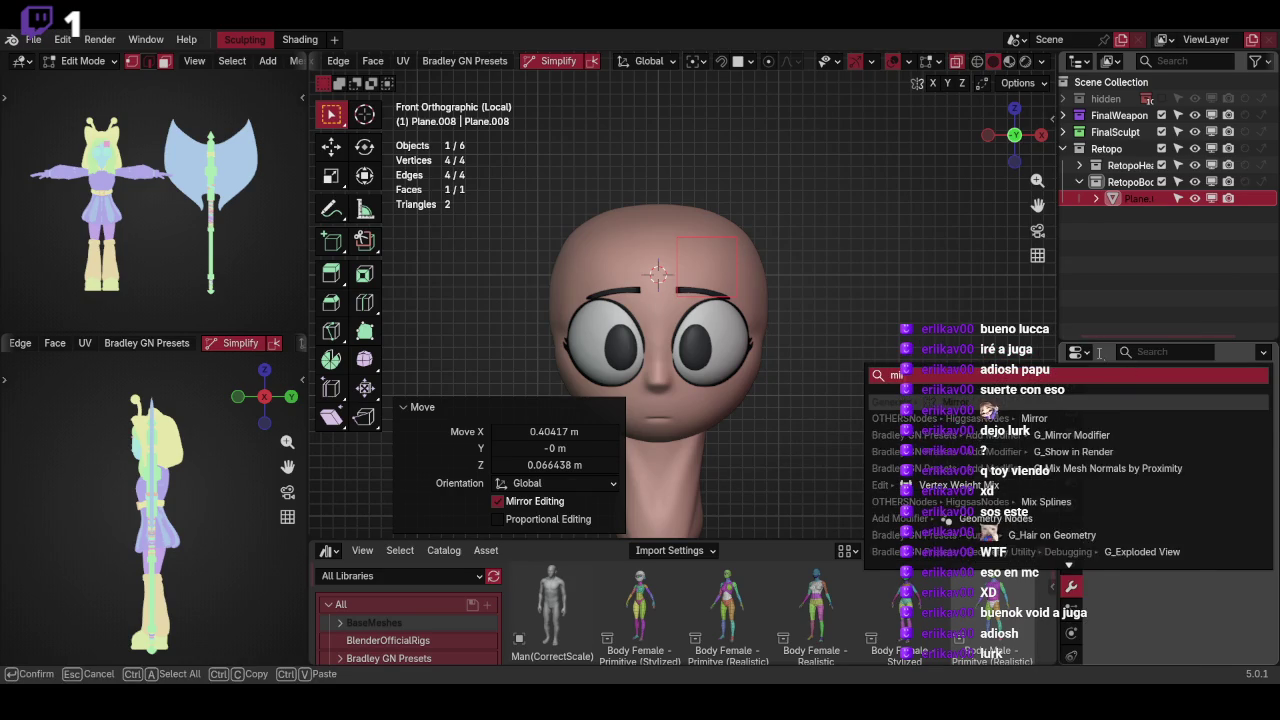
pyautogui.press('Return')
pyautogui.moveTo(880, 330)
pyautogui.mouseDown(button='middle')
pyautogui.moveTo(831, 386)
pyautogui.moveTo(879, 324)
pyautogui.mouseUp(button='middle')
pyautogui.press('KP_1')
# Enable the Mirror modifier's On Cage display so the mirrored copy shows in Edit Mode
pyautogui.scroll(2, 879, 324)
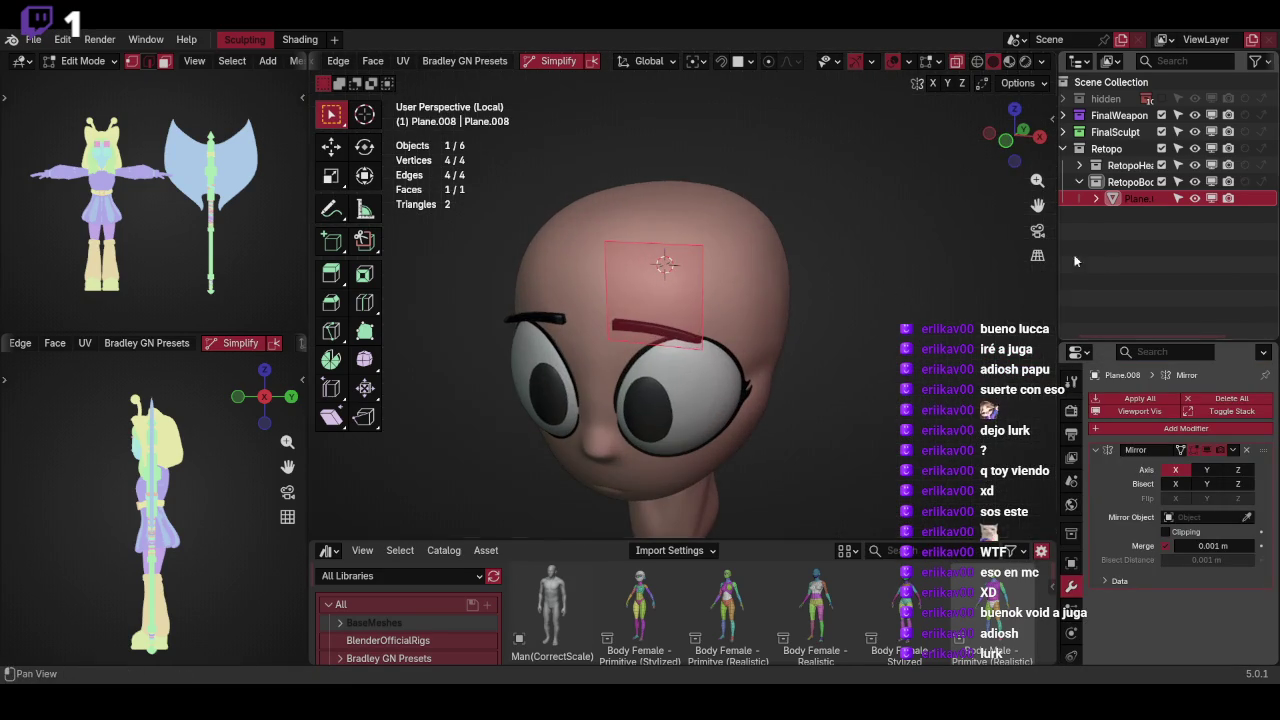
pyautogui.click(1182, 450)
pyautogui.press('KP_1')
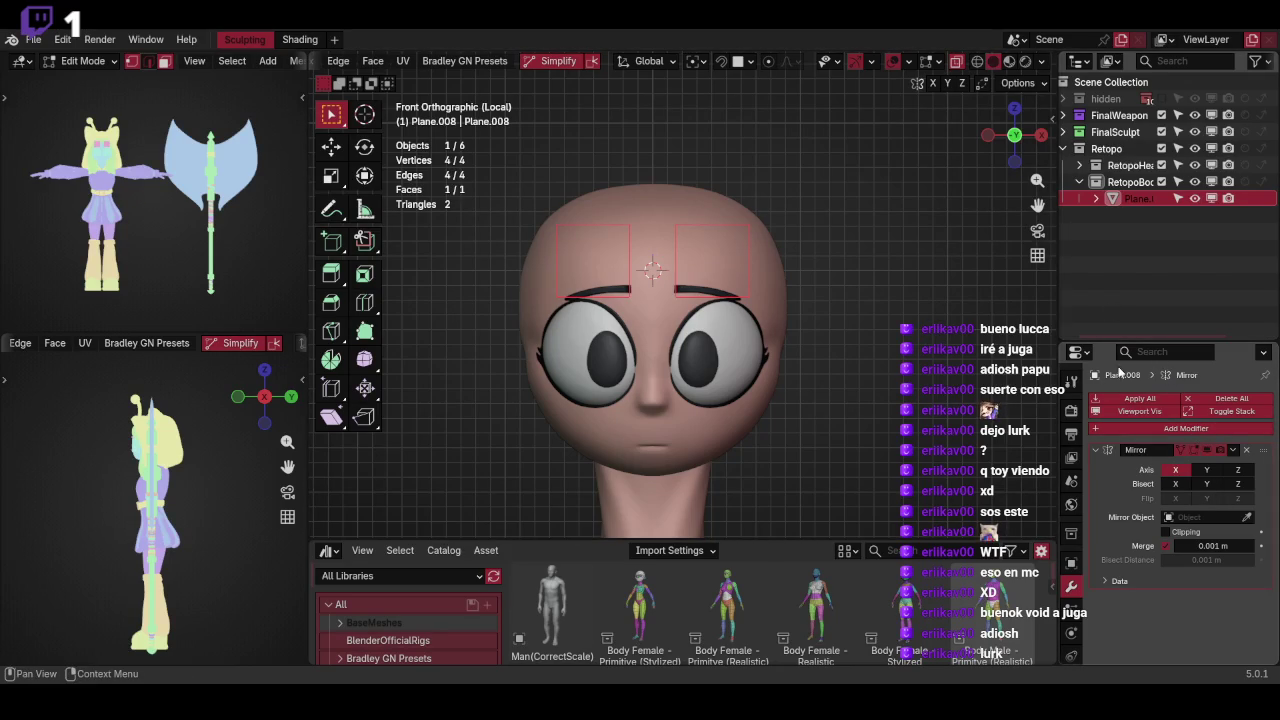
pyautogui.click(1115, 450)
pyautogui.click(1115, 428)
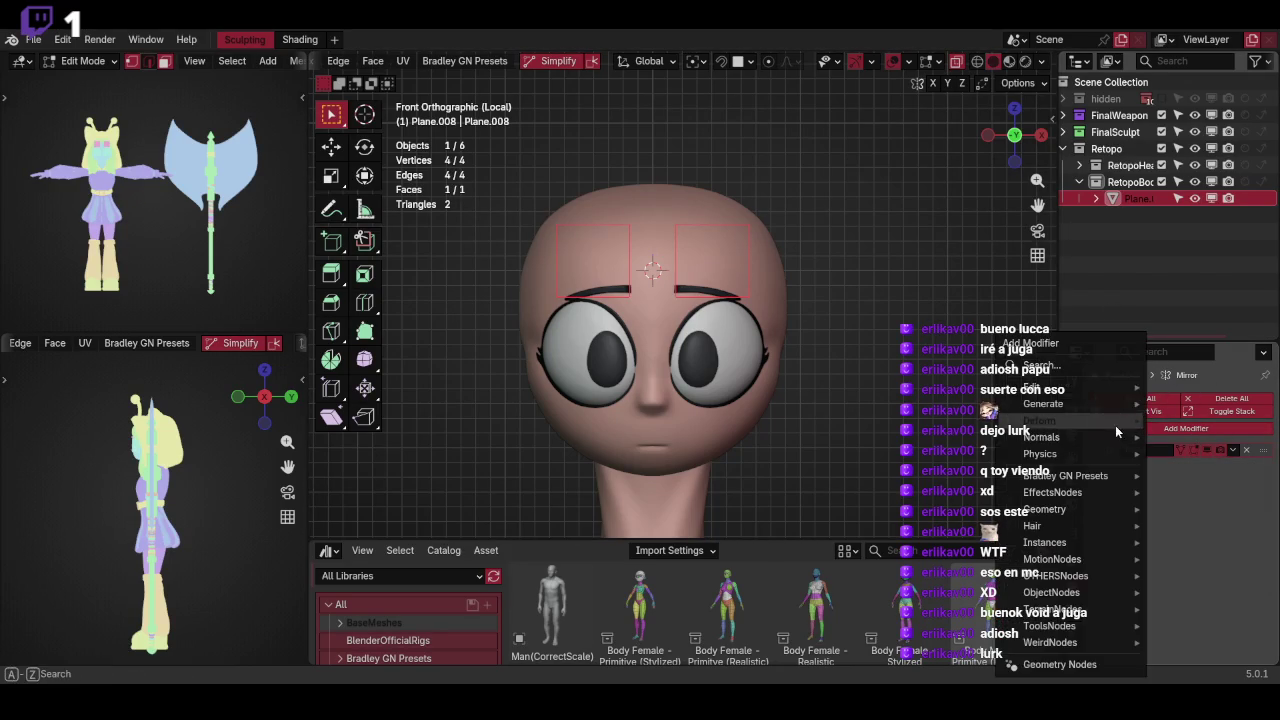